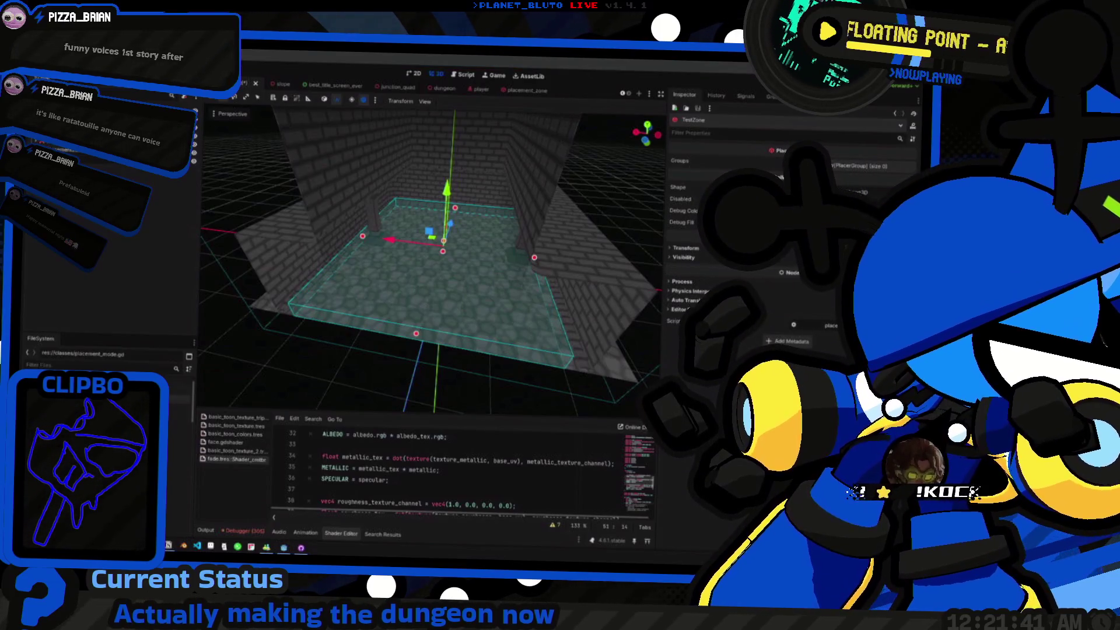
Select the Floor placement zone node to show its PlacerGroup resource in the Inspector
left_click(442, 259)
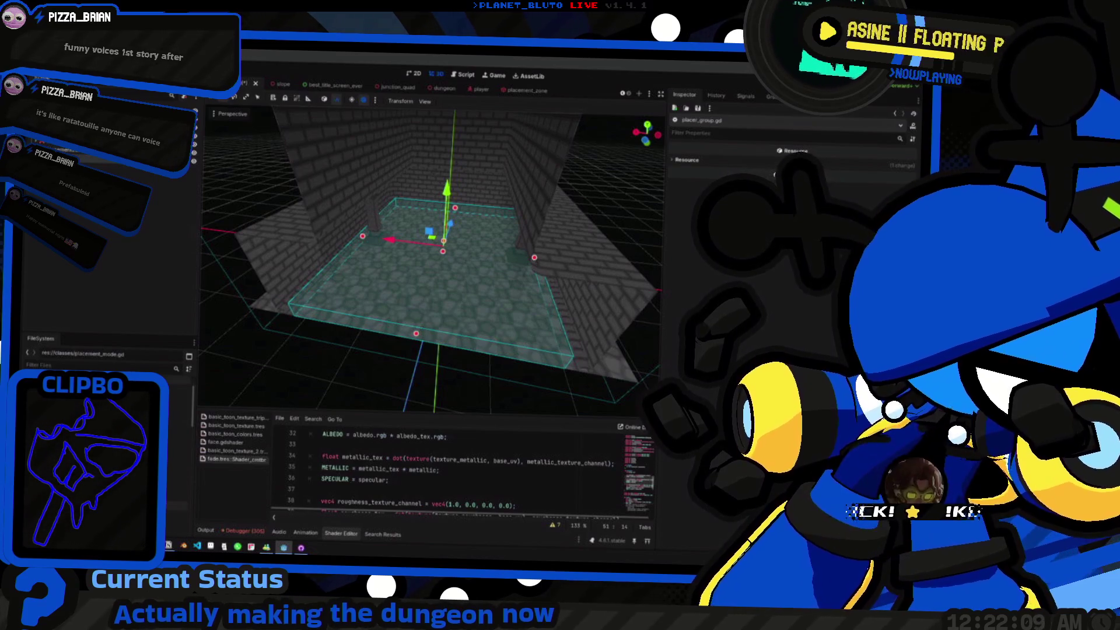
key("alt+Tab")
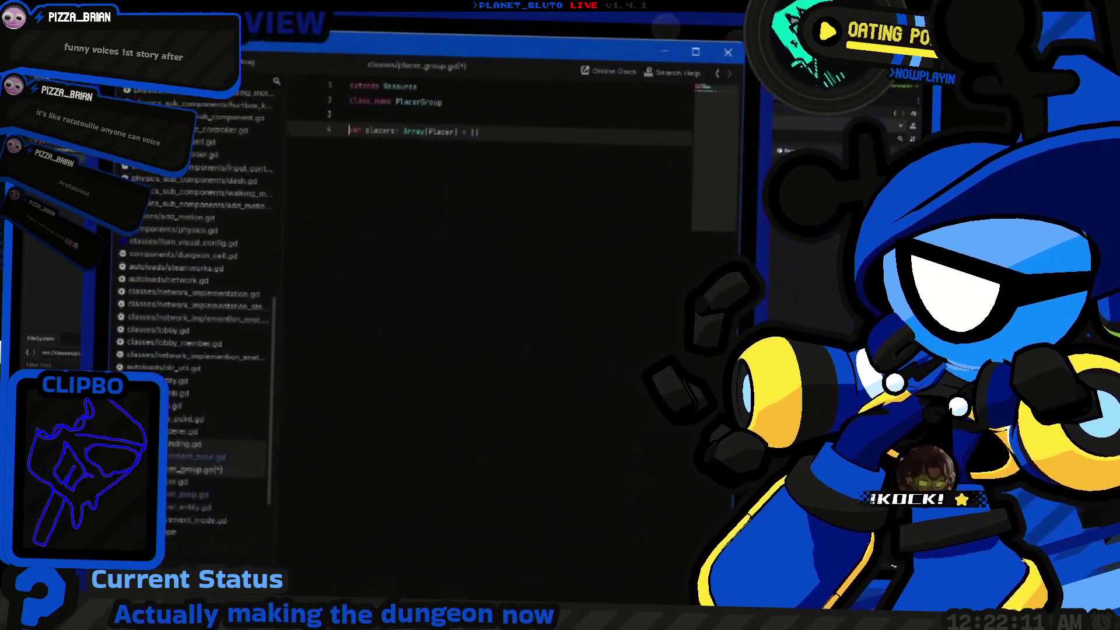
type("export")
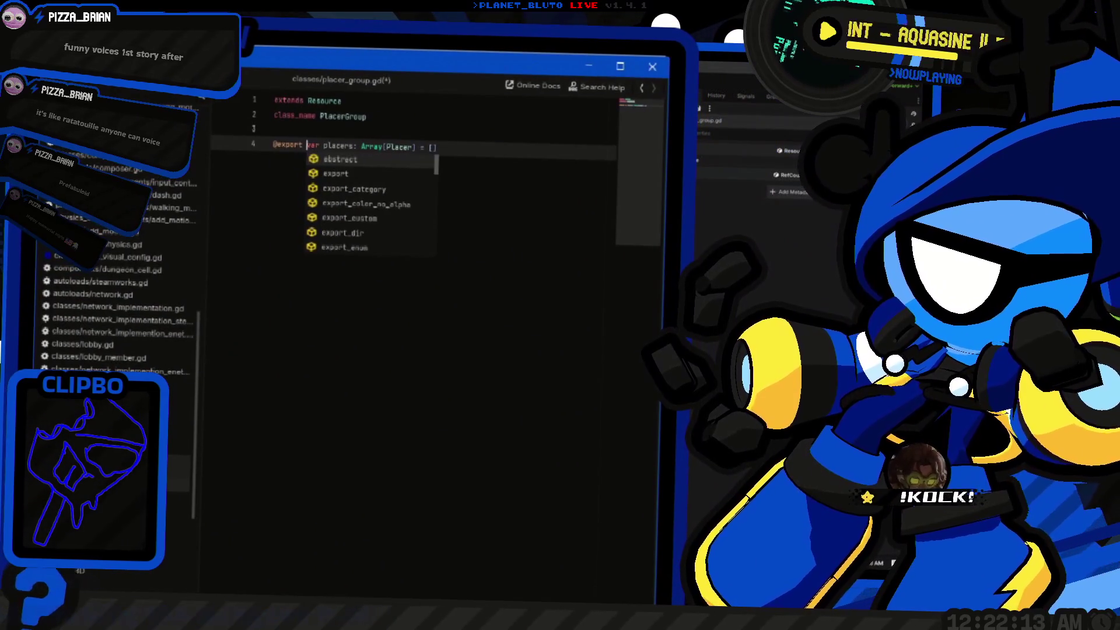
key("shift+Home")
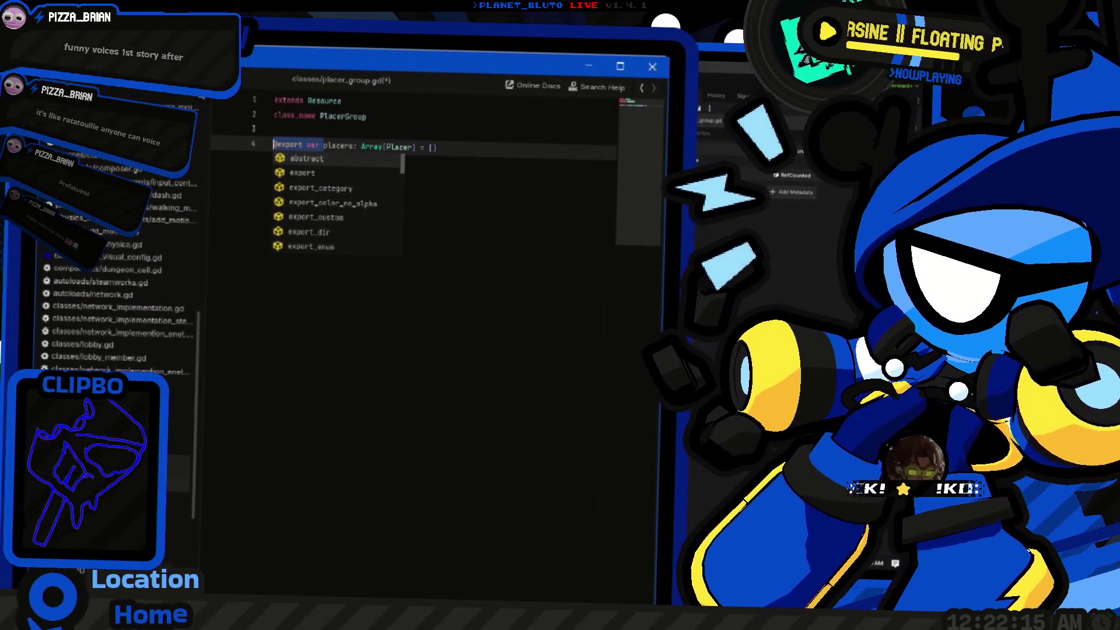
key("ctrl+c")
key("alt+Left")
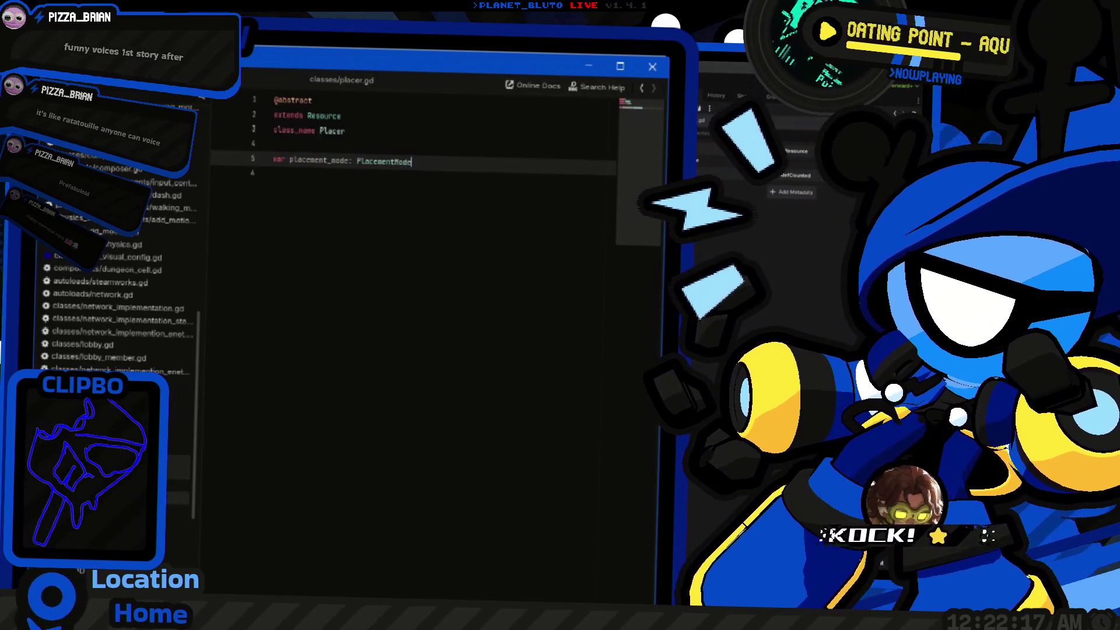
key("ctrl+v")
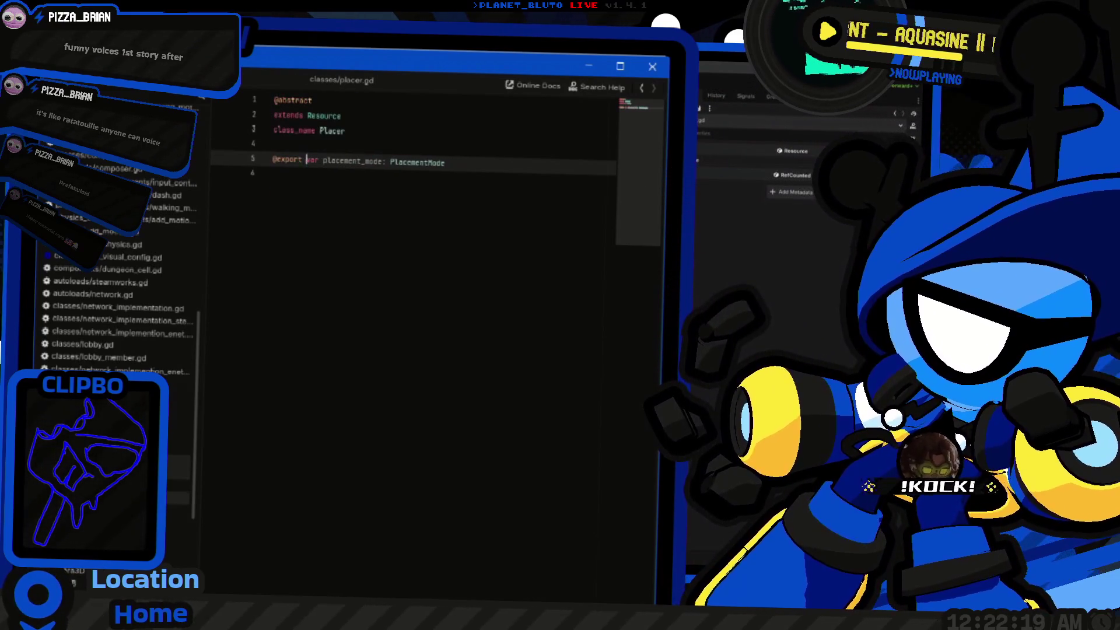
key("alt+Left")
key("alt+Left")
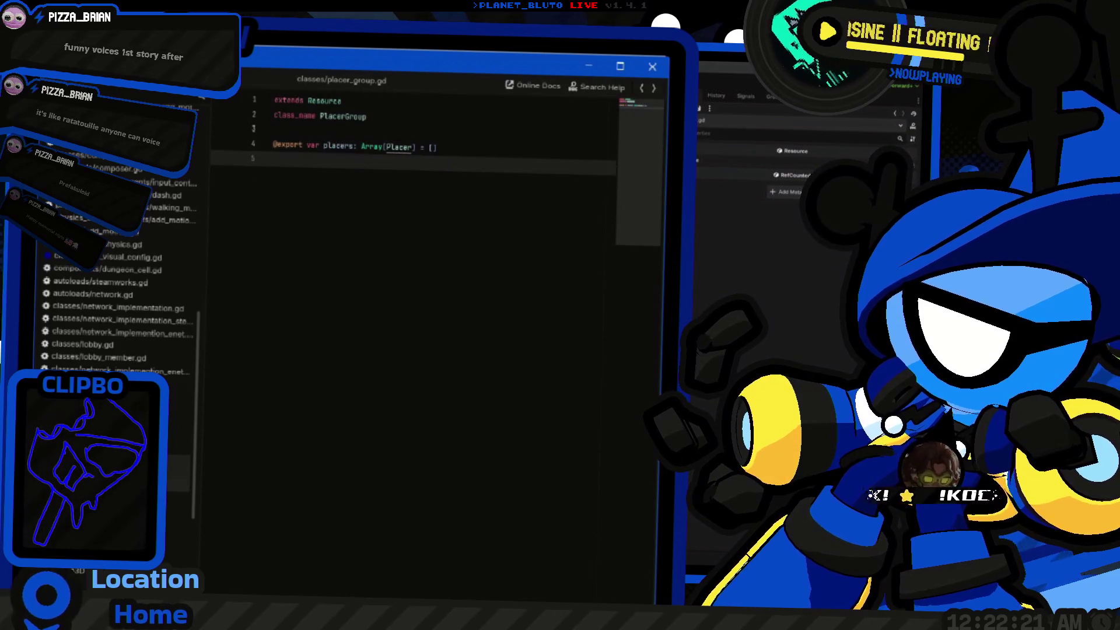
key("alt+Left")
key("alt+Left")
key("alt+Left")
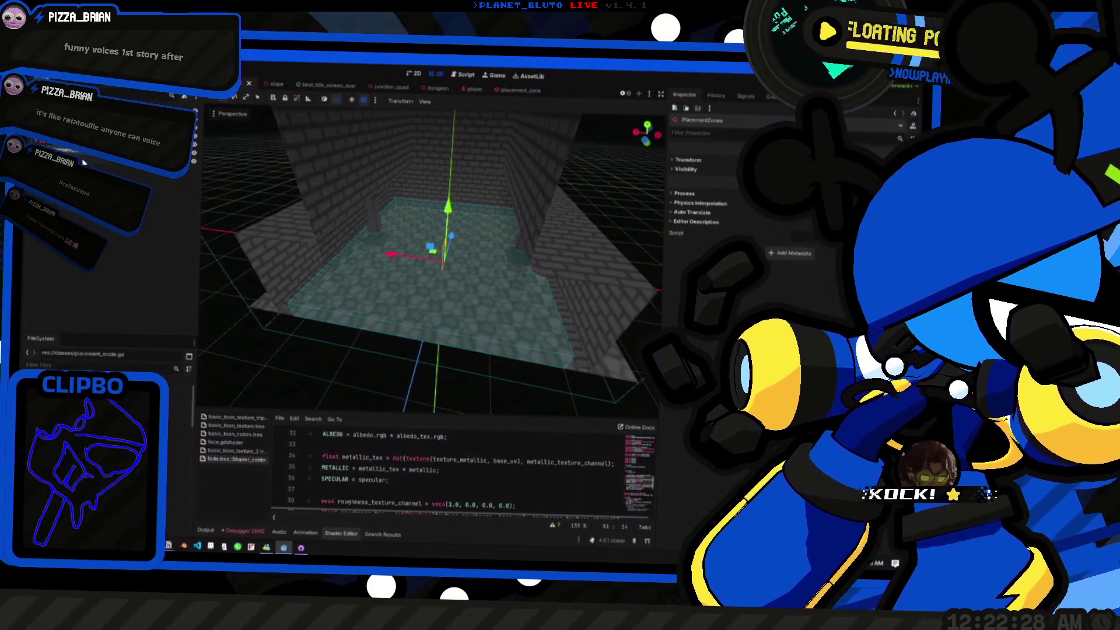
left_click(466, 190)
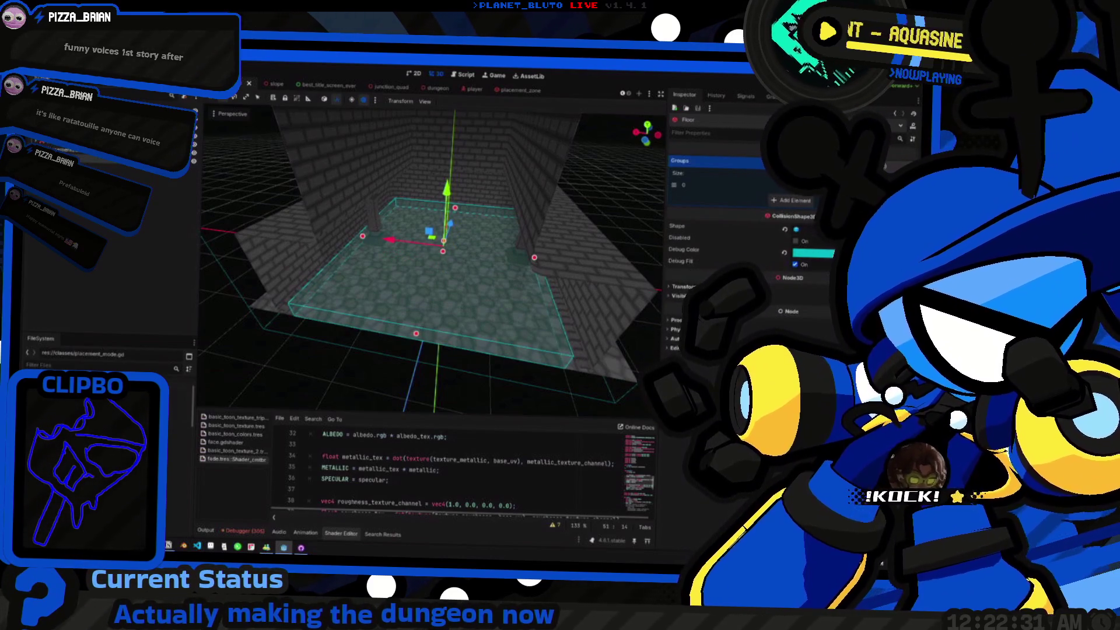
Expand Floor's Groups element 0 and its Placers array, then reselect the Floor node
left_click(718, 185)
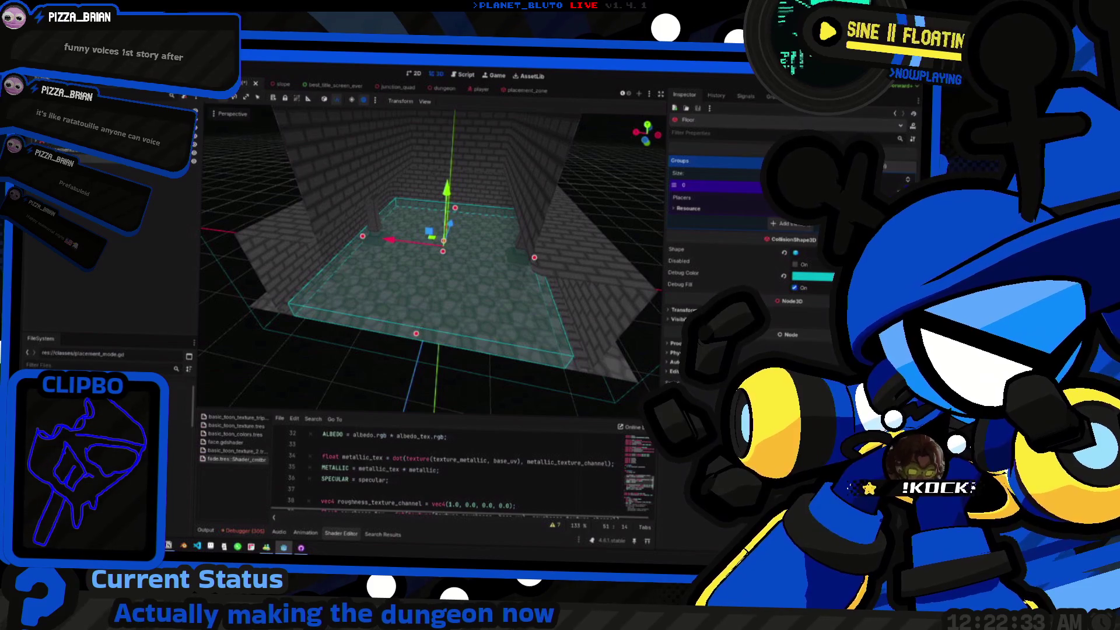
left_click(688, 208)
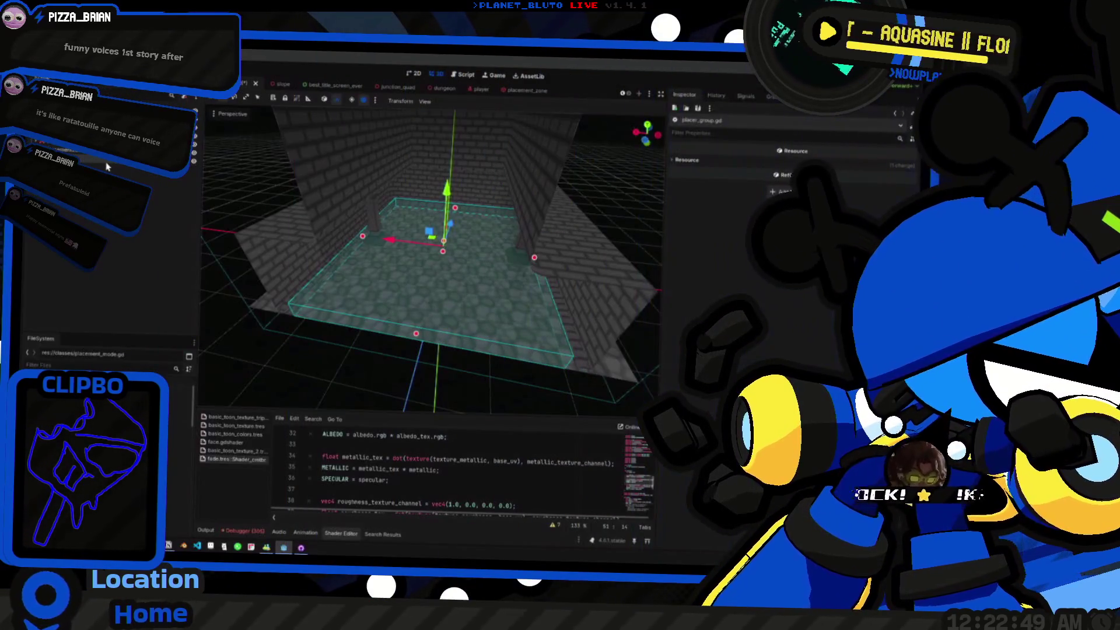
left_click(115, 165)
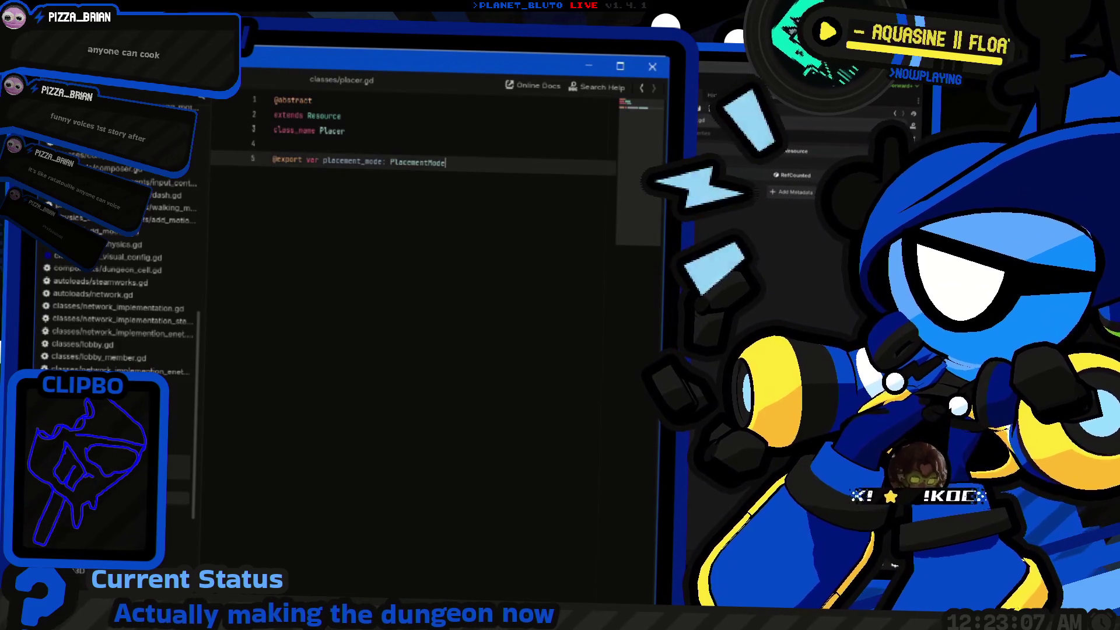
key("ctrl+shift+d")
left_click(319, 175)
key("ctrl+shift+Right")
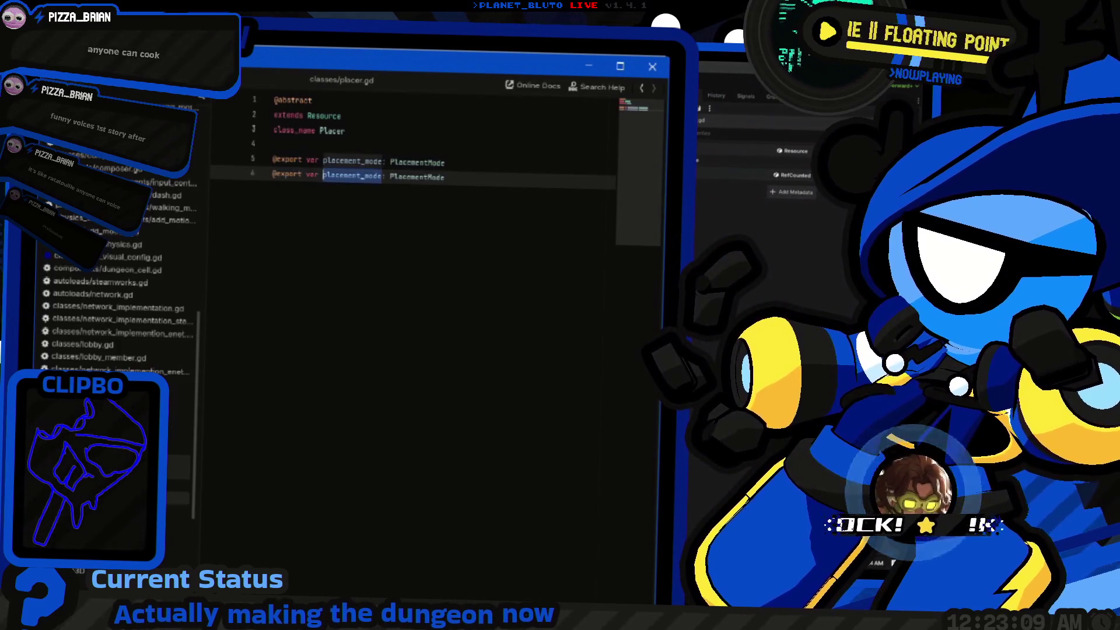
type("prefab")
key("ctrl+shift+Right")
type(": P")
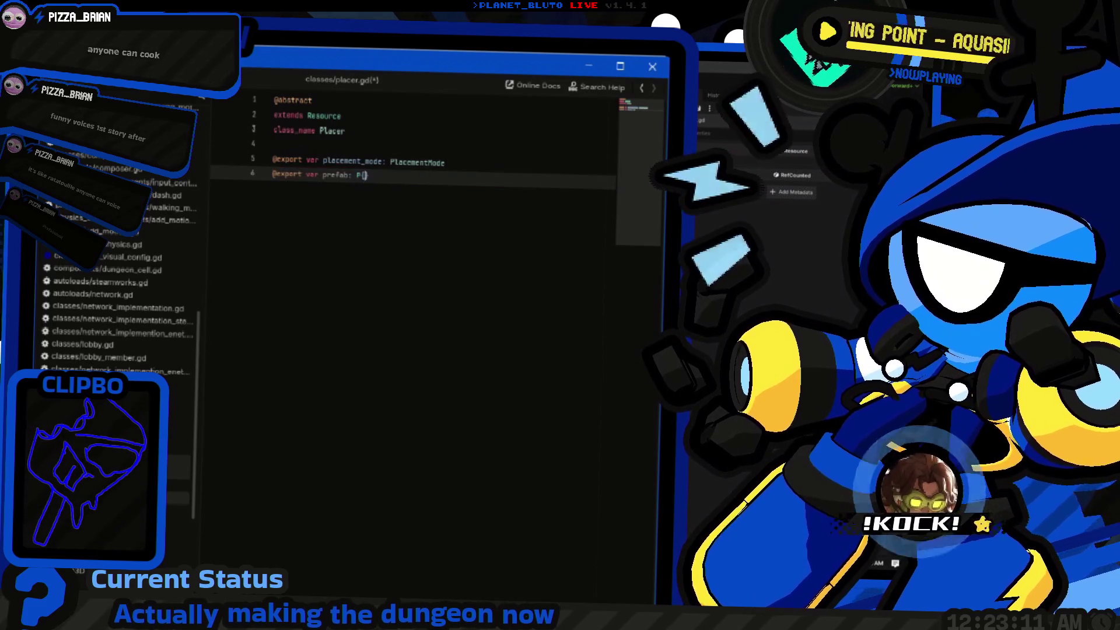
type("acked")
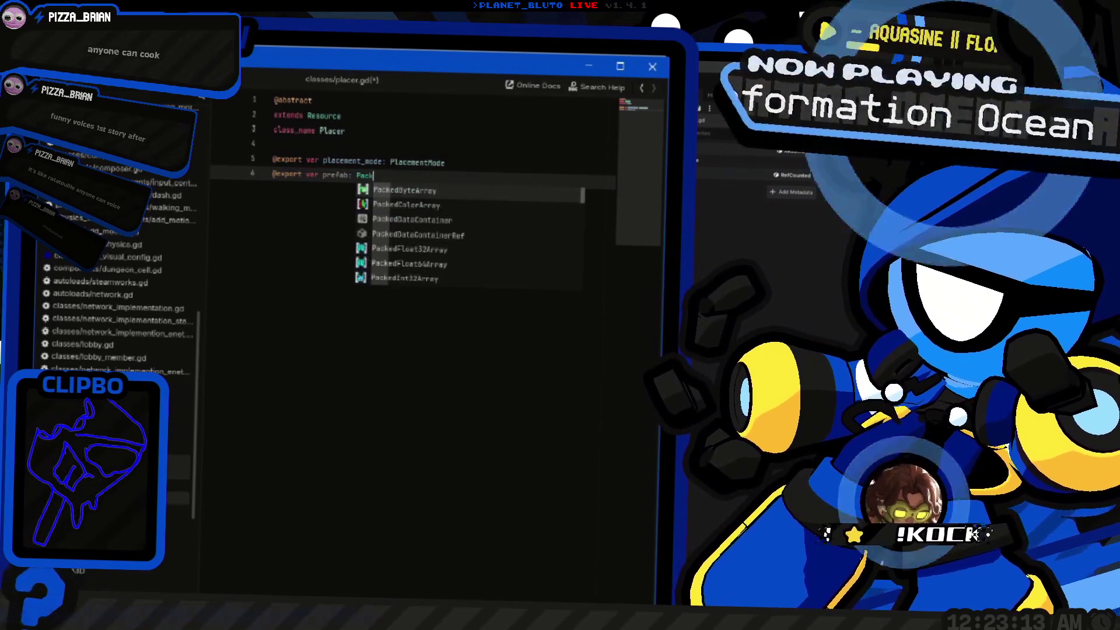
key("Return")
key("Return")
key("End")
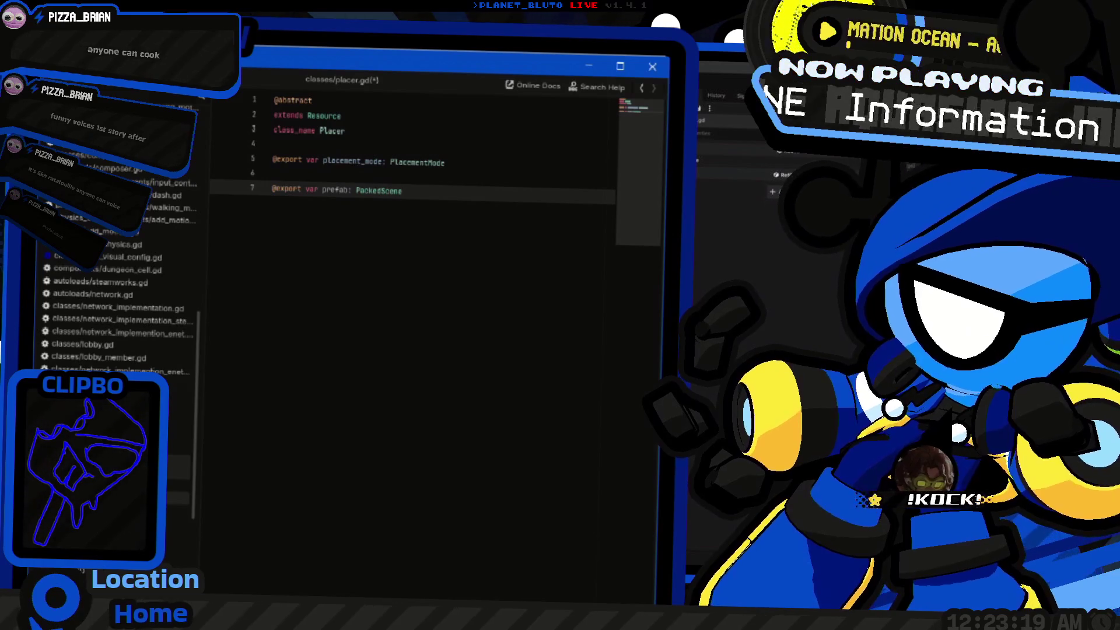
left_click(779, 320)
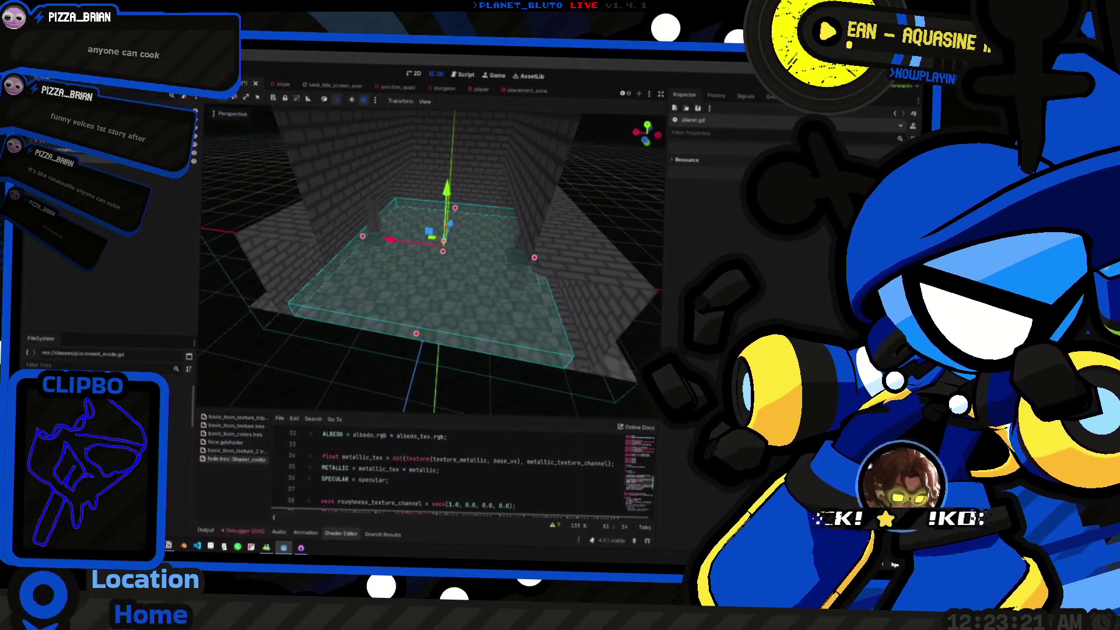
Confirm Floor's first Placer shows Placement Mode and Prefab fields, then select res://content
left_click(95, 163)
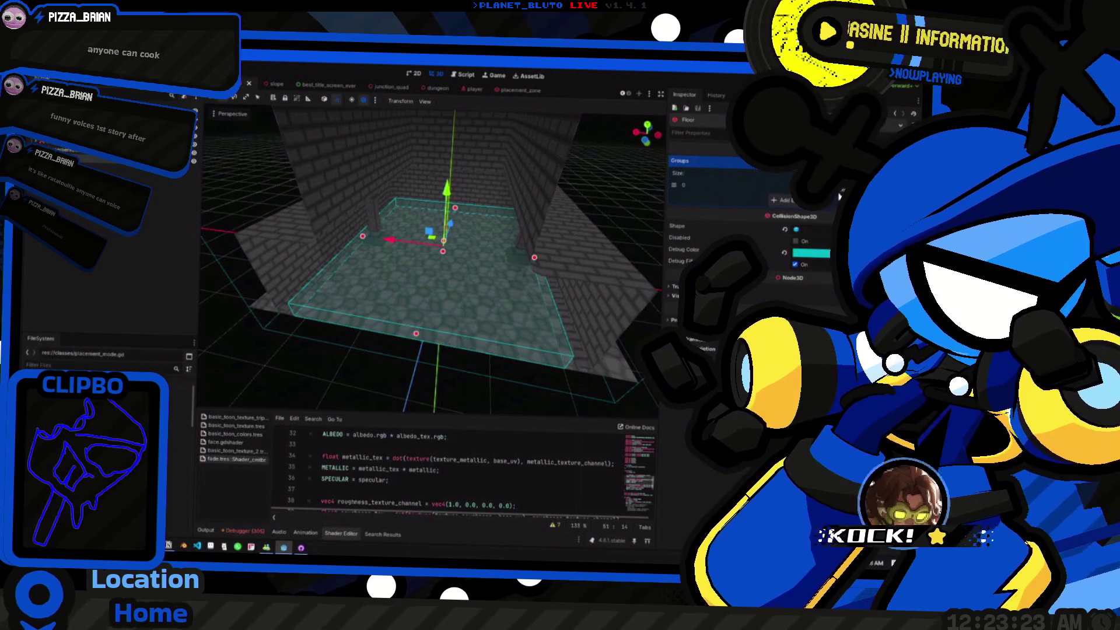
left_click(835, 200)
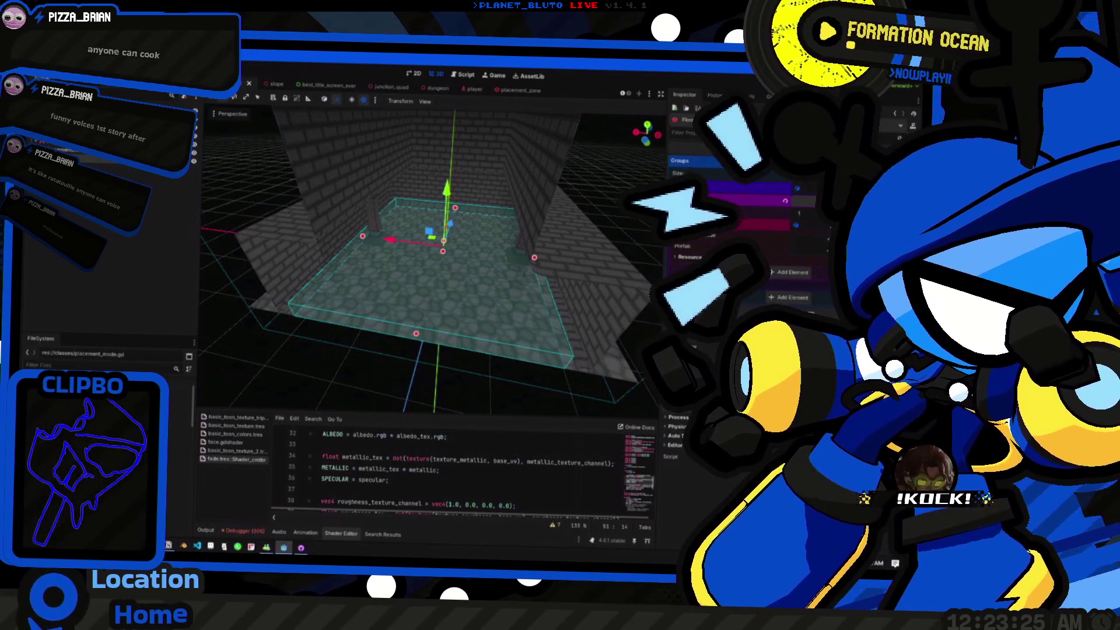
left_click(822, 225)
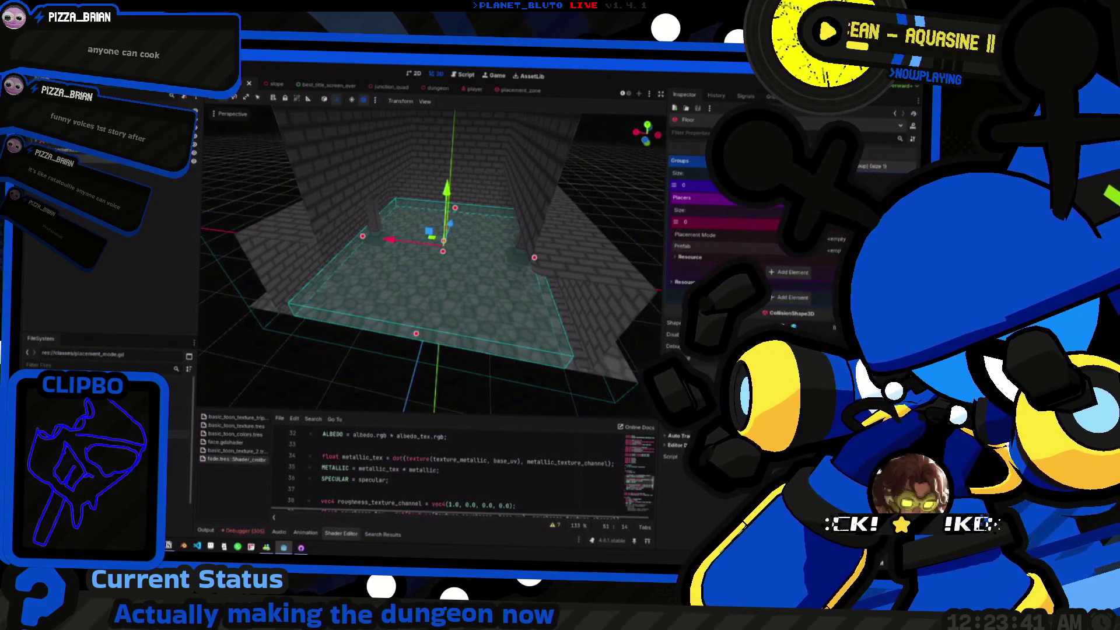
left_click(178, 426)
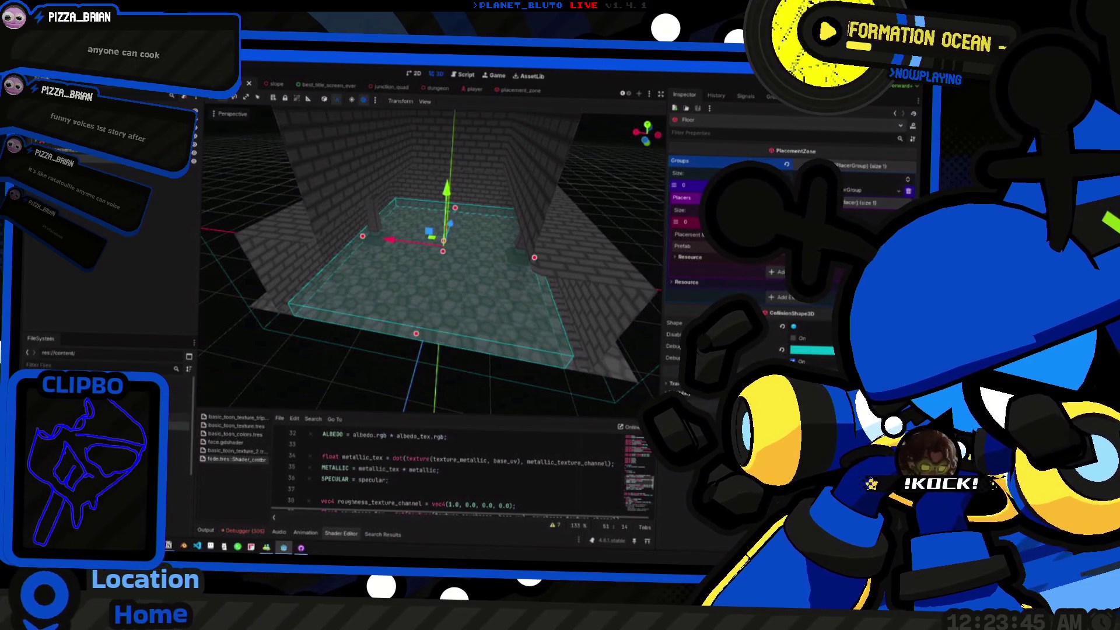
Create a props folder under content and a prop_groups folder inside it
right_click(198, 420)
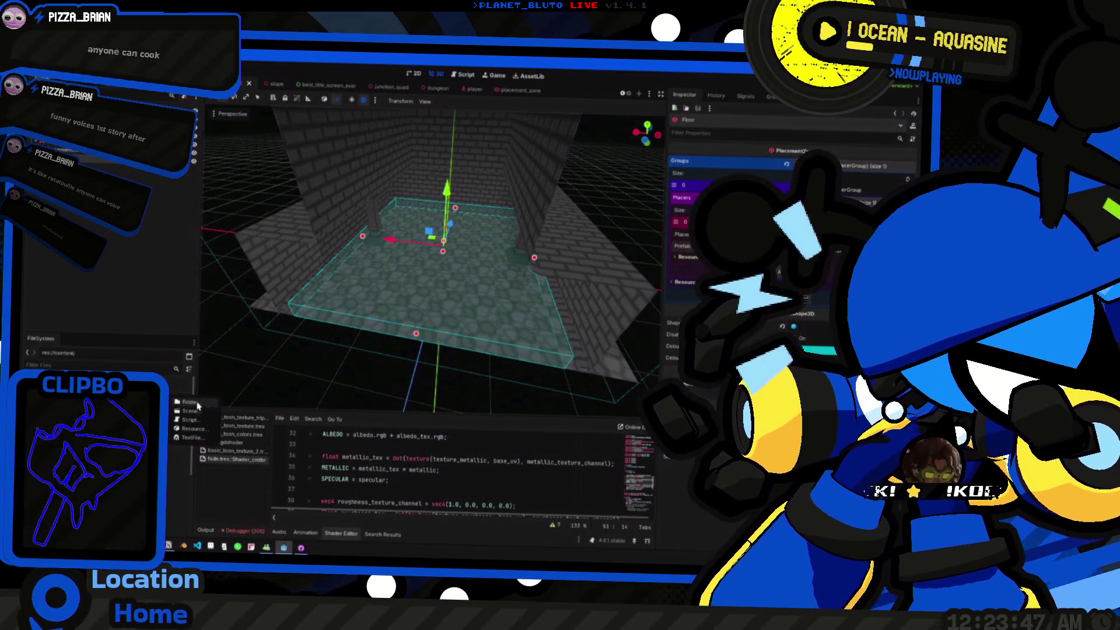
left_click(200, 408)
type("n")
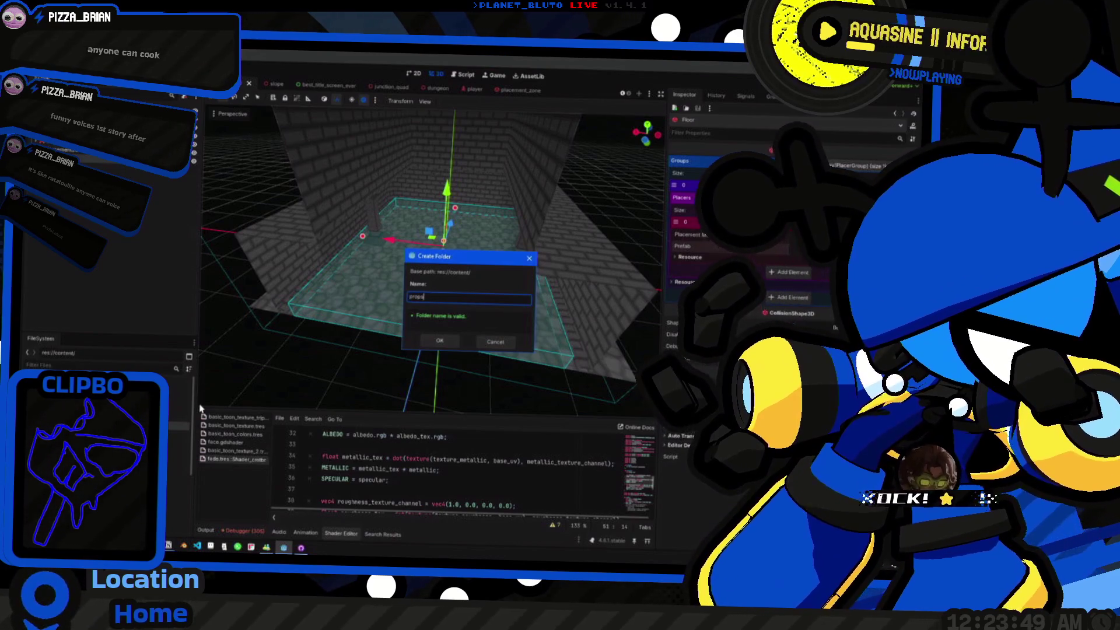
key("Return")
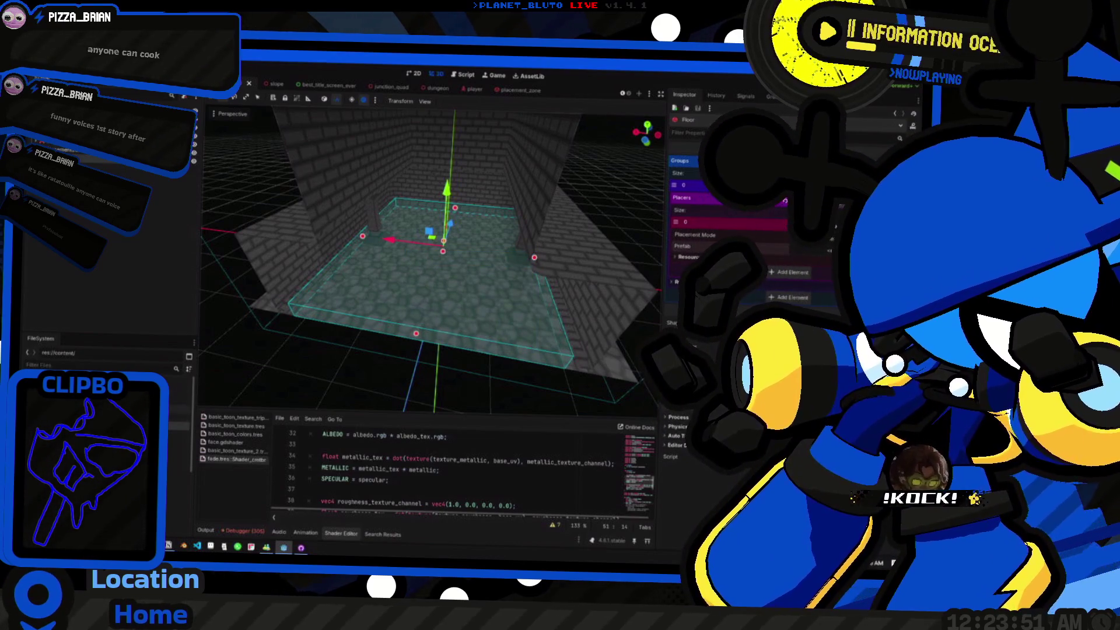
right_click(216, 415)
left_click(229, 410)
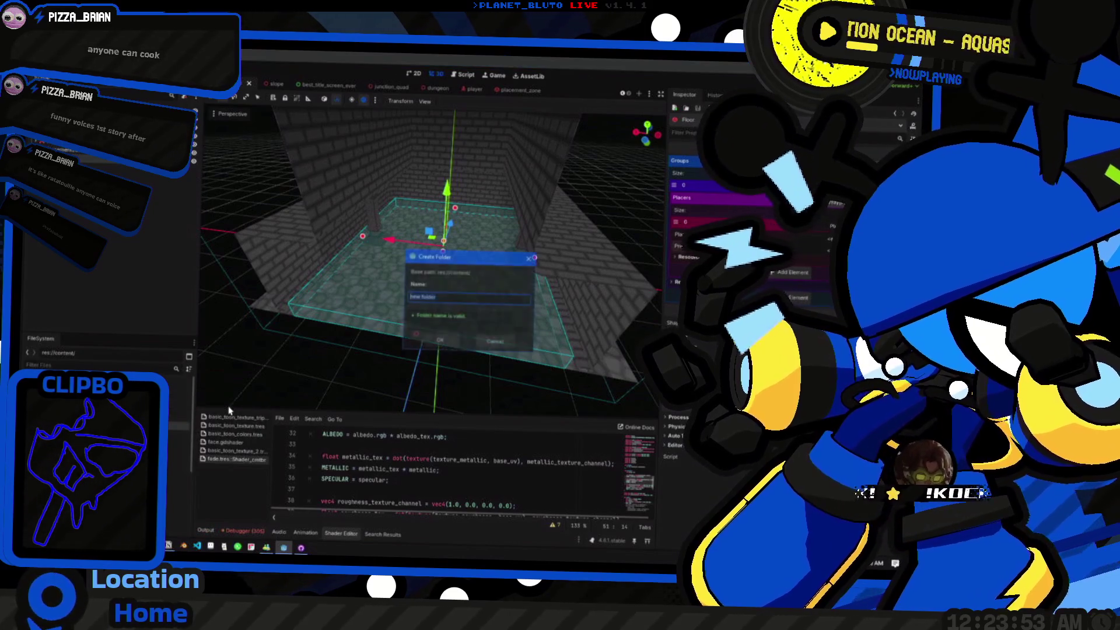
type("rrop")
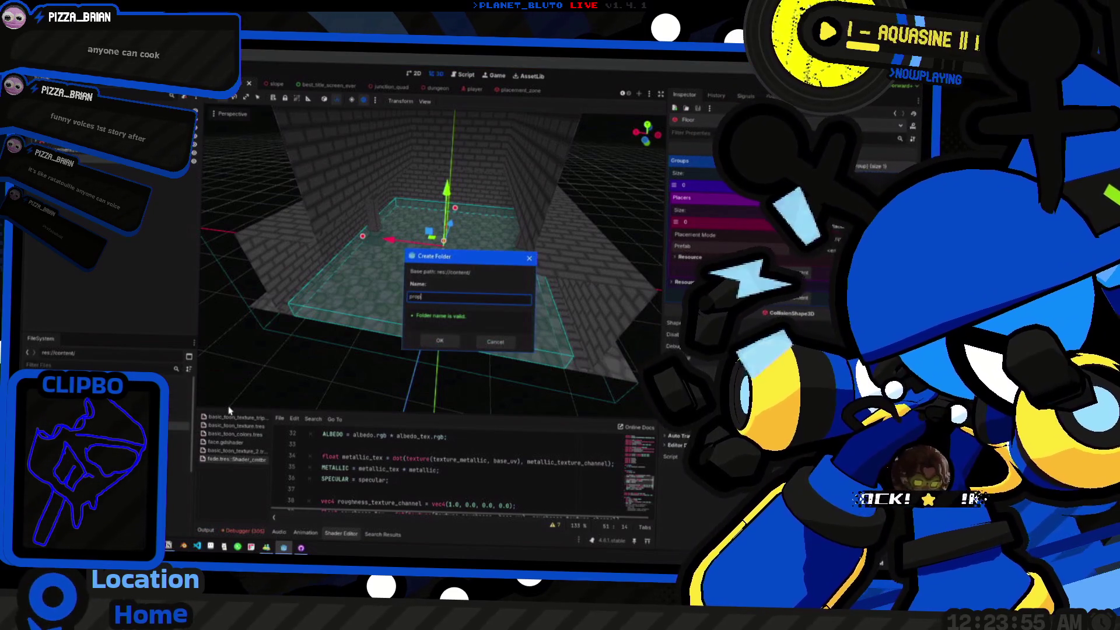
key("Return")
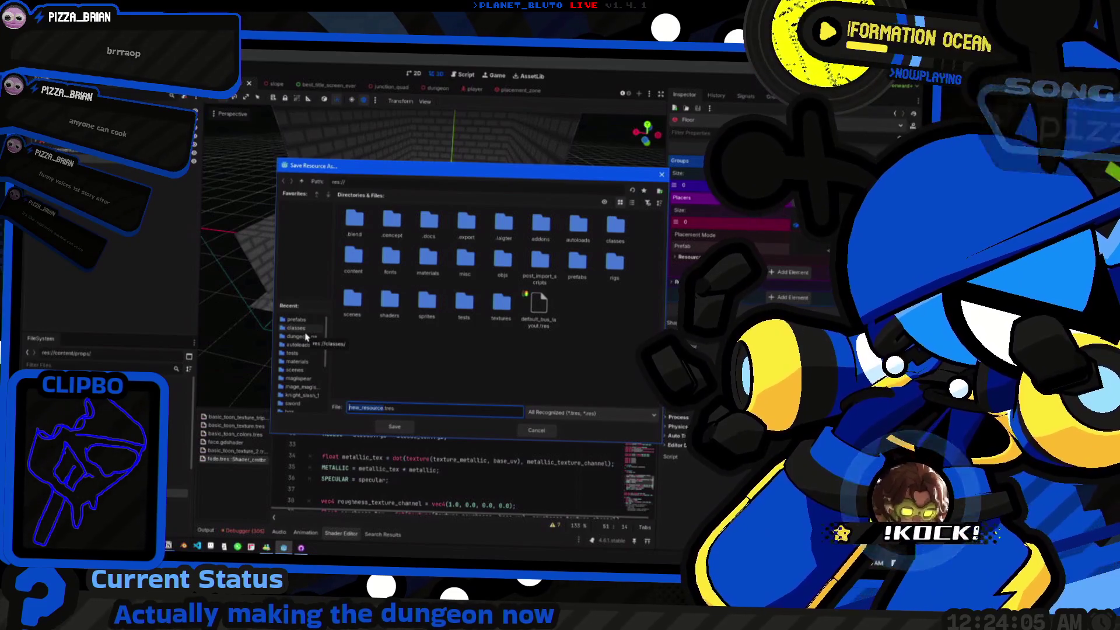
Save the placer group resource as floor.tres in content/prop_groups
type("glo")
type("r")
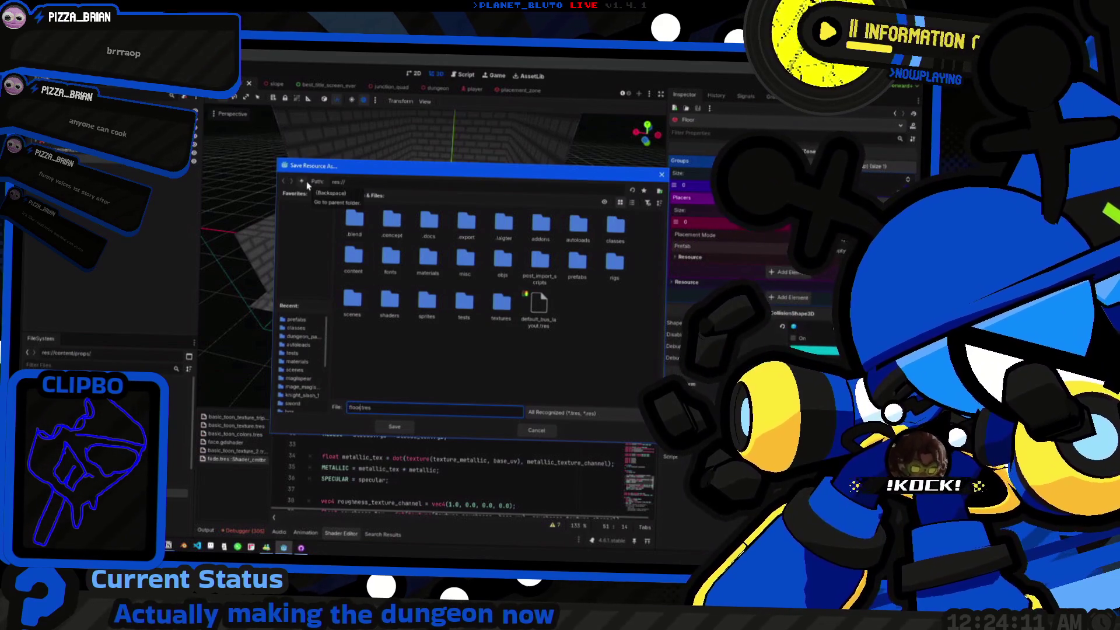
left_click(577, 268)
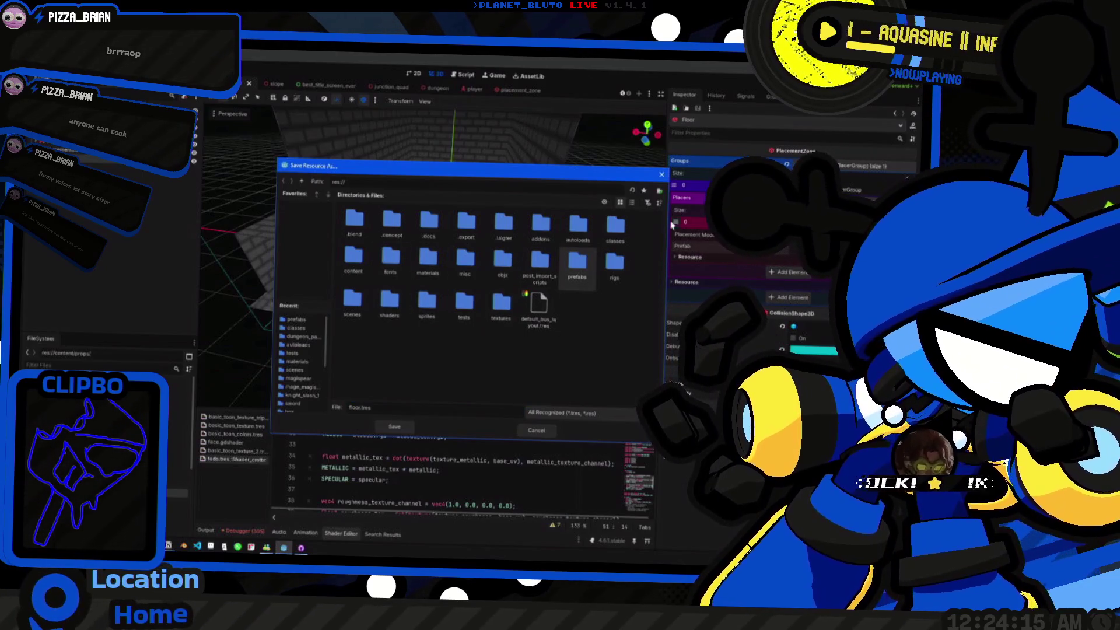
double_click(353, 257)
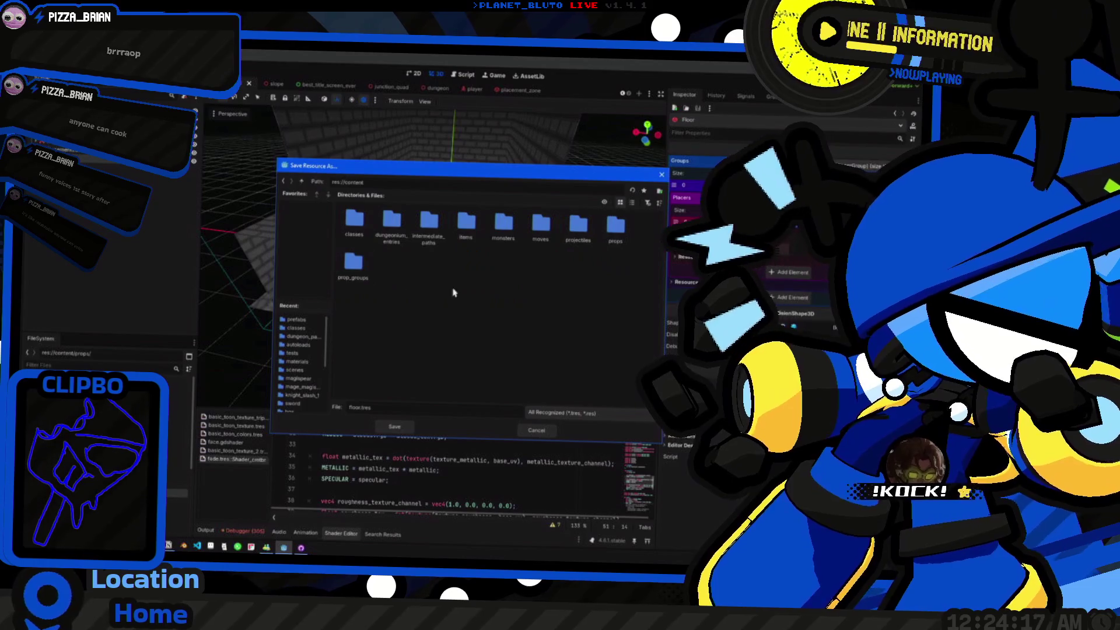
double_click(354, 264)
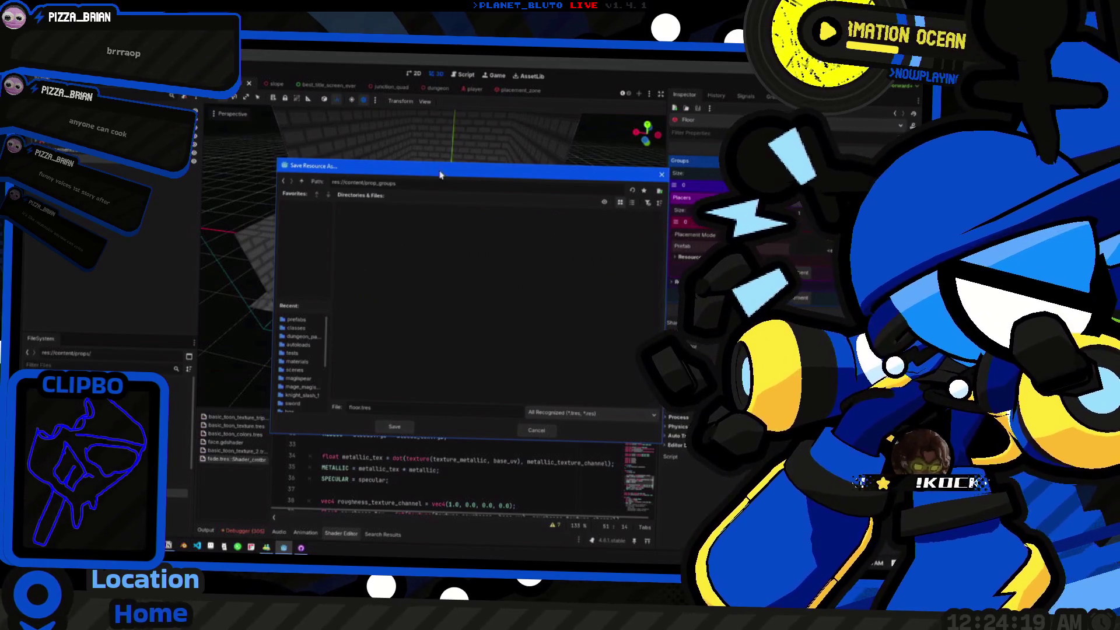
left_click_drag(435, 176, 413, 178)
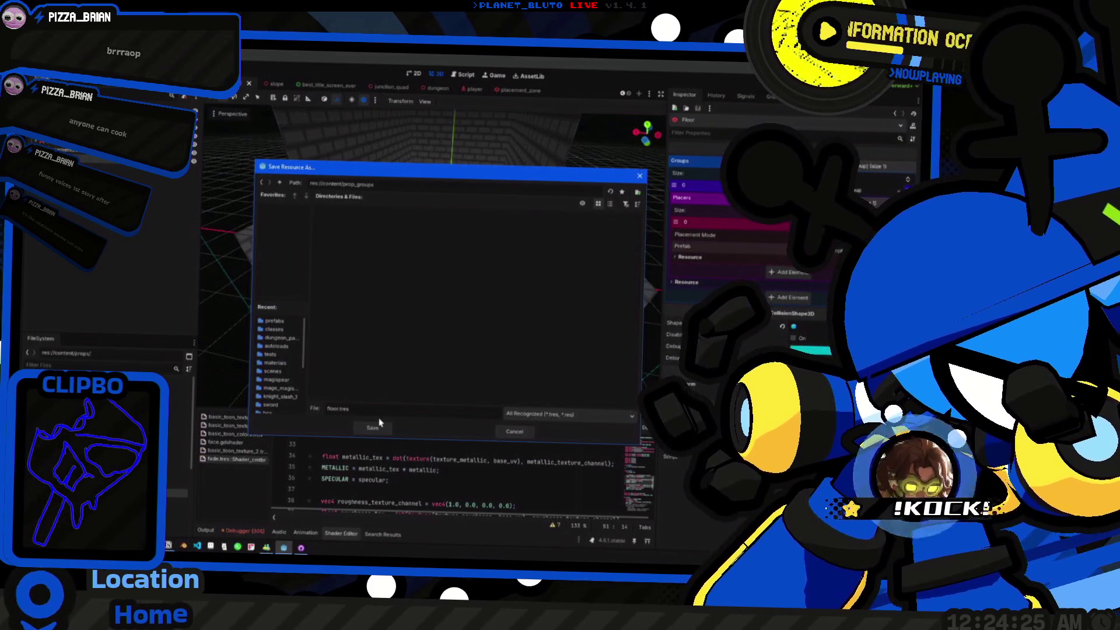
left_click(373, 428)
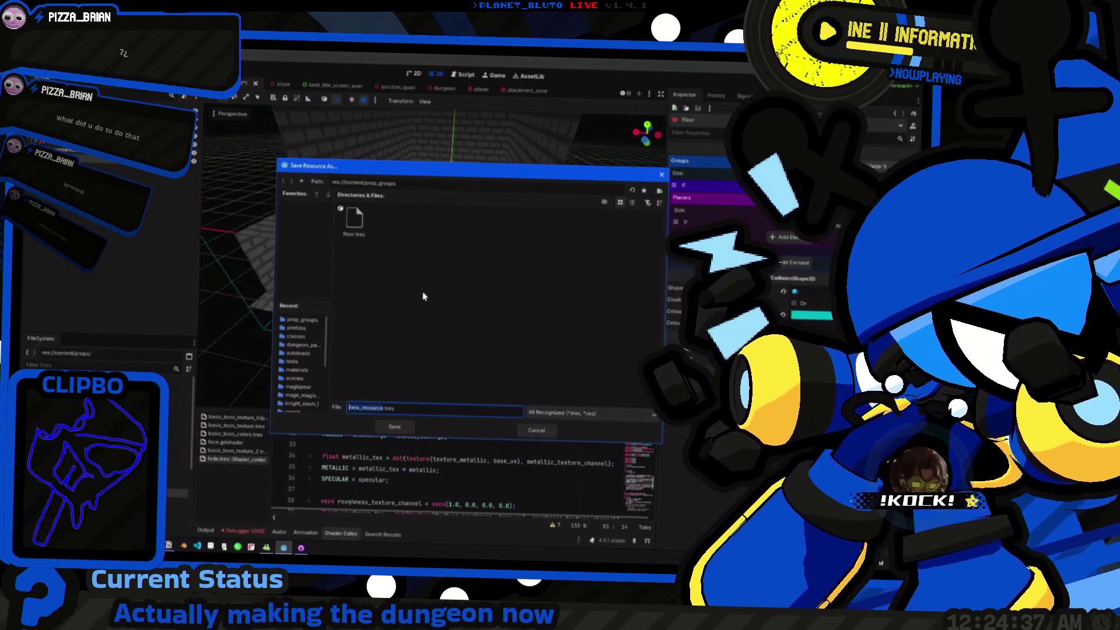
Save a new resource as cube.tres in the content/props folder
left_click(303, 183)
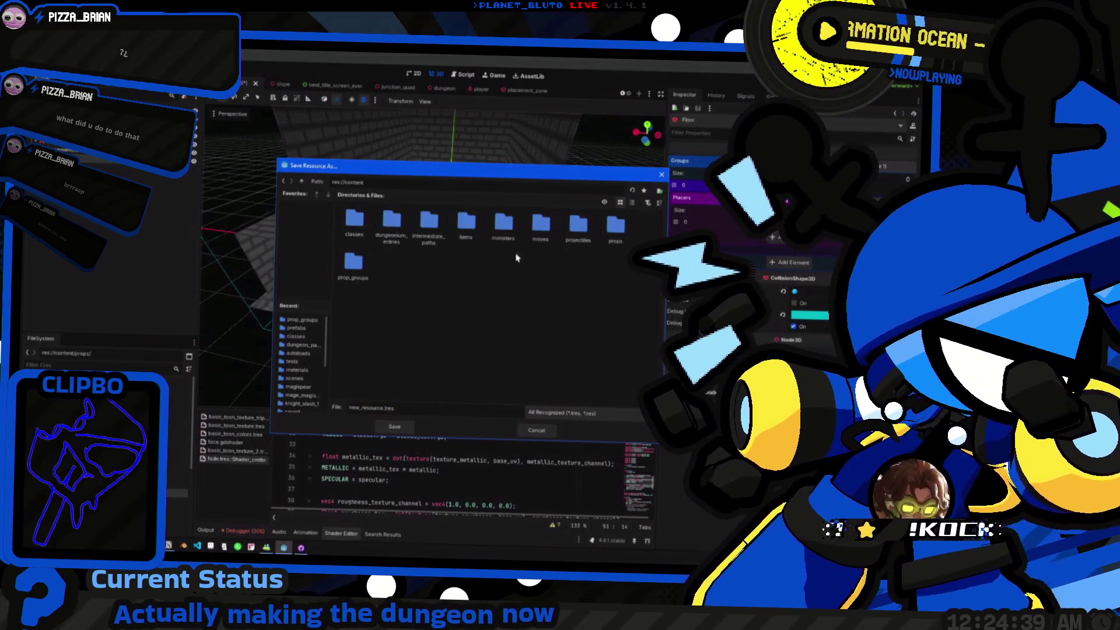
double_click(616, 227)
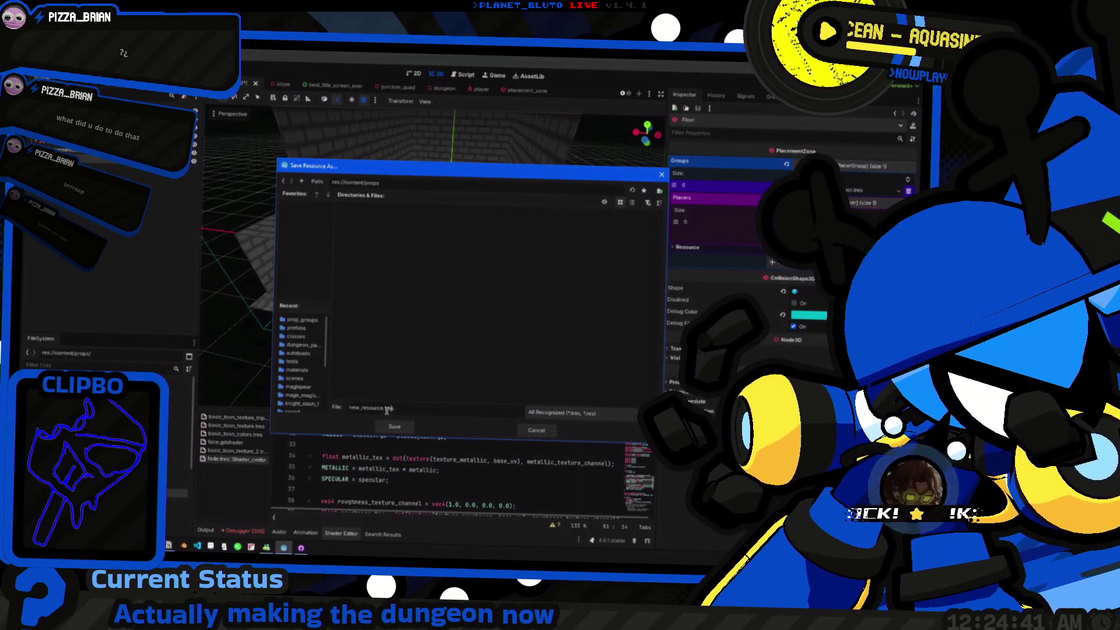
type("o")
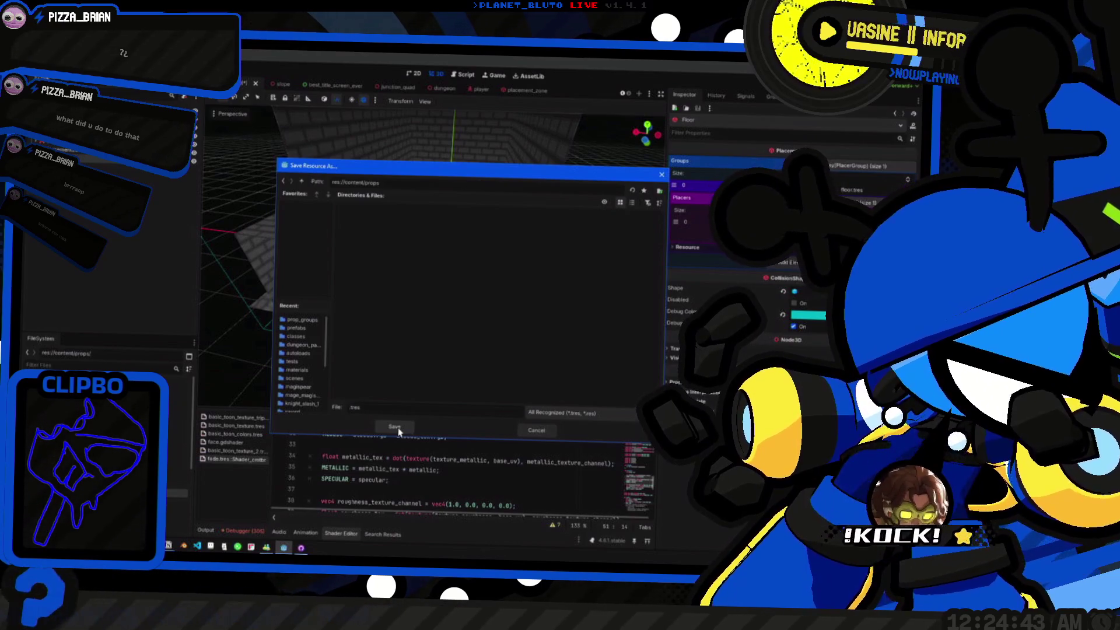
left_click(395, 427)
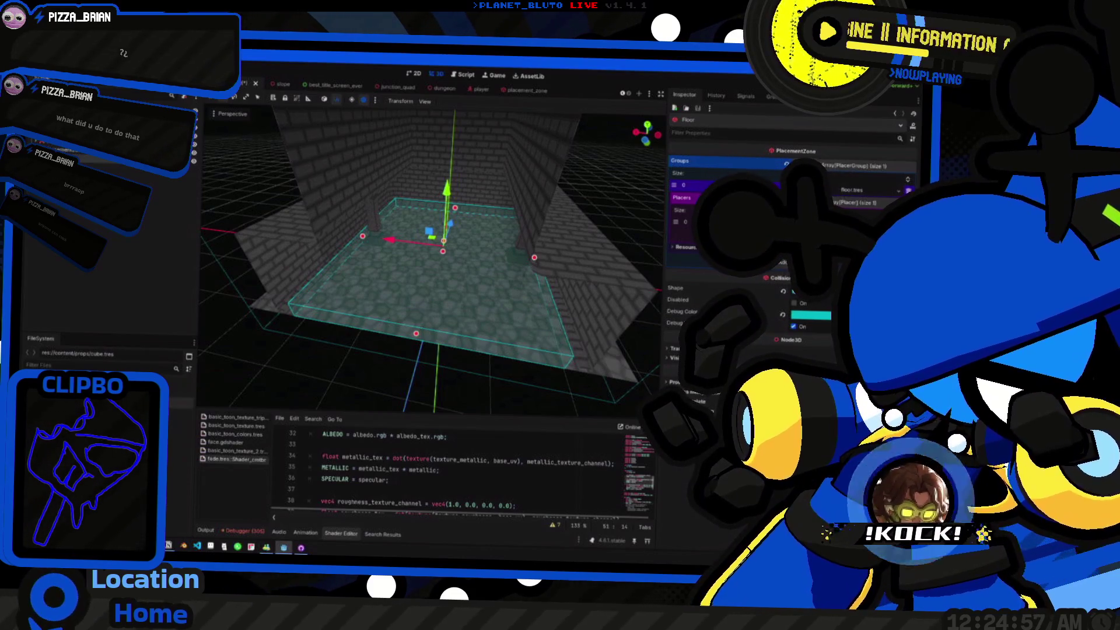
Create a cube folder inside props and move cube.tres into it
left_click(177, 501)
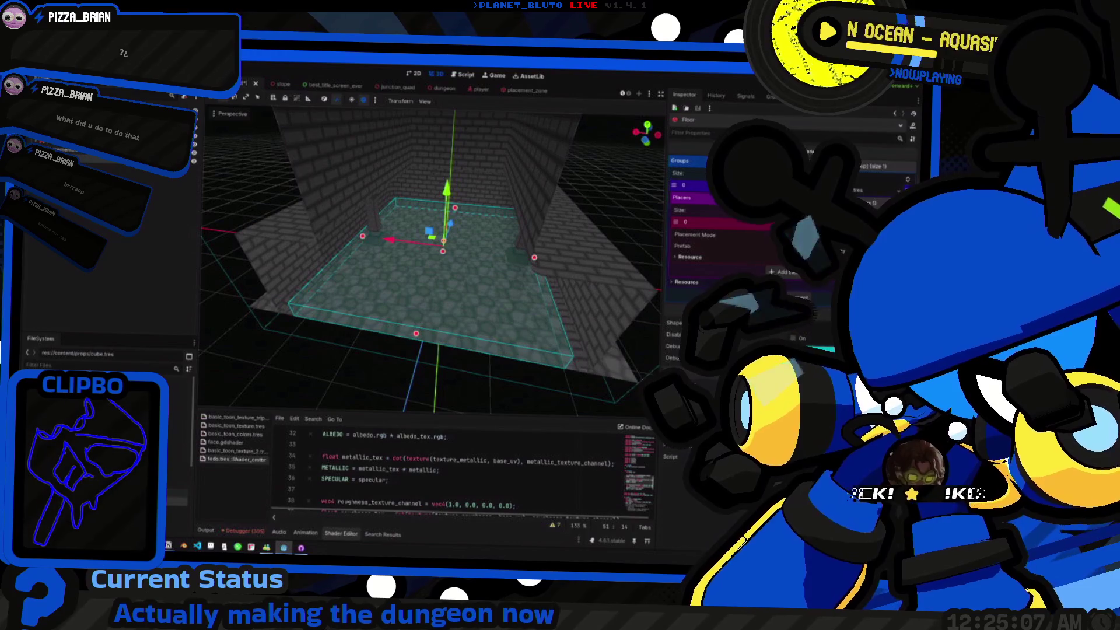
right_click(117, 395)
mouse_move(181, 402)
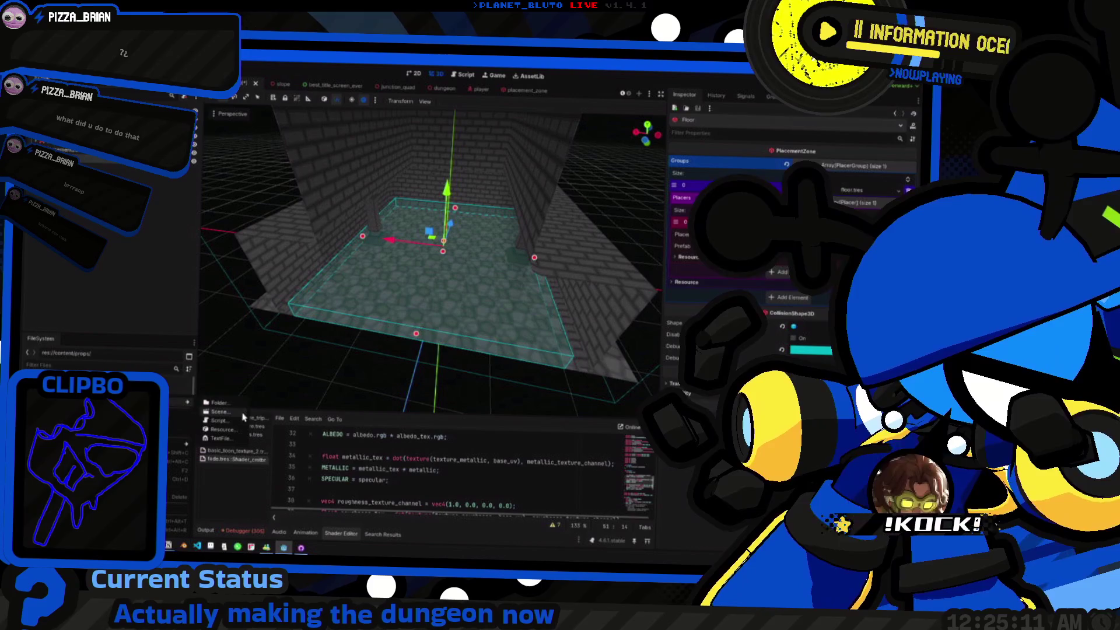
left_click(234, 411)
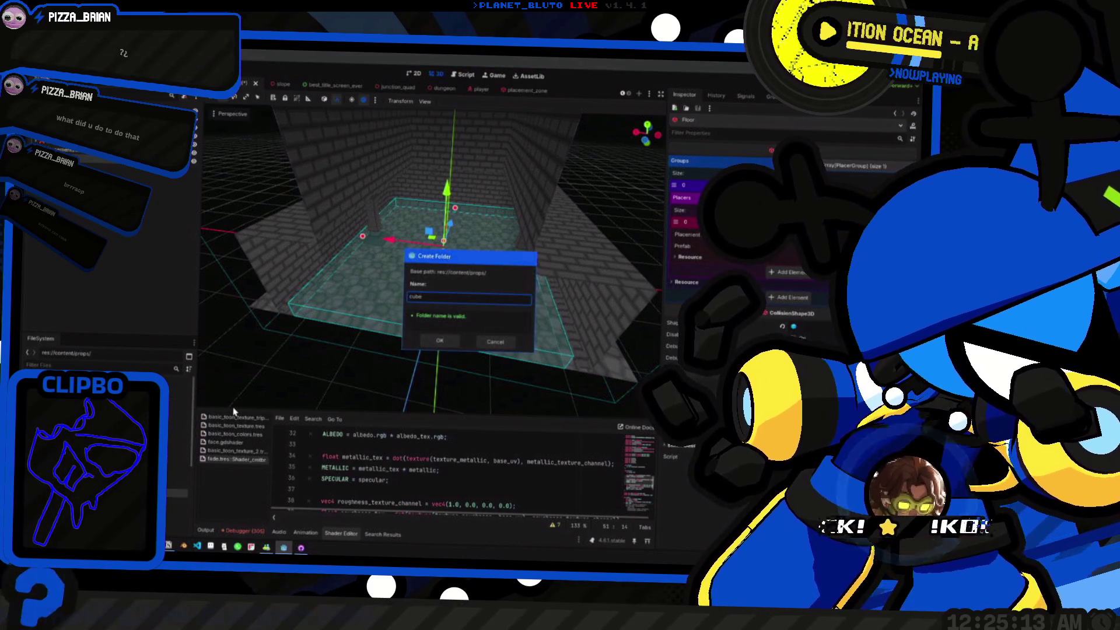
key("Return")
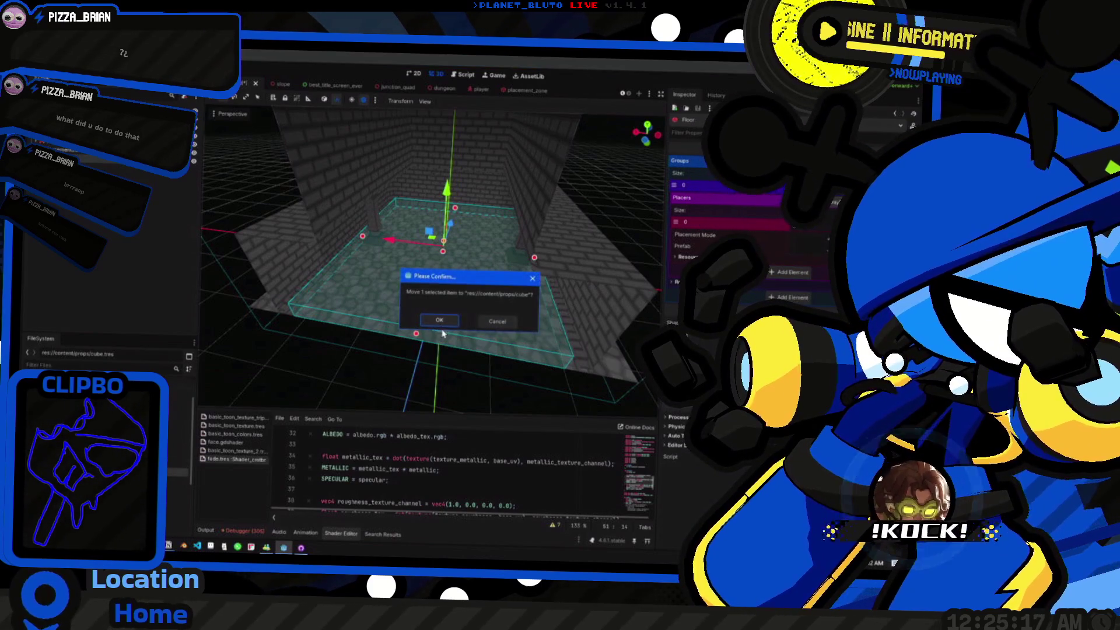
left_click(439, 321)
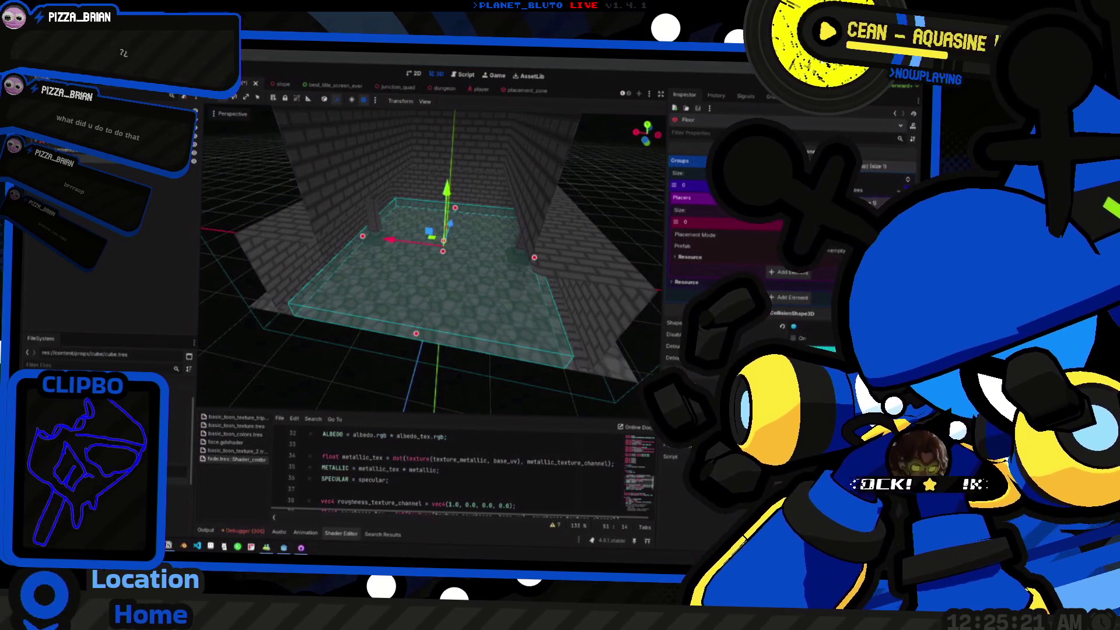
left_click(178, 471)
Open meta.tres, then add a Node3D node by searching 'node' in Create New Node
double_click(179, 471)
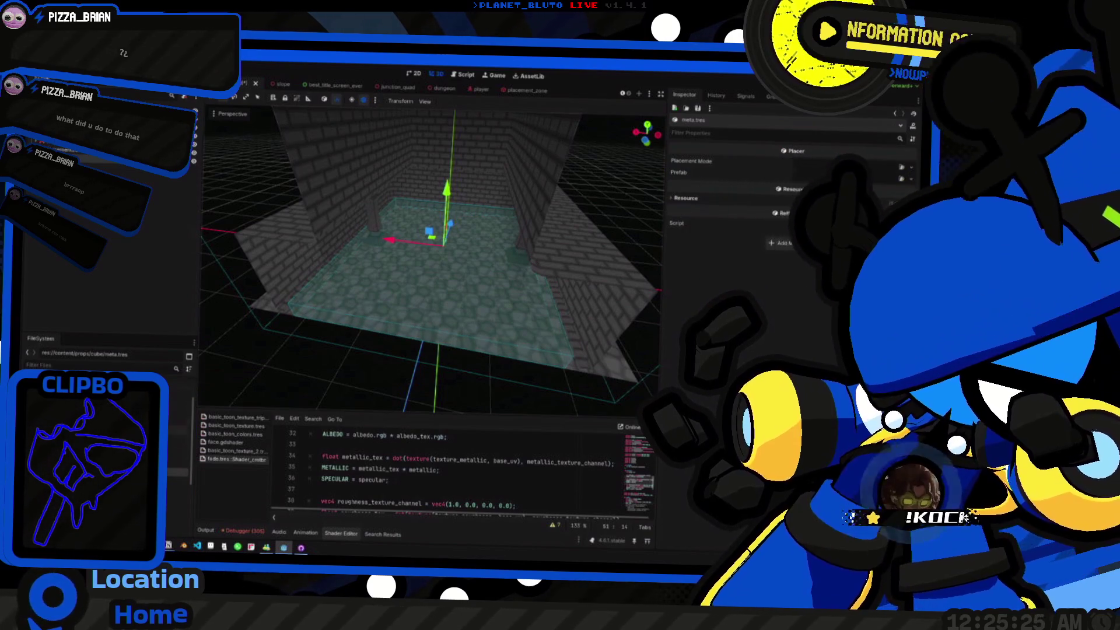
key("ctrl+a")
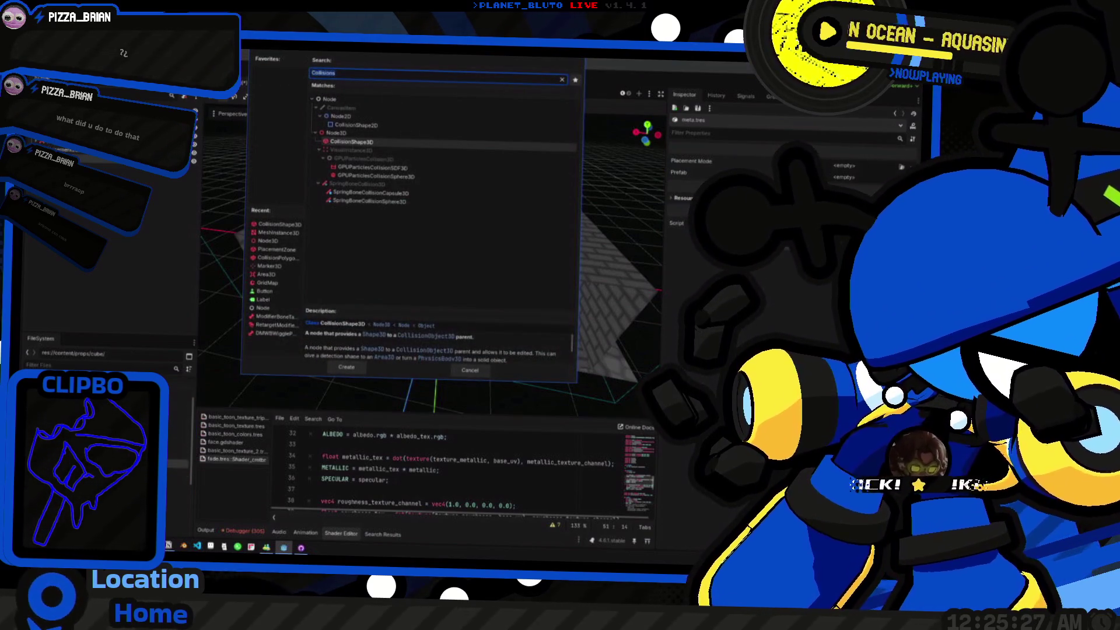
key("BackSpace")
type("node3d")
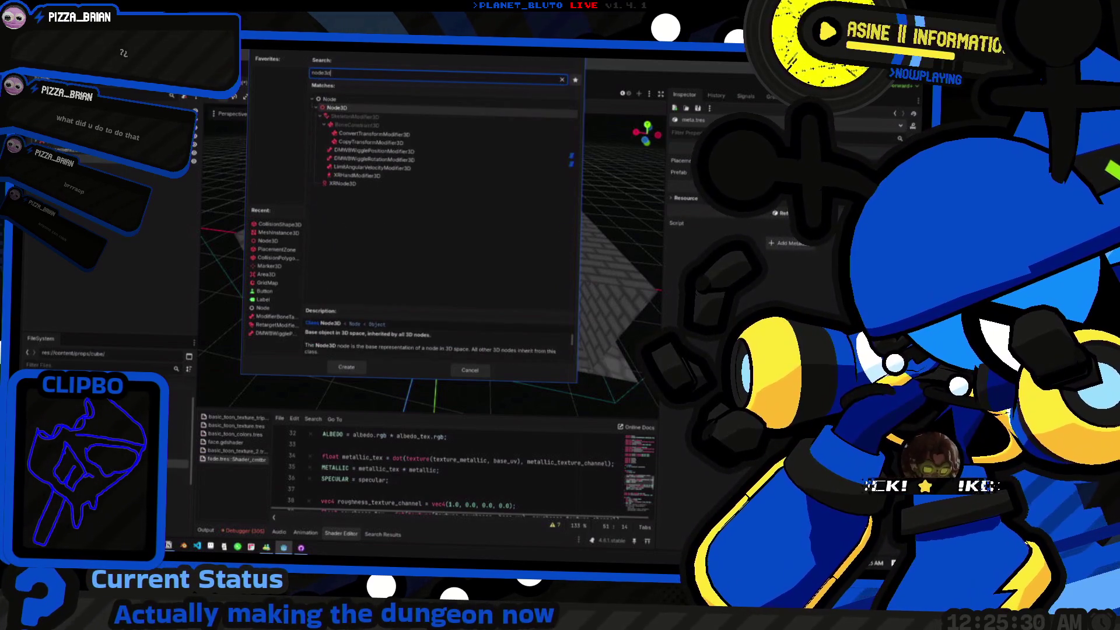
key("Return")
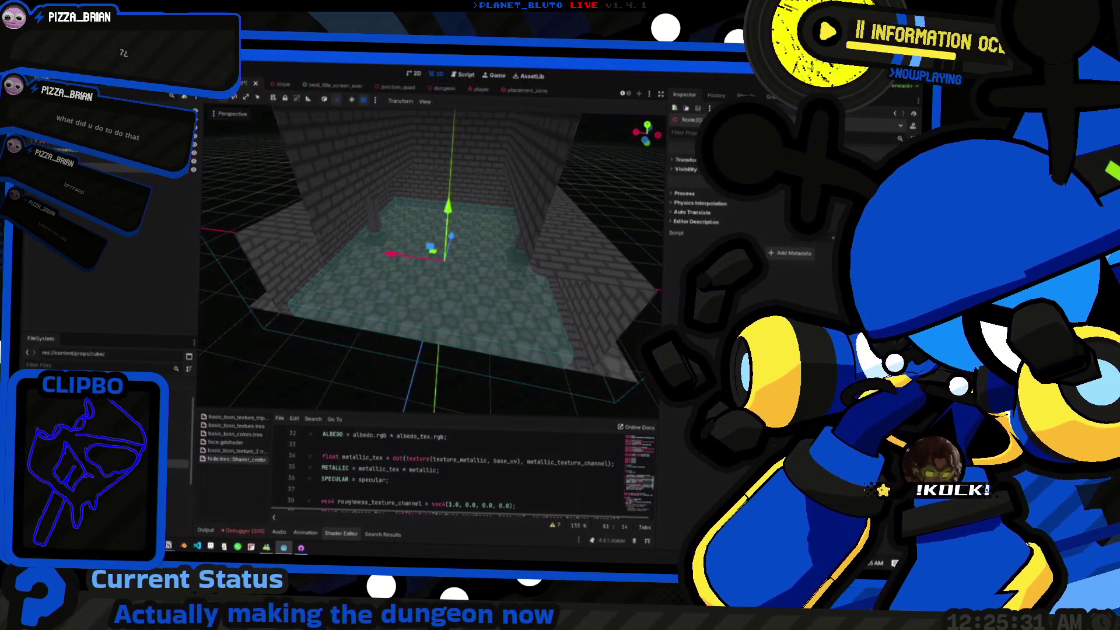
Create a new 3D scene named cube in the cube folder
right_click(117, 396)
mouse_move(172, 402)
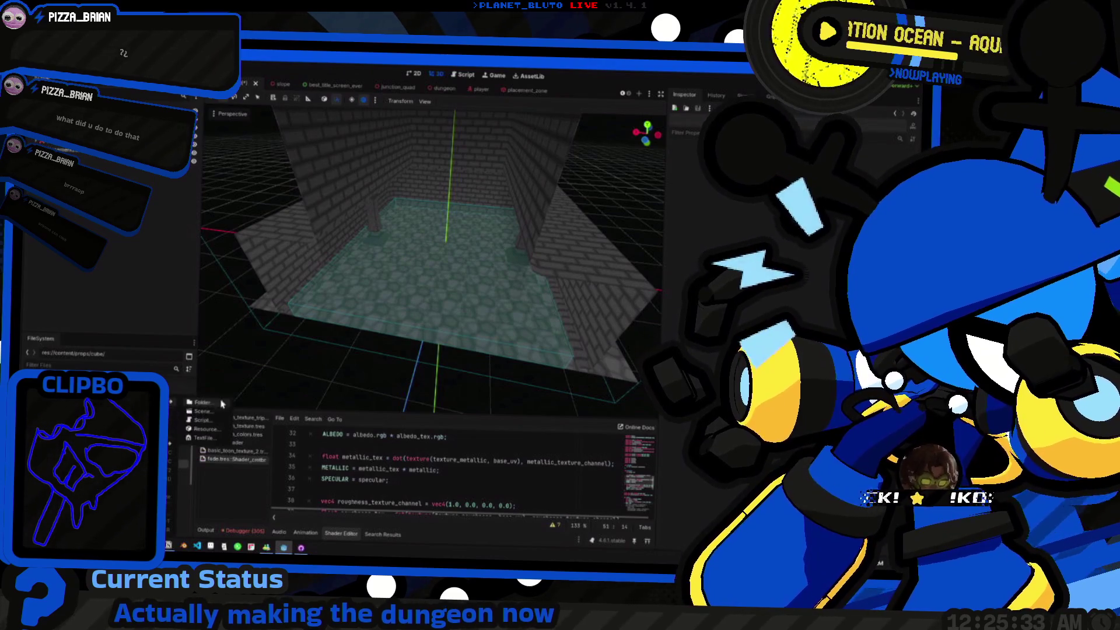
left_click(210, 414)
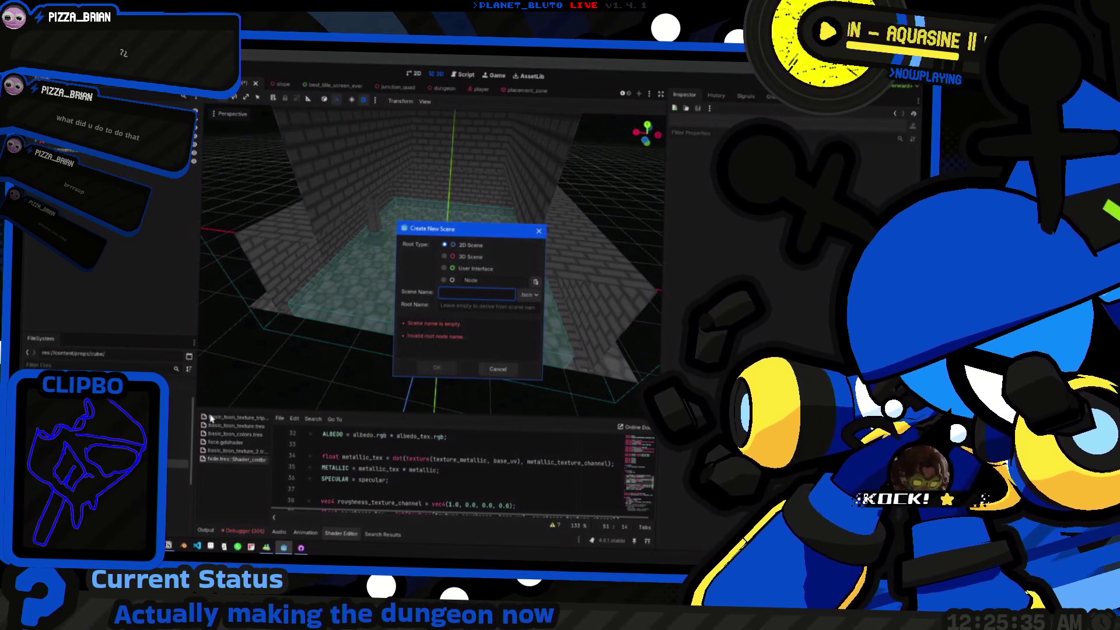
left_click(467, 256)
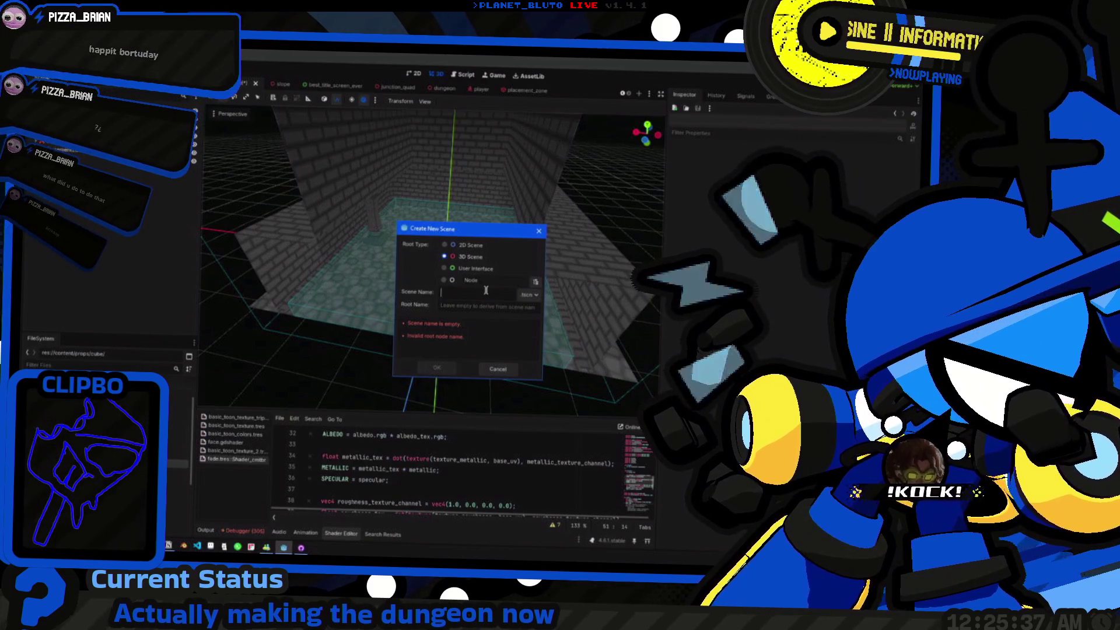
type("cube")
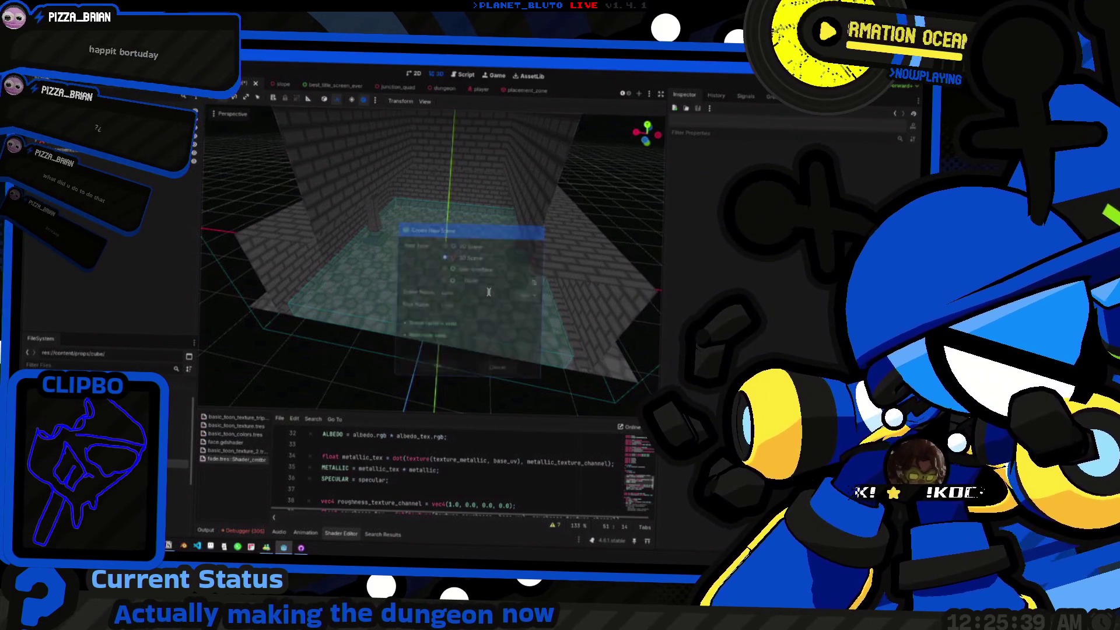
key("Return")
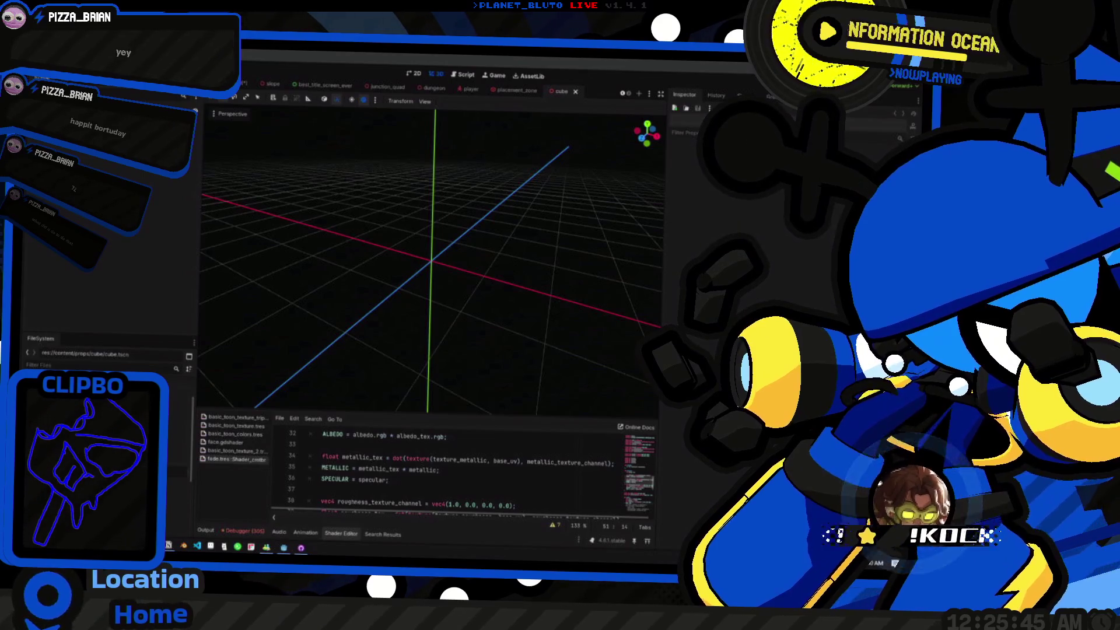
Inspect meta.tres's Placer settings alongside cube.tscn and bring up the resource save options
double_click(178, 471)
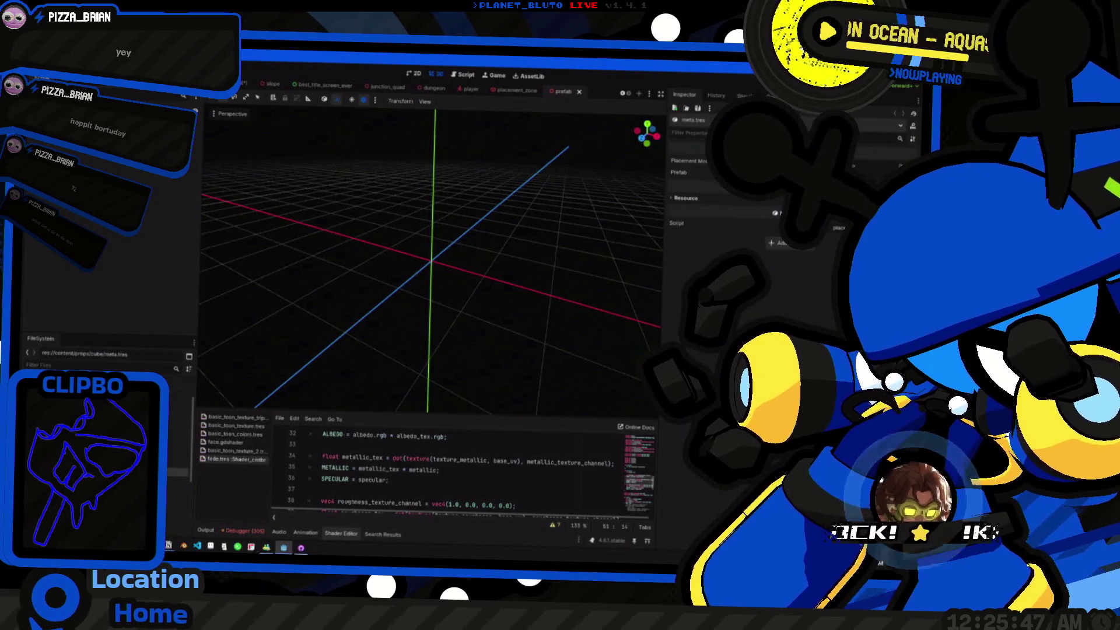
double_click(177, 474)
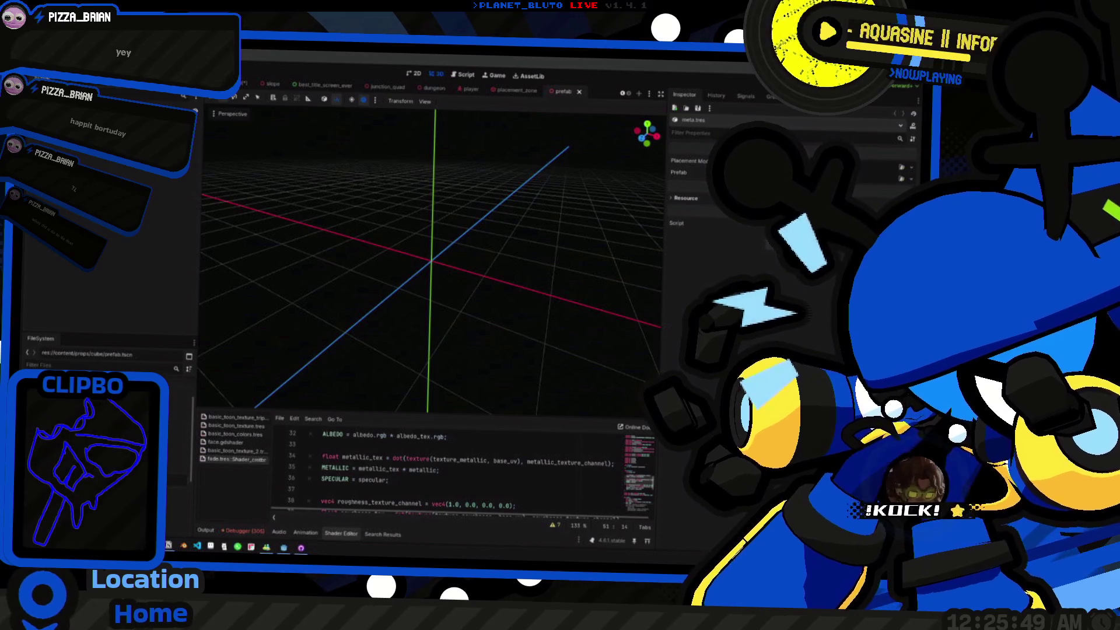
left_click(178, 480)
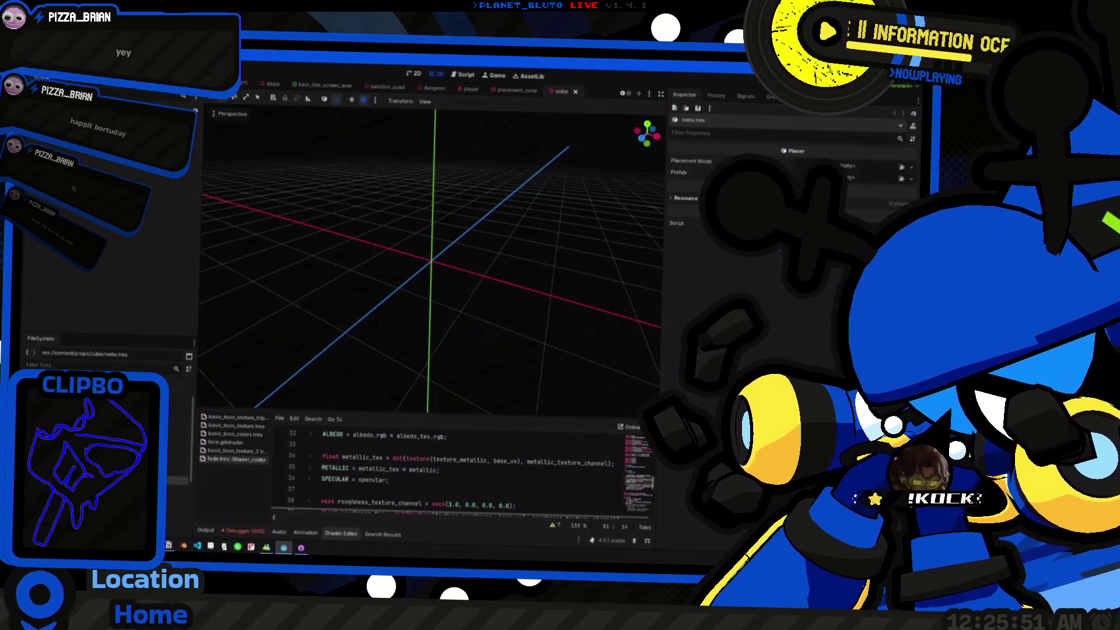
left_click(177, 471)
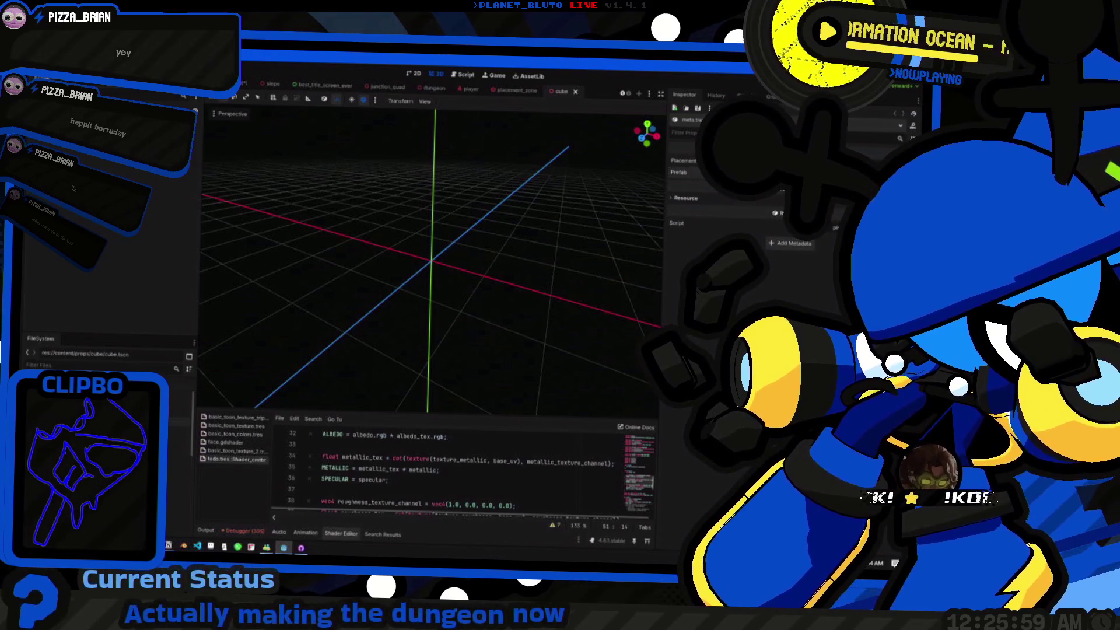
scroll(105, 455, "down", 3)
left_click(105, 467)
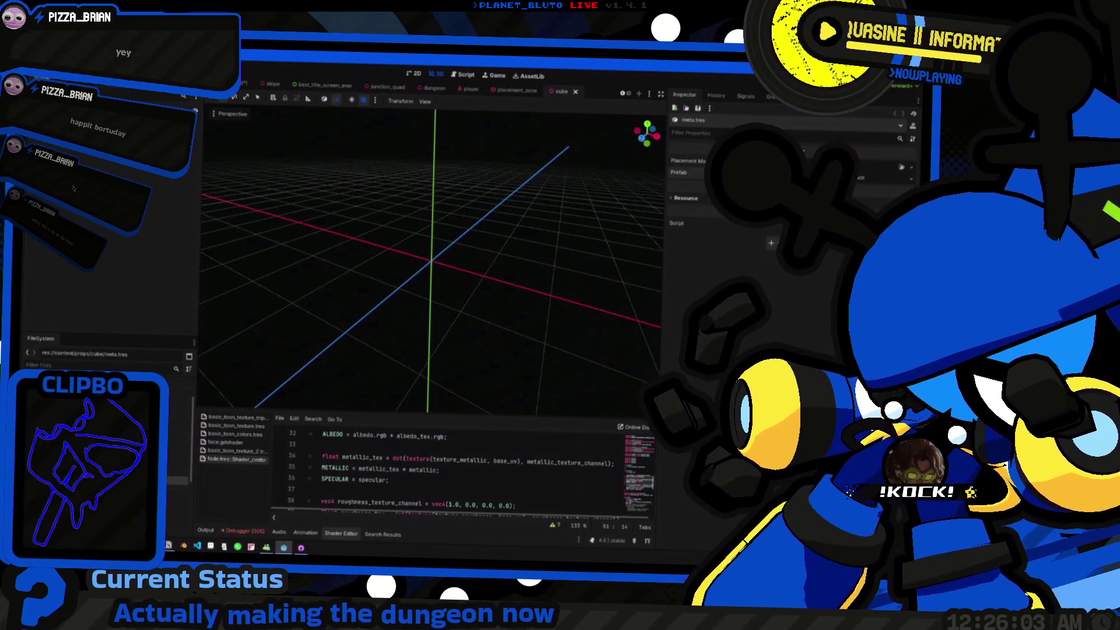
left_click(698, 108)
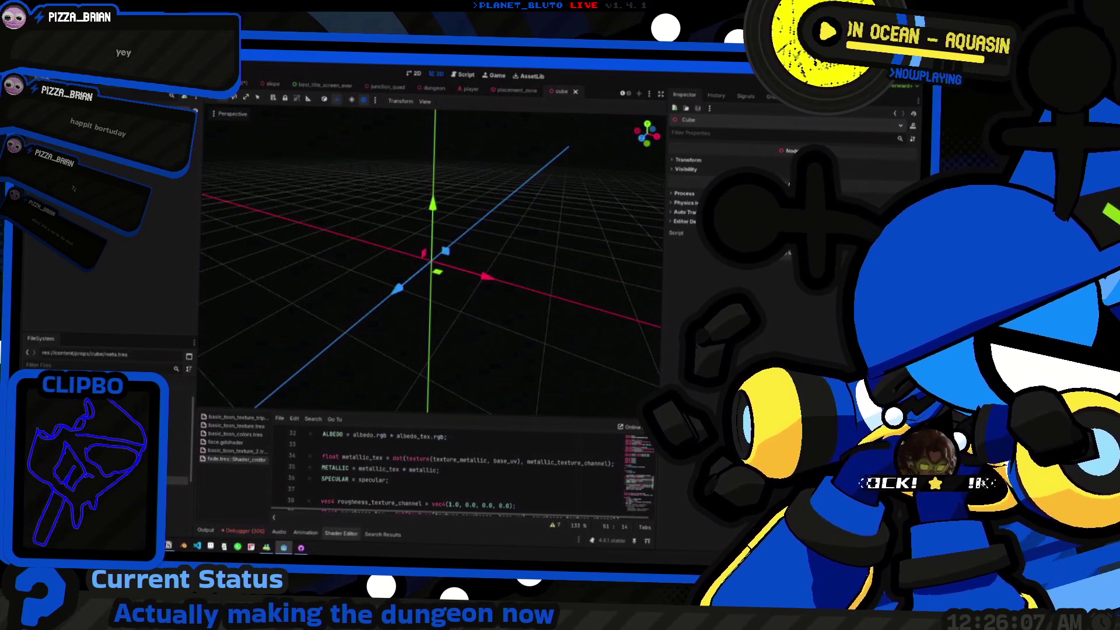
Add a MeshInstance3D node to the cube scene
key("ctrl+a")
type("visual")
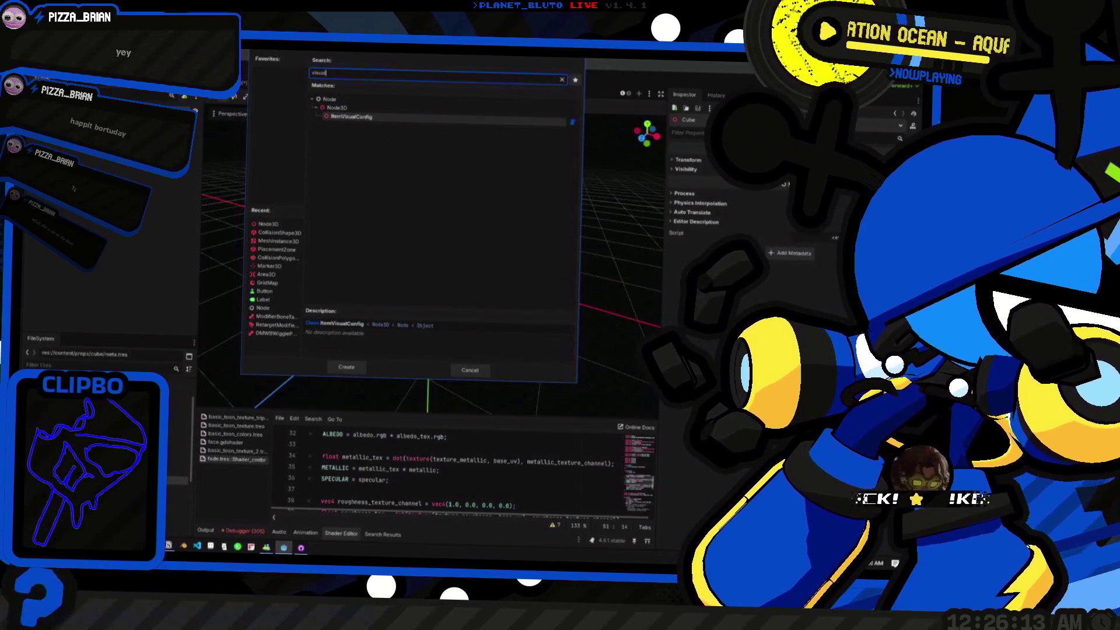
key("BackSpace")
key("BackSpace")
key("BackSpace")
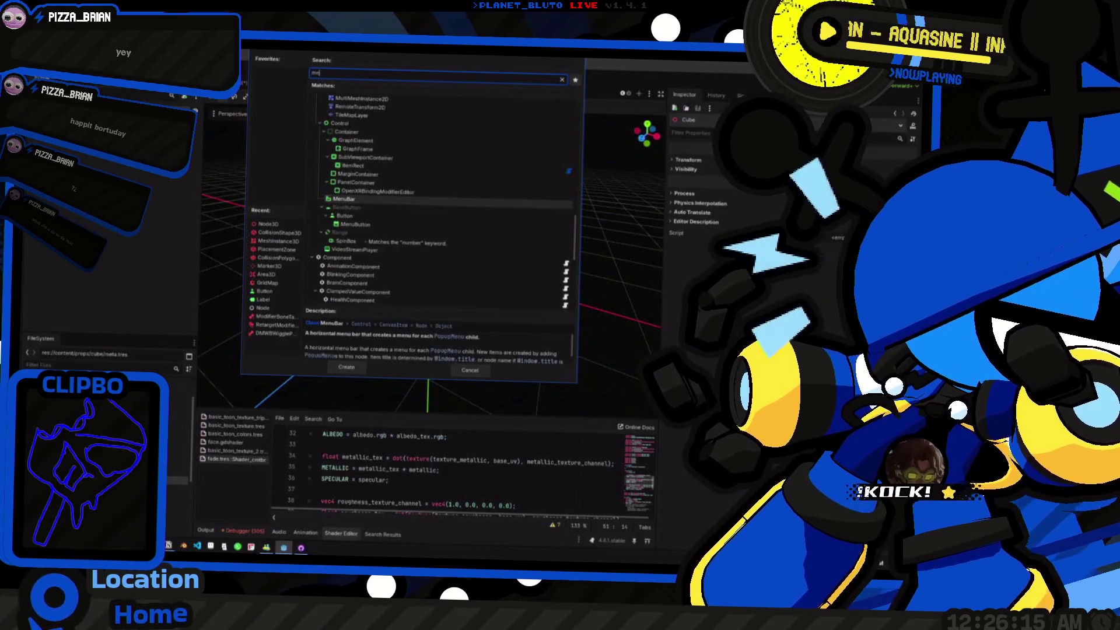
key("Return")
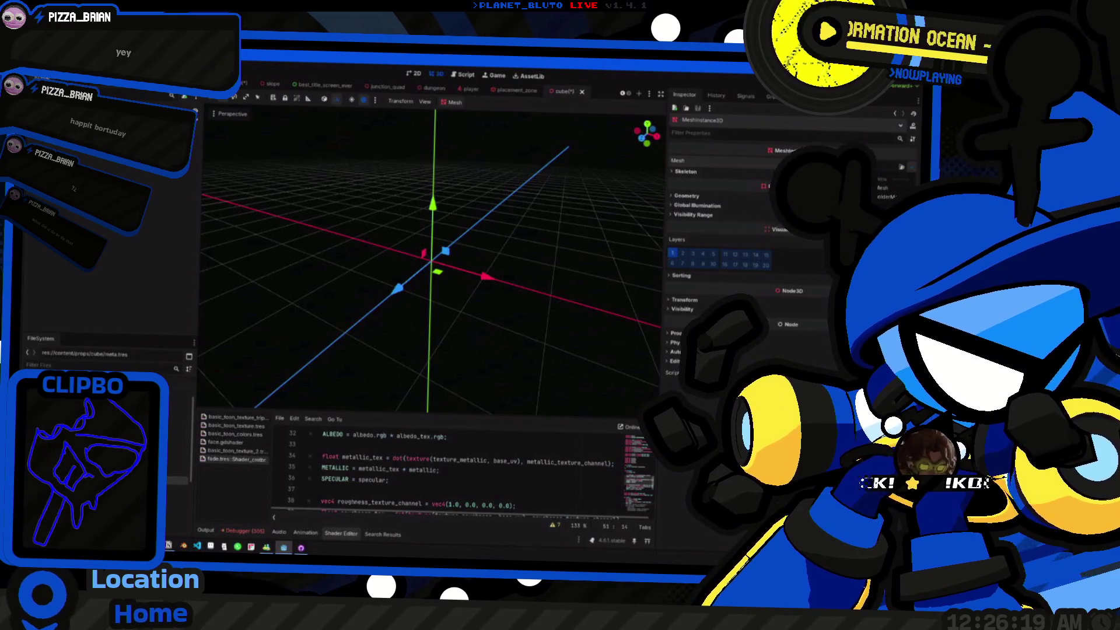
Give the MeshInstance3D a New BoxMesh with a New StandardMaterial3D in its Material slot
left_click(875, 178)
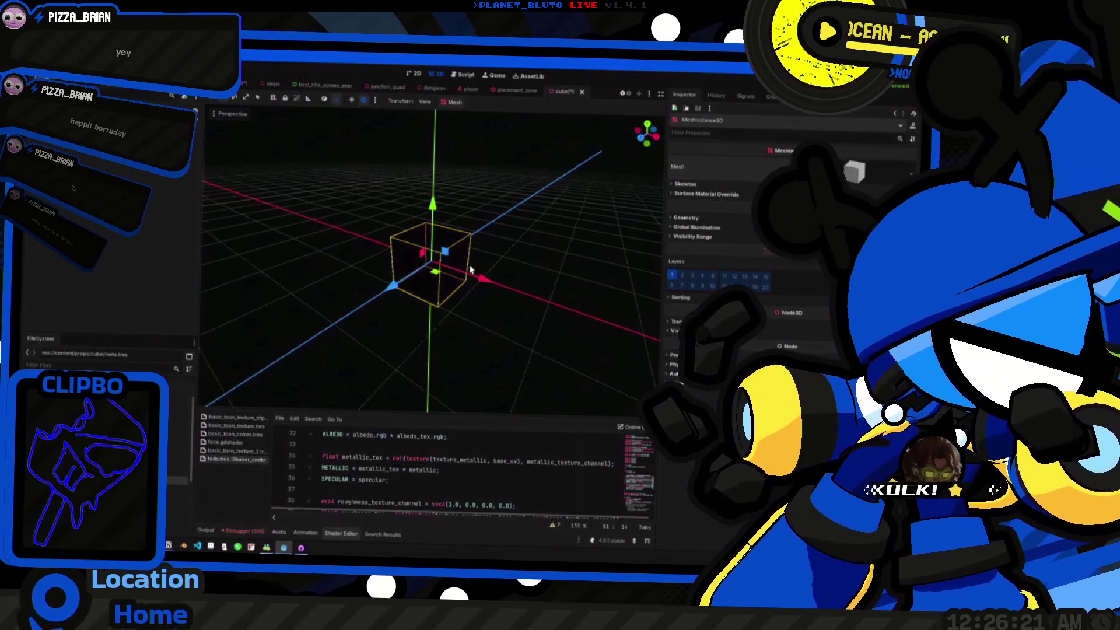
left_click(802, 169)
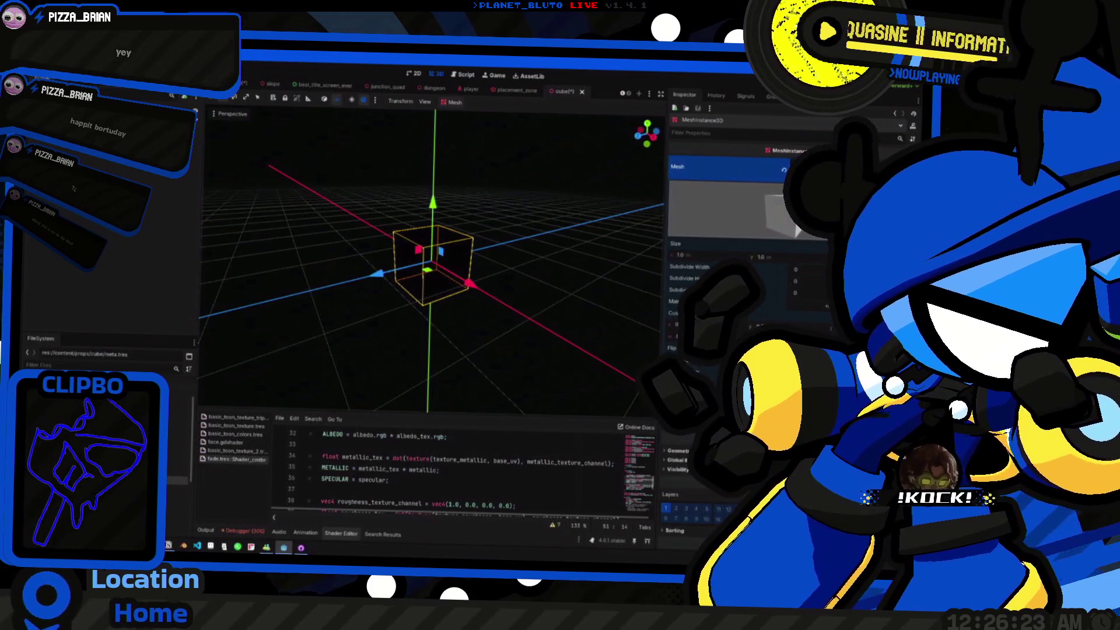
left_click(829, 311)
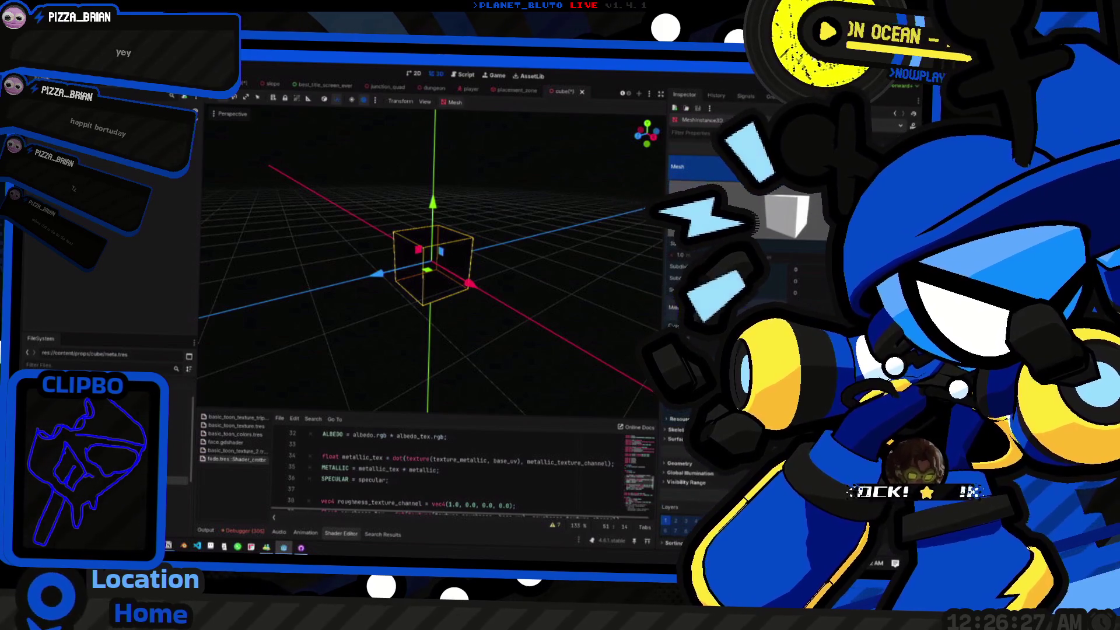
scroll(729, 350, "down", 2)
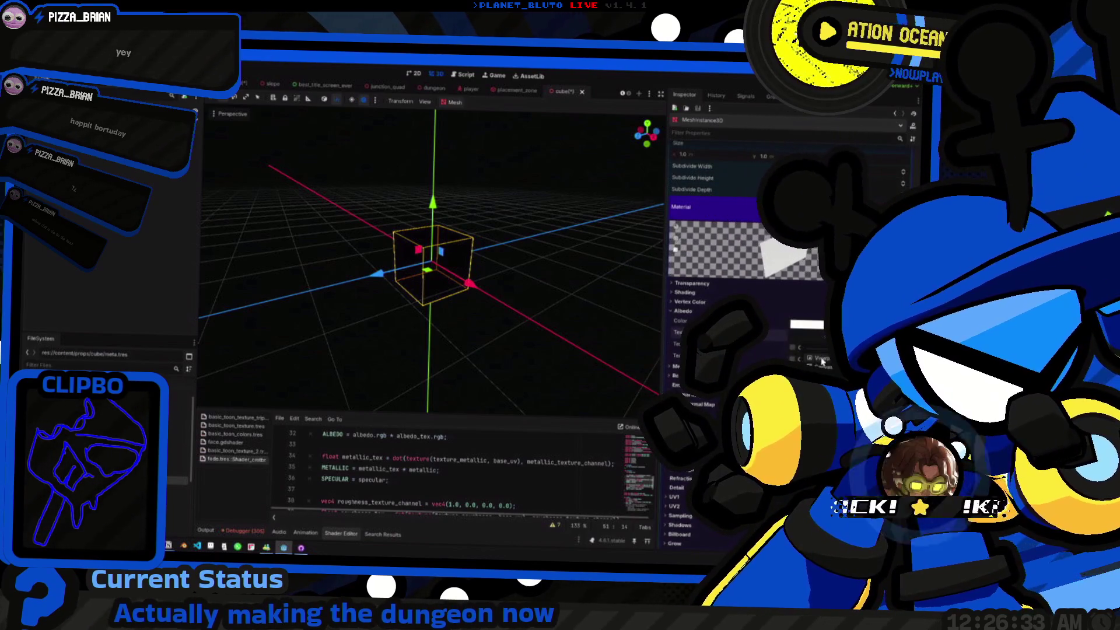
Enable preview sunlight and orbit the viewport to see the cube
left_click(807, 324)
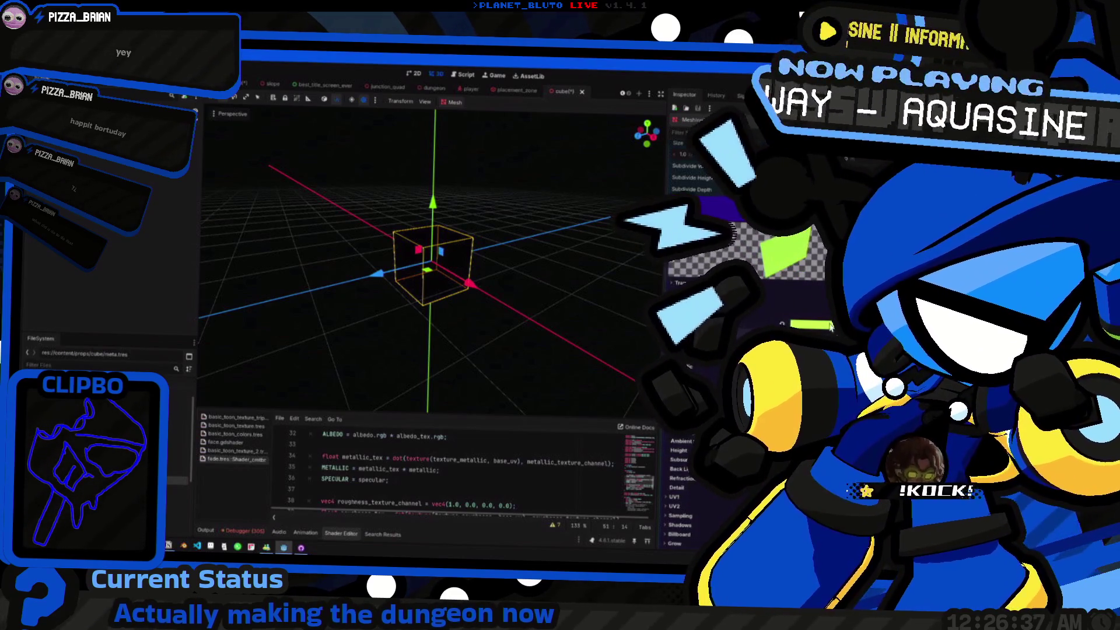
left_click(351, 99)
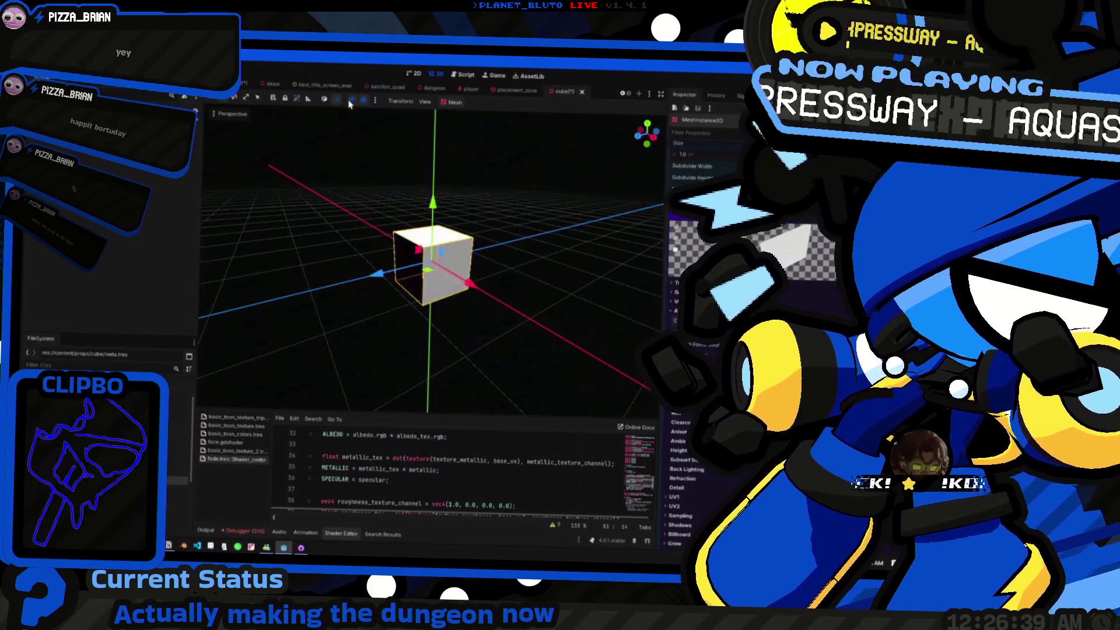
mouse_move(410, 181)
left_mouse_down()
mouse_move(354, 197)
mouse_move(500, 196)
mouse_move(297, 239)
mouse_move(313, 187)
mouse_move(620, 120)
mouse_move(400, 175)
mouse_move(435, 225)
mouse_move(525, 245)
left_mouse_up()
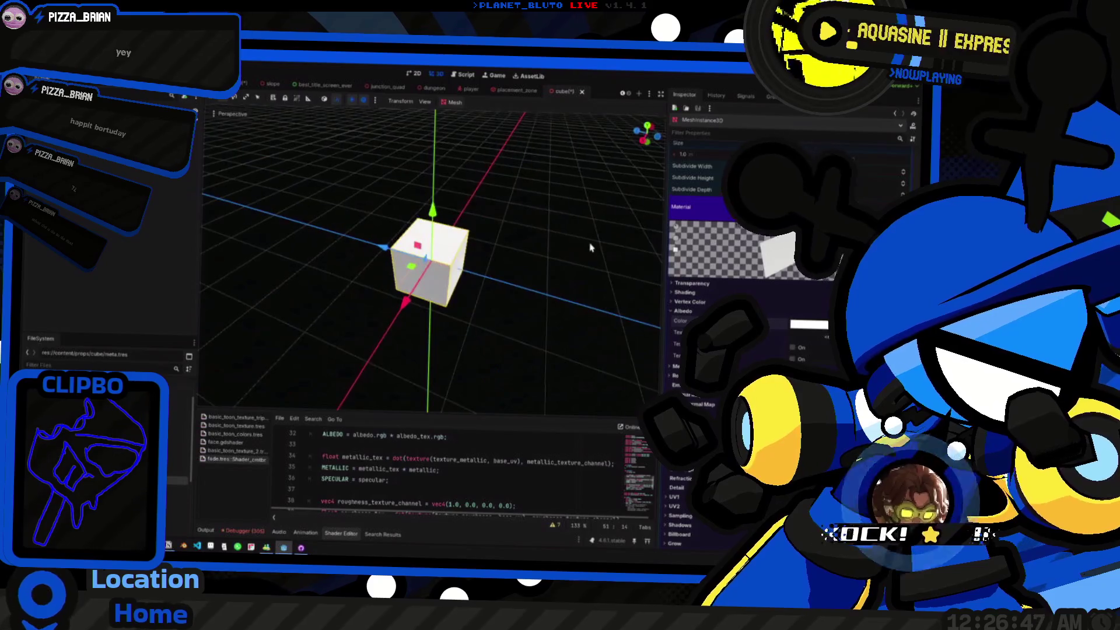
left_click(683, 310)
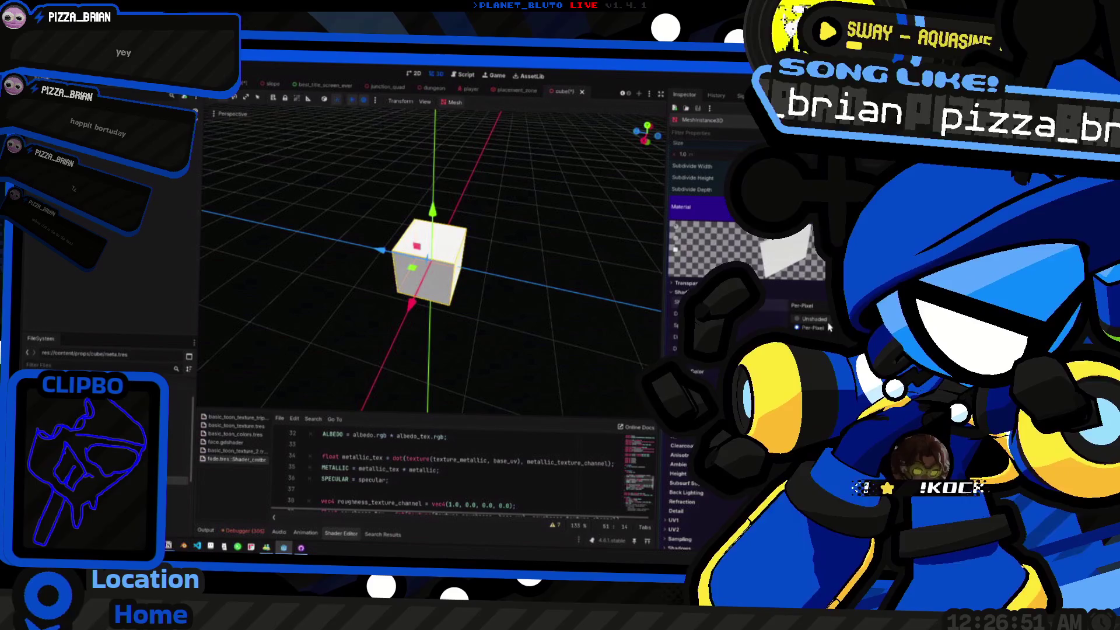
Set the material's Shading Mode to Unshaded, then browse for a resource file
left_click(814, 319)
mouse_move(530, 313)
left_mouse_down()
mouse_move(255, 225)
mouse_move(537, 266)
mouse_move(566, 284)
left_mouse_up()
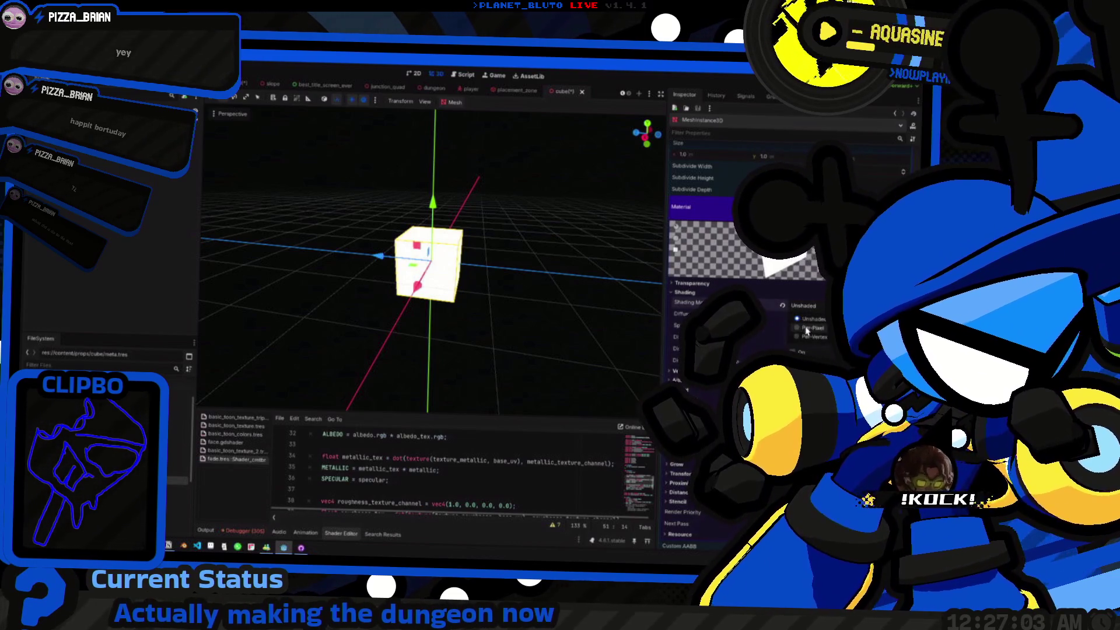
scroll(753, 321, "up", 3)
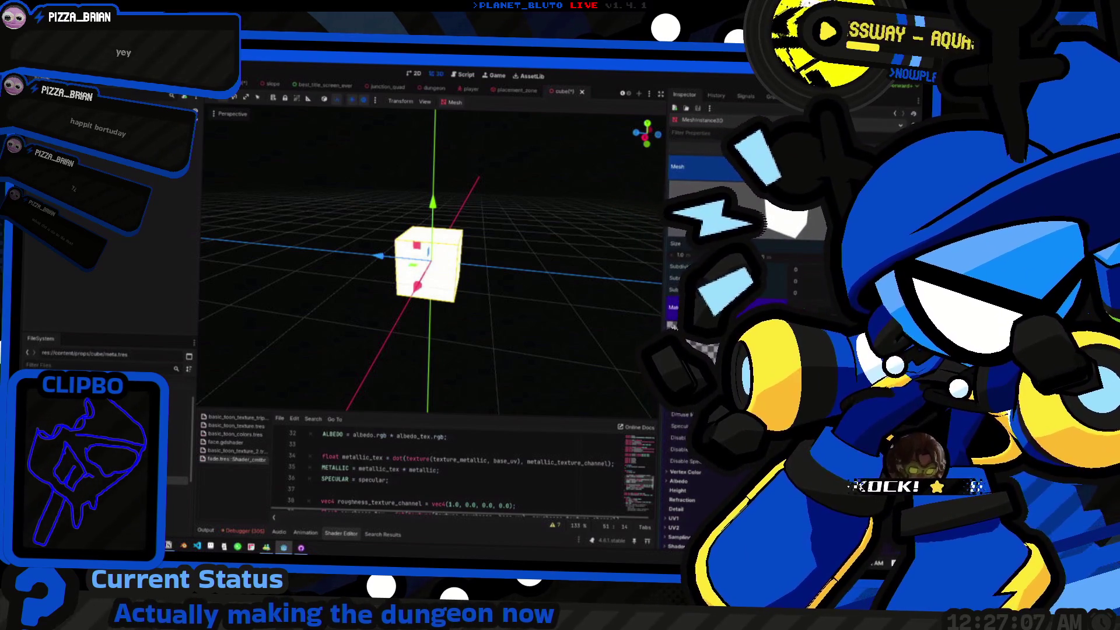
left_click(665, 213)
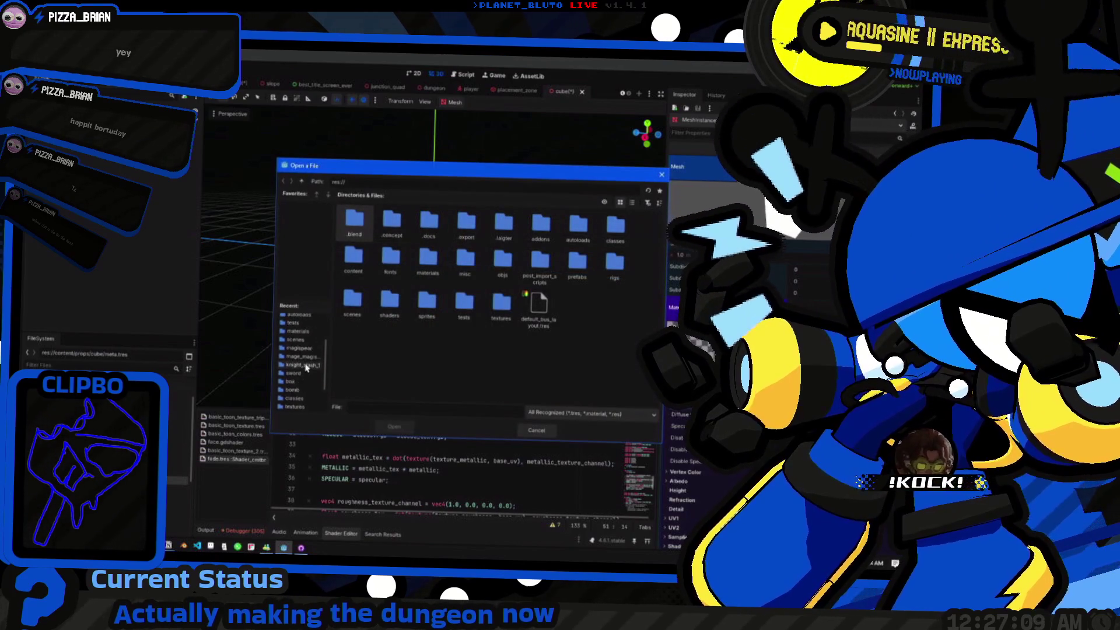
Load res://shaders/basic_toon_colors.tres into the cube's Material slot
left_click(536, 430)
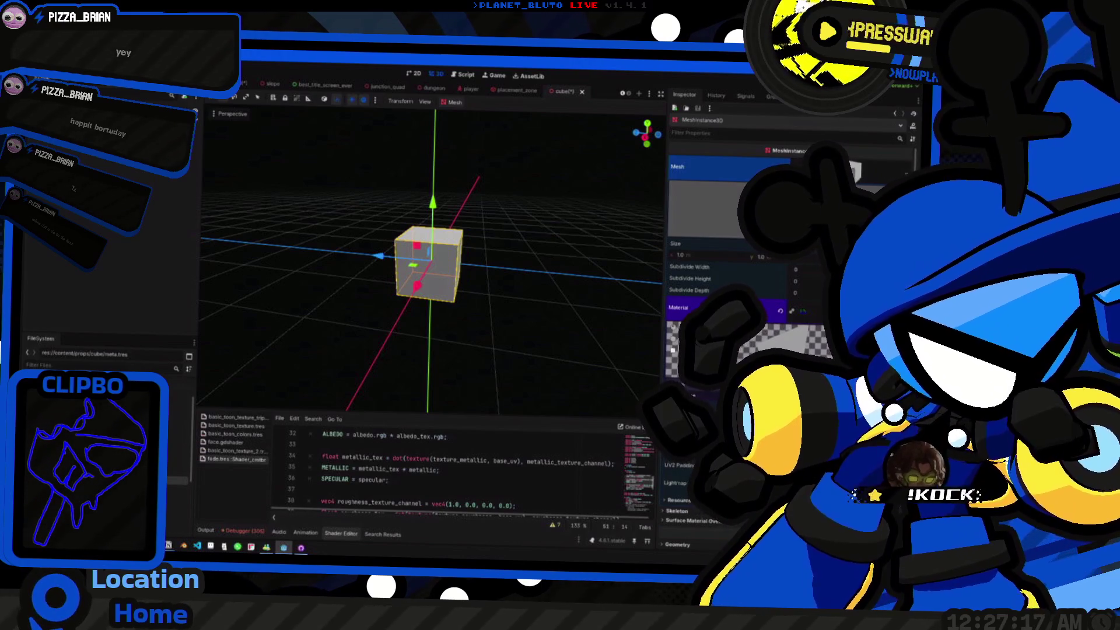
double_click(393, 310)
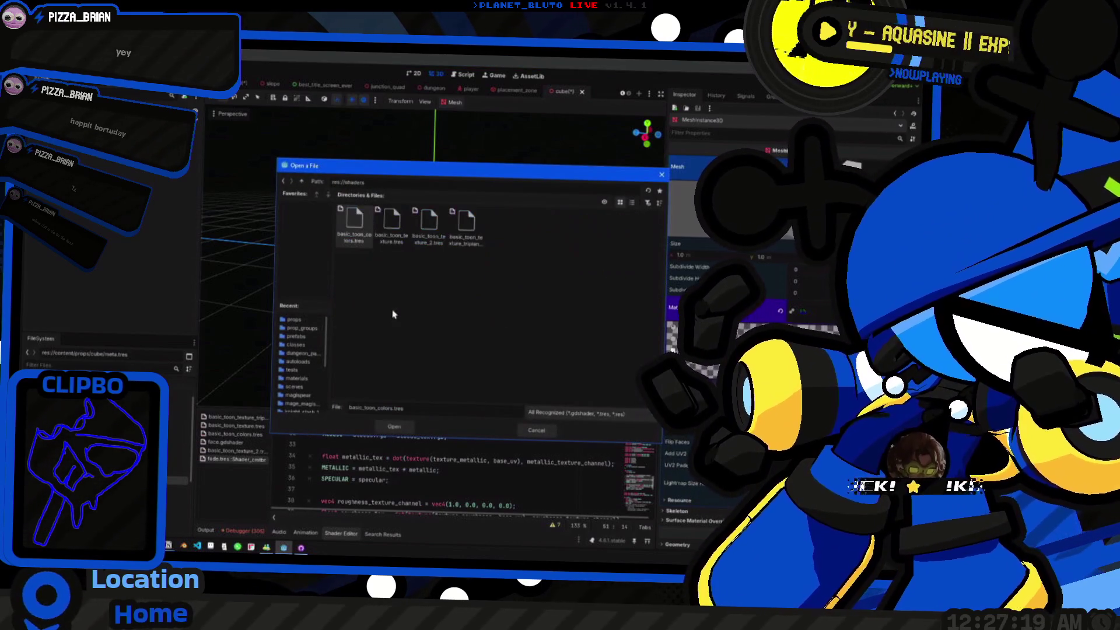
left_click(395, 242)
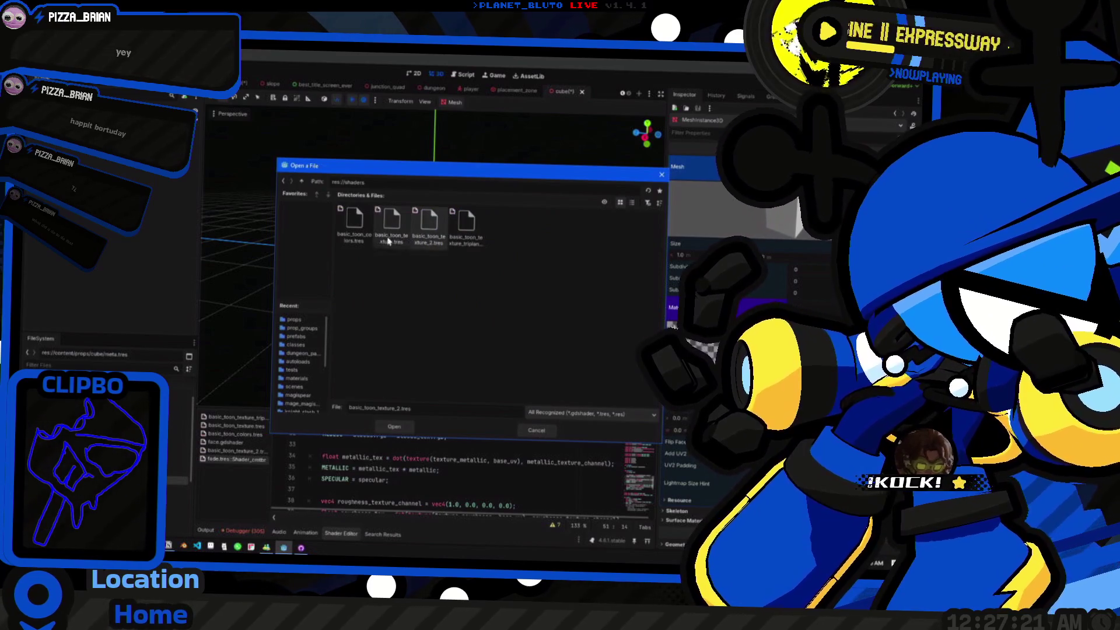
left_click(354, 237)
double_click(357, 241)
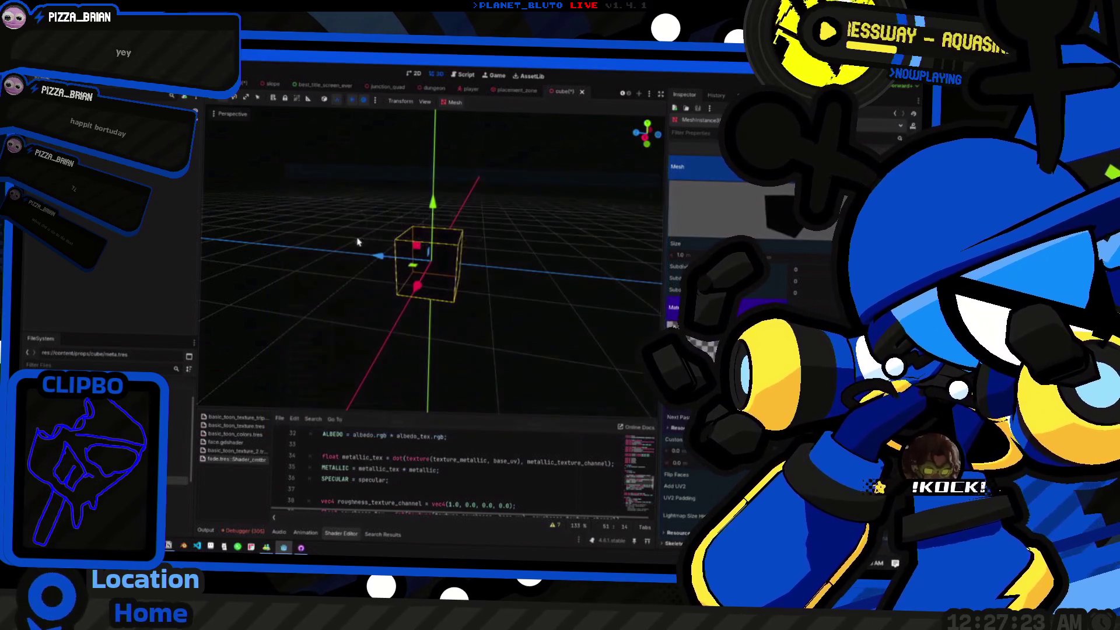
scroll(729, 233, "down", 2)
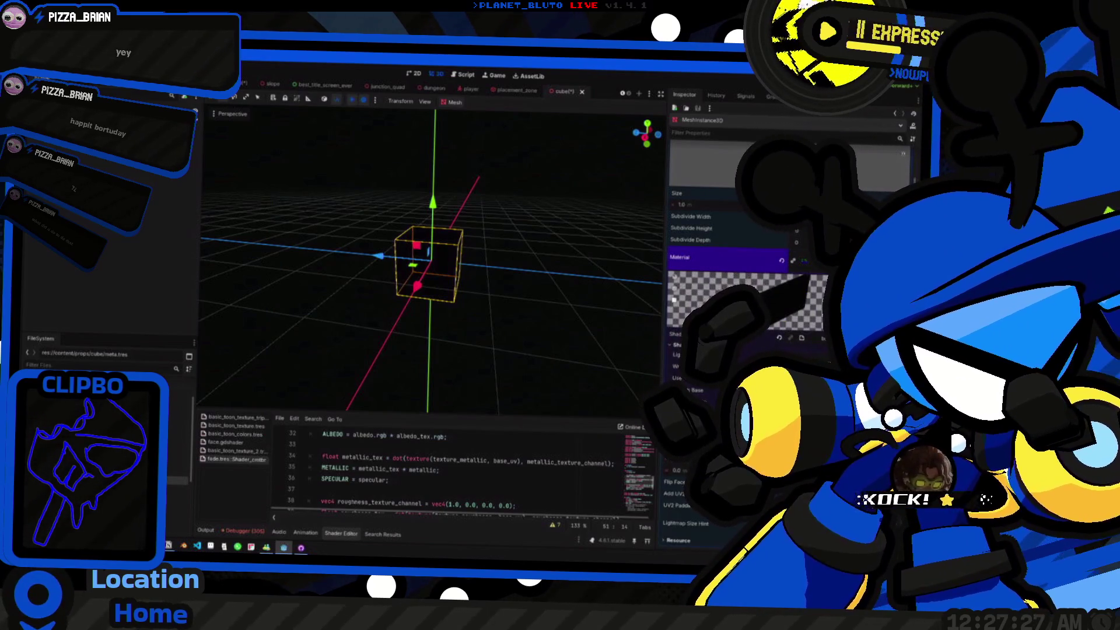
Brighten the material colour to full white and view the cube deselected
left_click(805, 262)
mouse_move(895, 187)
left_mouse_down()
mouse_move(892, 146)
mouse_move(900, 176)
left_mouse_up()
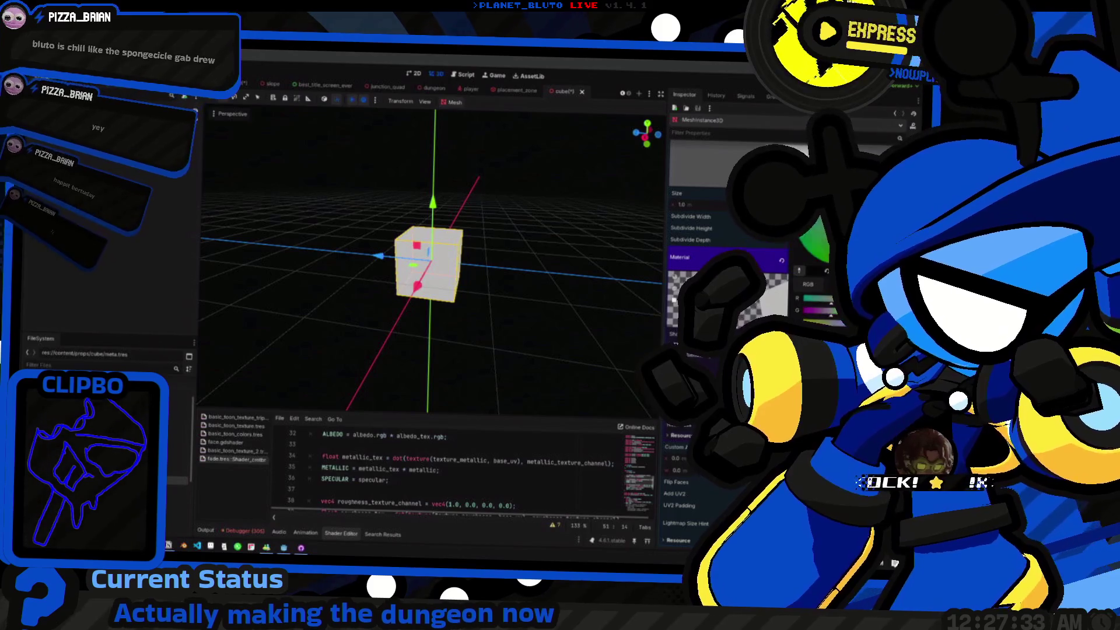
left_click_drag(385, 260, 532, 272)
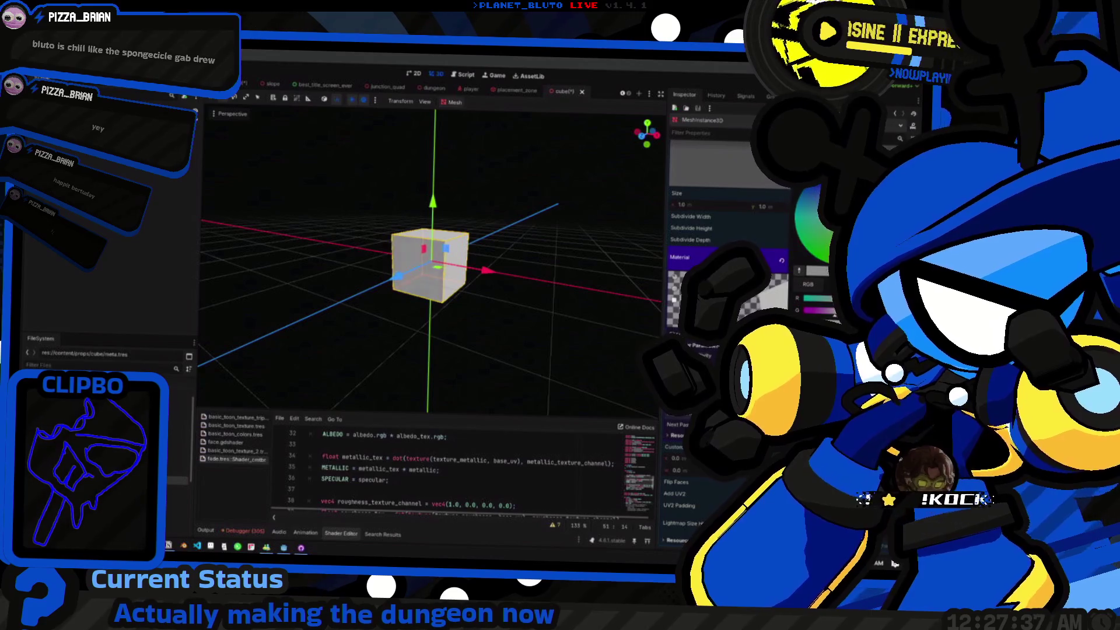
mouse_move(475, 325)
left_mouse_down()
mouse_move(512, 325)
mouse_move(418, 363)
mouse_move(380, 302)
mouse_move(443, 315)
mouse_move(520, 305)
mouse_move(392, 277)
mouse_move(575, 295)
mouse_move(590, 314)
mouse_move(397, 320)
mouse_move(442, 219)
left_mouse_up()
left_click(510, 341)
scroll(392, 277, "up", 2)
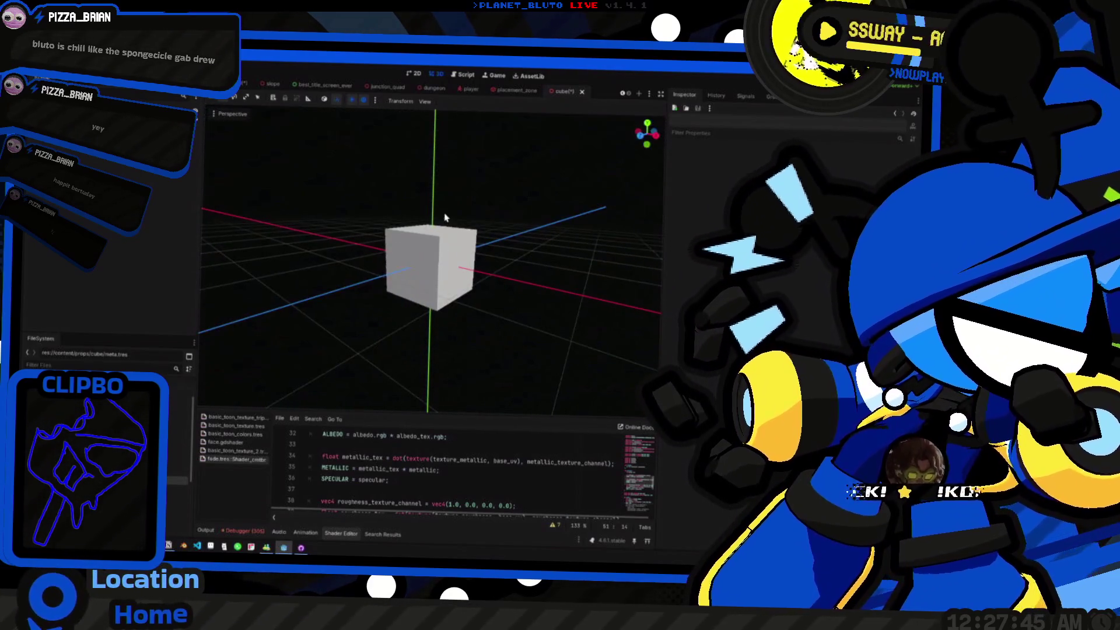
left_click(467, 264)
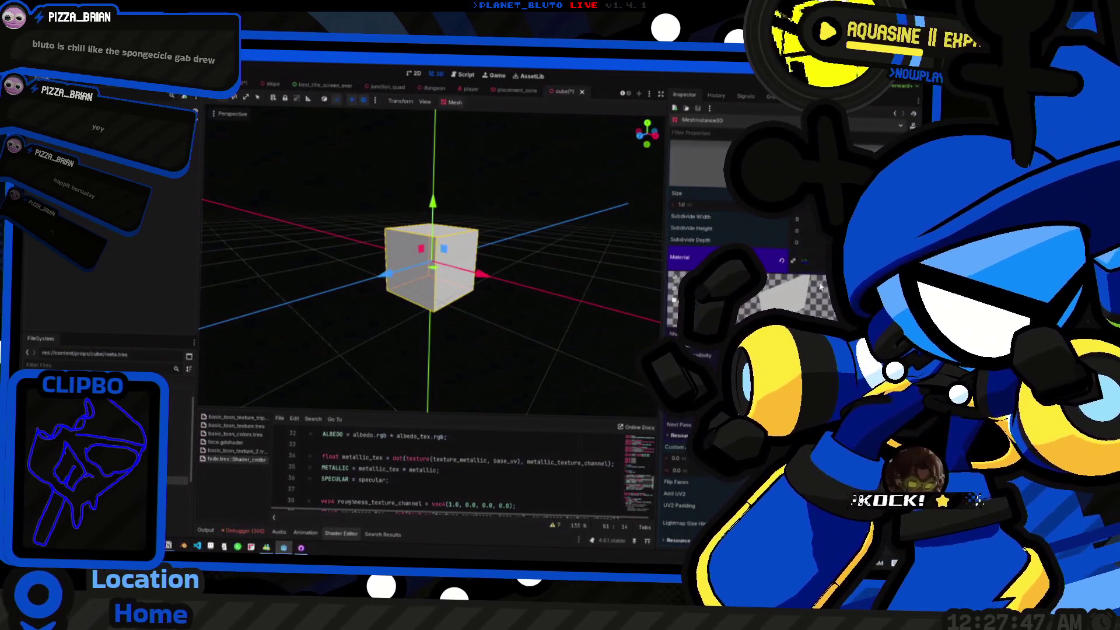
left_click(497, 324)
scroll(500, 337, "down", 3)
scroll(478, 317, "up", 4)
mouse_move(477, 318)
left_mouse_down()
mouse_move(383, 195)
mouse_move(493, 275)
mouse_move(218, 282)
mouse_move(432, 362)
left_mouse_up()
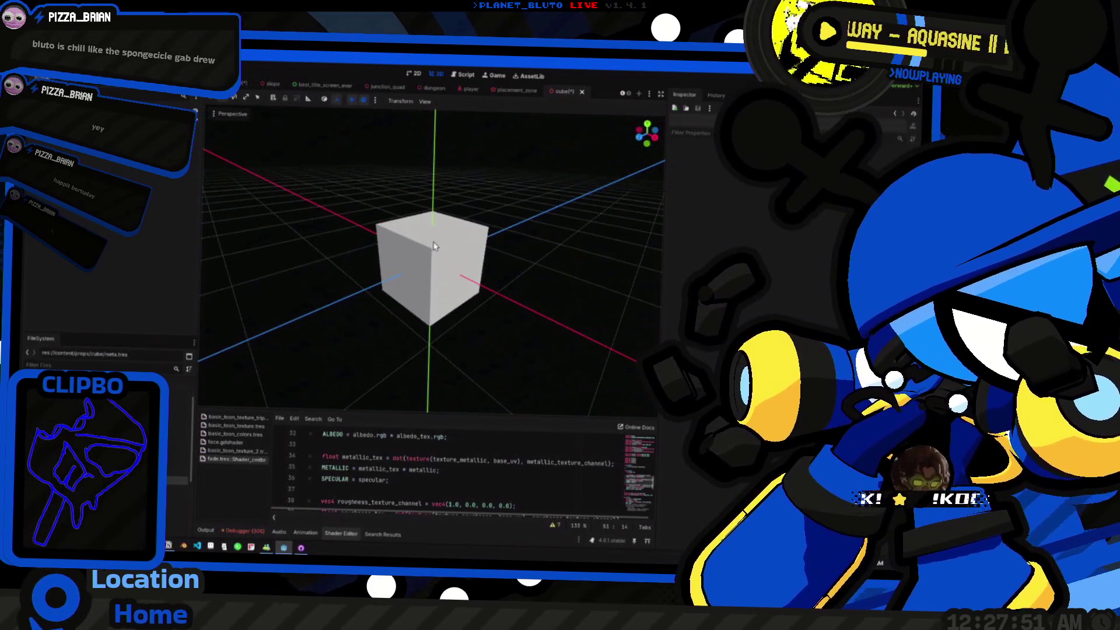
left_click(449, 292)
mouse_move(550, 297)
left_mouse_down()
mouse_move(515, 330)
mouse_move(548, 274)
left_mouse_up()
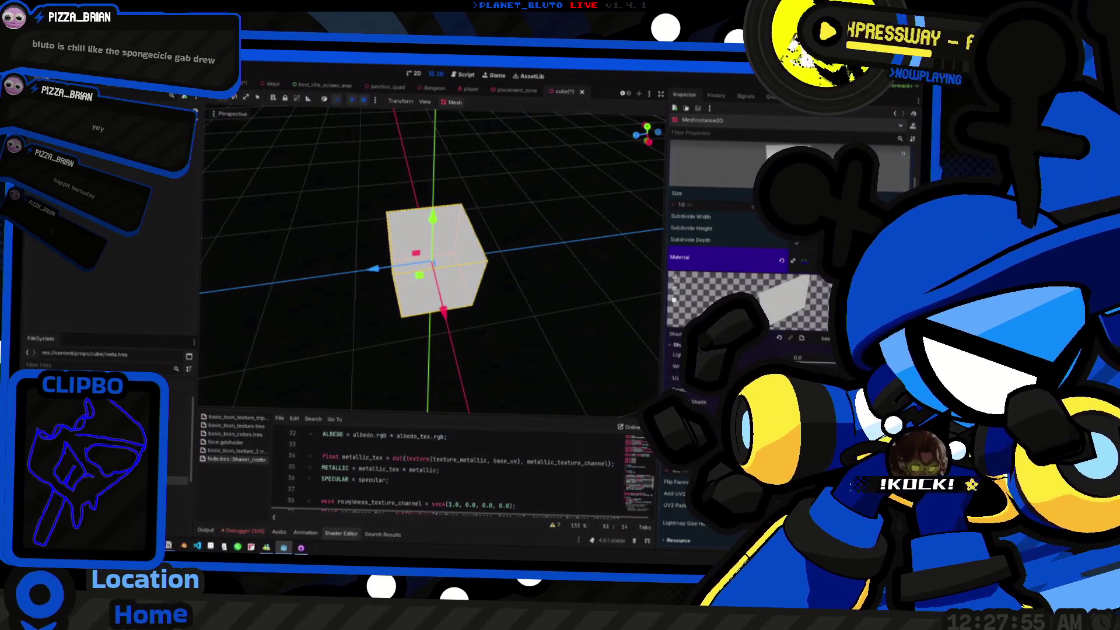
scroll(615, 309, "down", 2)
scroll(616, 309, "up", 2)
mouse_move(615, 309)
left_mouse_down()
mouse_move(572, 307)
mouse_move(624, 251)
left_mouse_up()
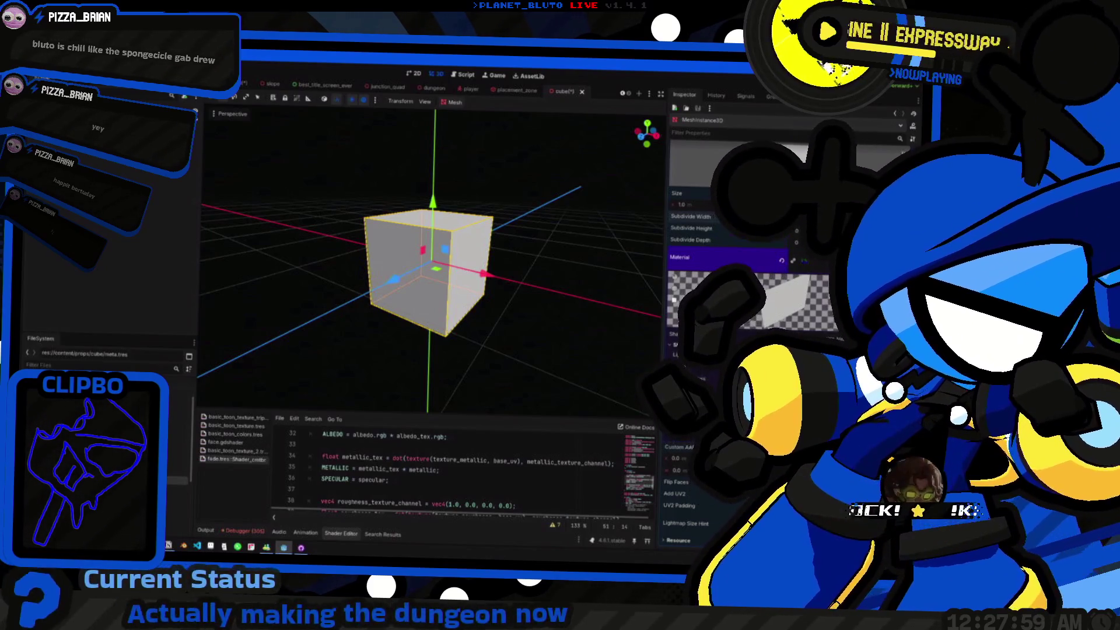
left_click_drag(794, 234, 794, 204)
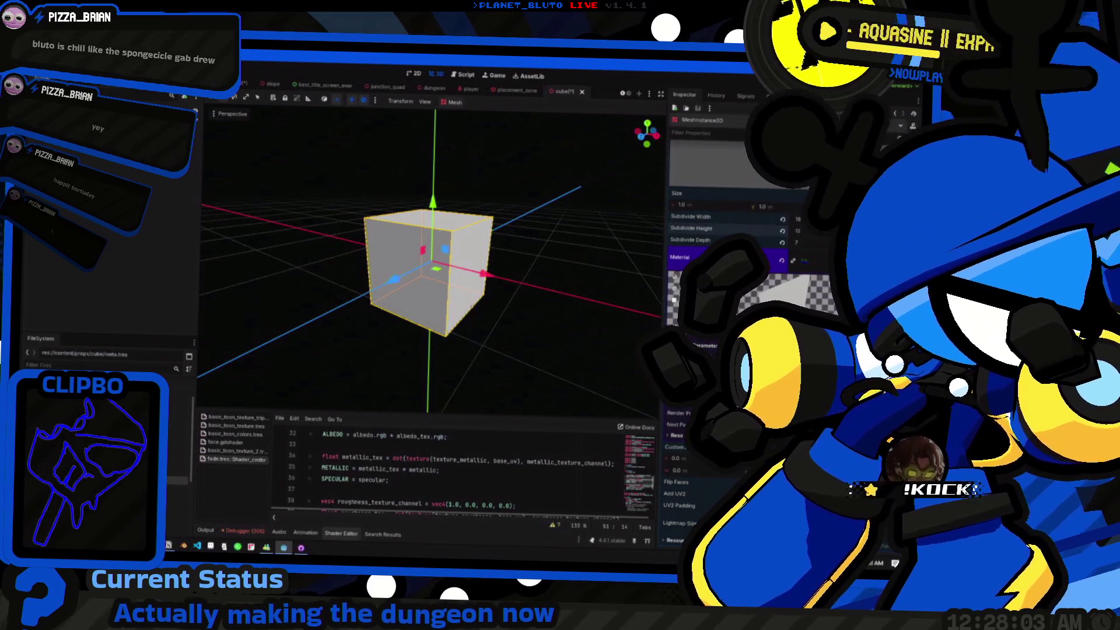
left_click_drag(794, 242, 795, 224)
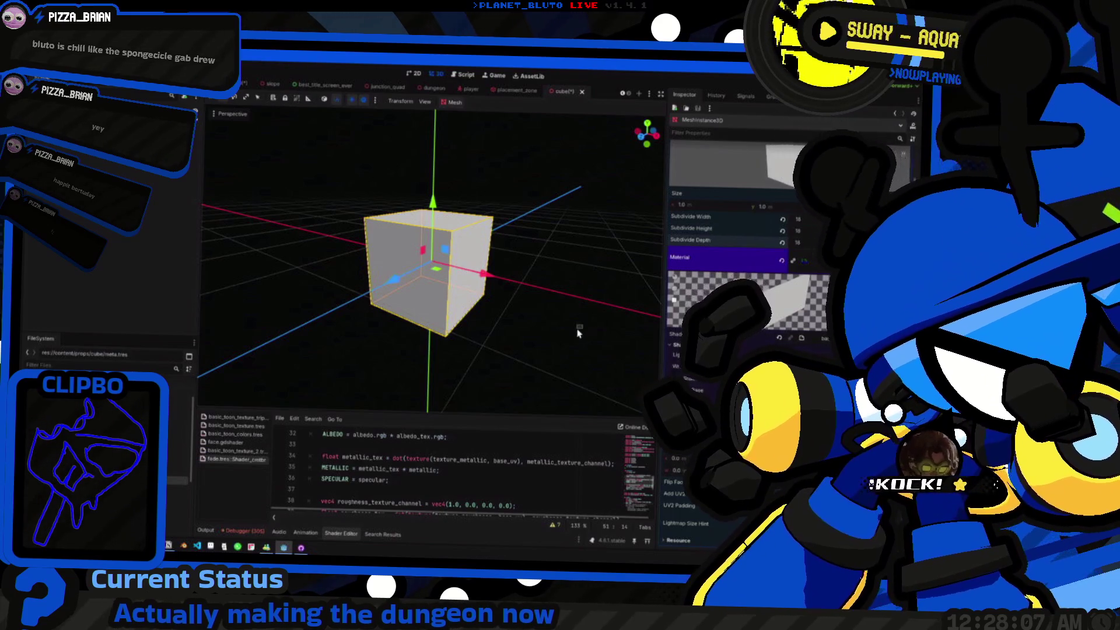
left_click(474, 340)
left_click(419, 284)
left_click_drag(419, 284, 385, 262)
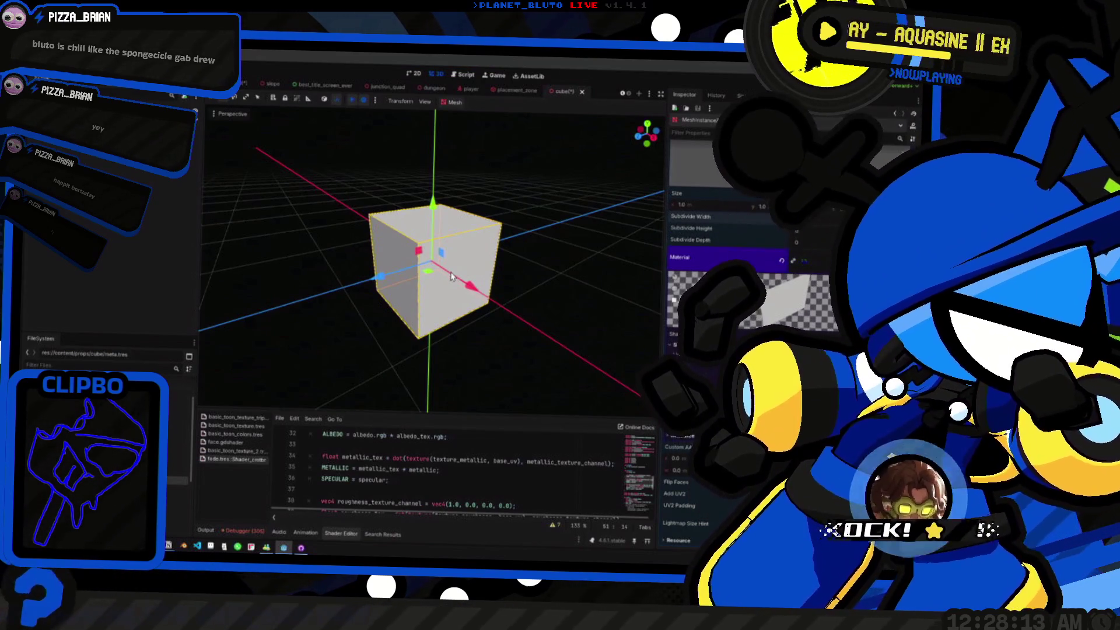
left_click_drag(475, 318, 437, 305)
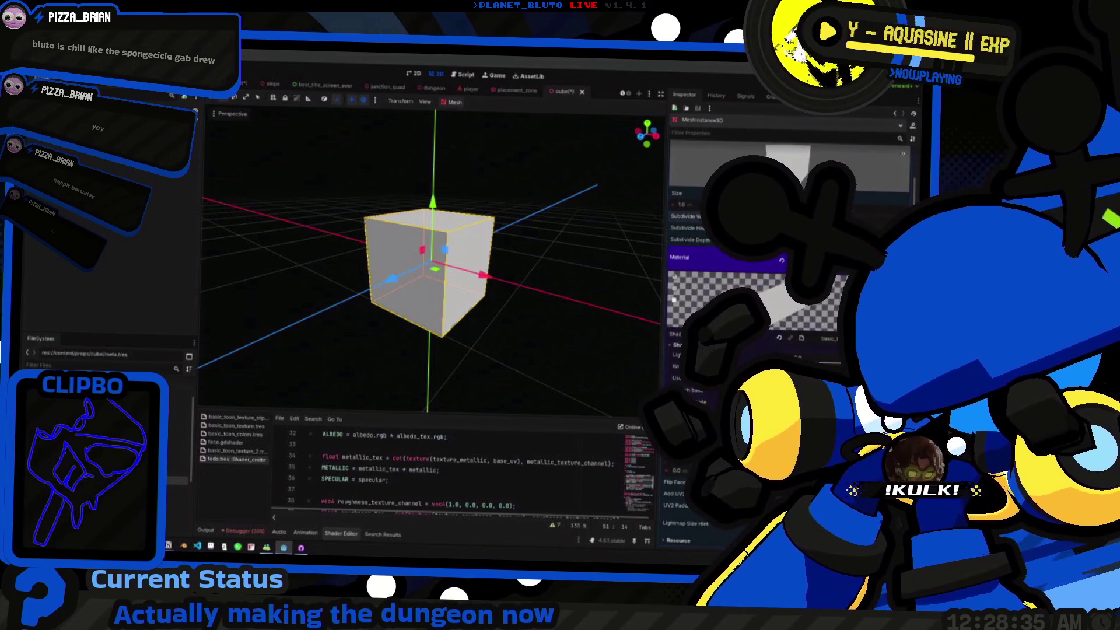
mouse_move(546, 252)
left_mouse_down()
mouse_move(447, 297)
mouse_move(477, 289)
mouse_move(473, 317)
mouse_move(483, 324)
left_mouse_up()
scroll(483, 324, "down", 3)
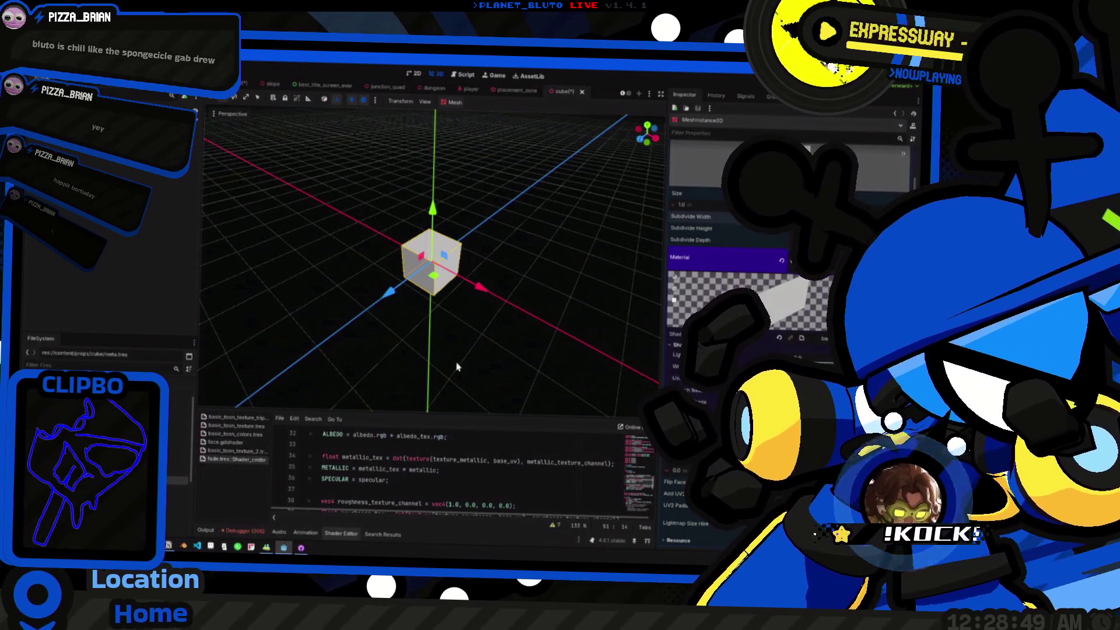
key("super+shift+s")
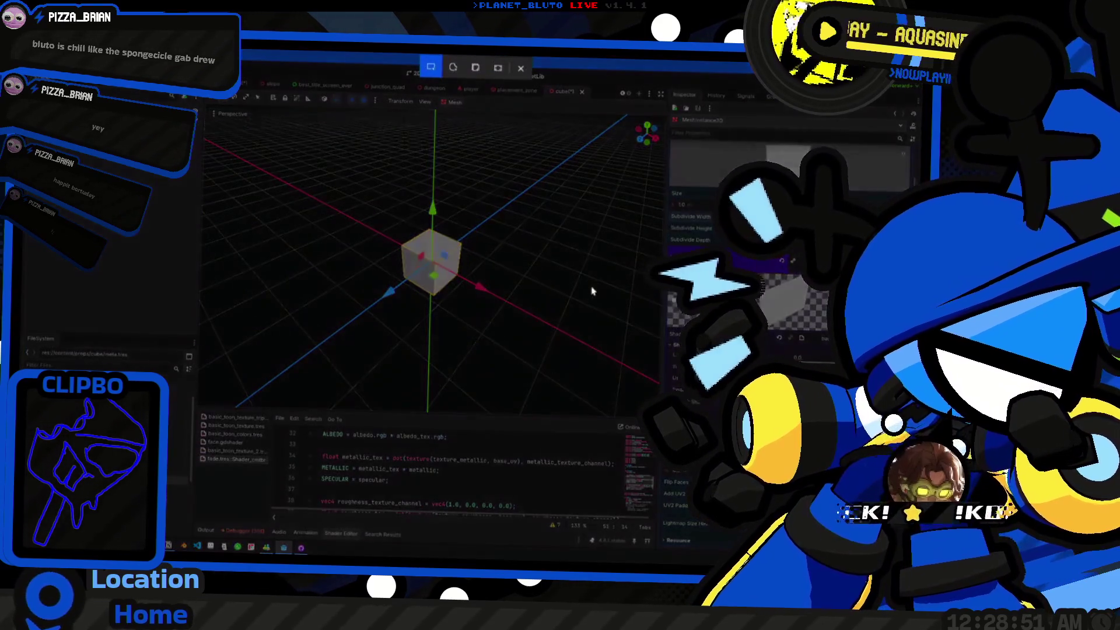
Close the snipping toolbar, zoom in on the cube, and select its mesh
key("Escape")
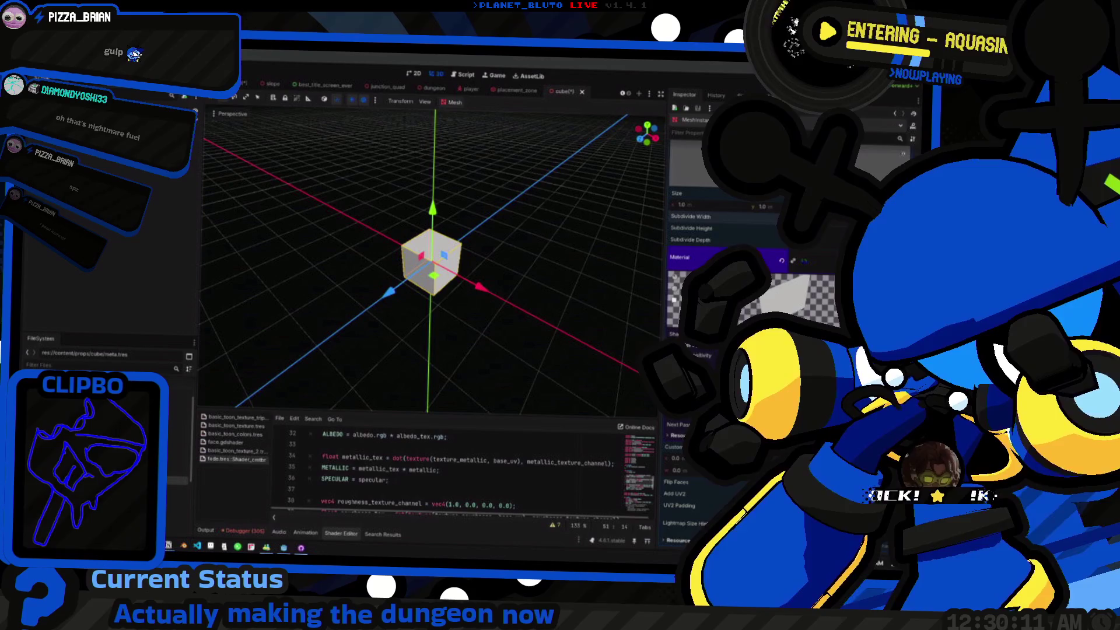
mouse_move(320, 303)
left_mouse_down()
mouse_move(530, 277)
mouse_move(518, 169)
mouse_move(532, 220)
mouse_move(572, 140)
mouse_move(607, 202)
mouse_move(494, 290)
mouse_move(531, 287)
left_mouse_up()
scroll(475, 309, "up", 3)
scroll(475, 309, "down", 3)
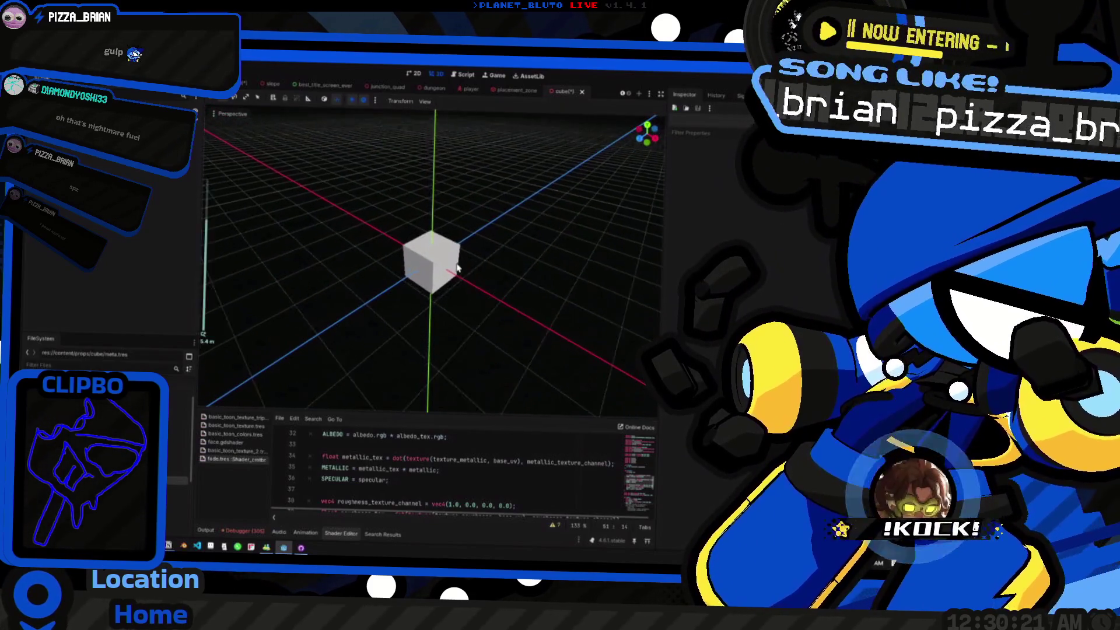
scroll(461, 280, "up", 3)
mouse_move(446, 279)
left_mouse_down()
mouse_move(475, 288)
mouse_move(408, 253)
mouse_move(356, 175)
left_mouse_up()
left_click(407, 252)
From Right view, raise the cube via its Transform position, then pick the Scale tool and deselect
mouse_move(537, 157)
left_mouse_down()
mouse_move(532, 242)
mouse_move(425, 244)
left_mouse_up()
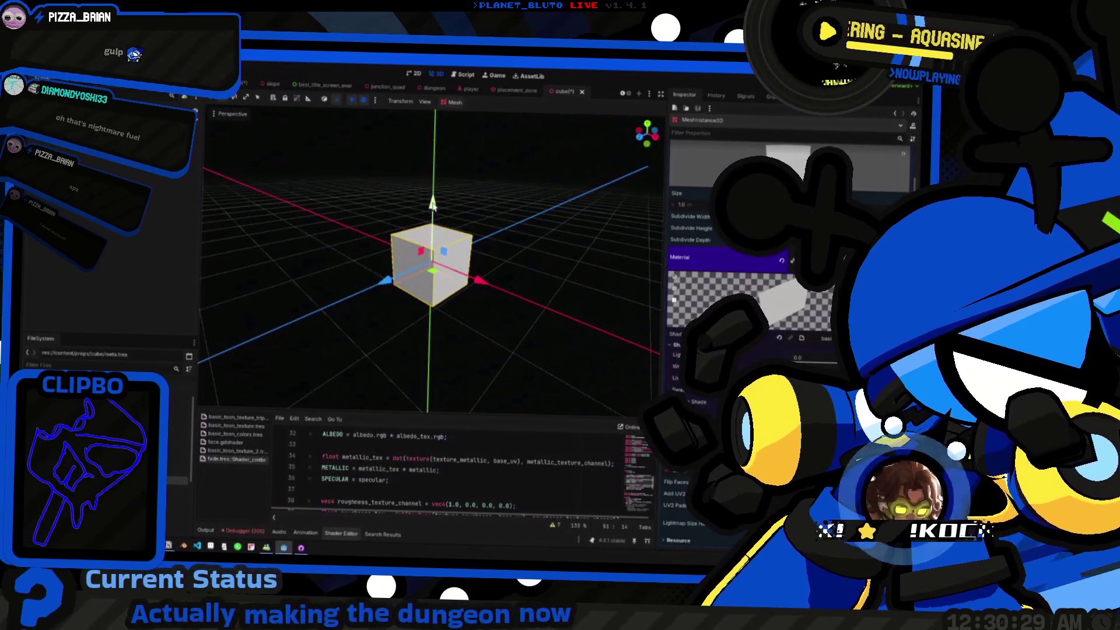
left_click(657, 134)
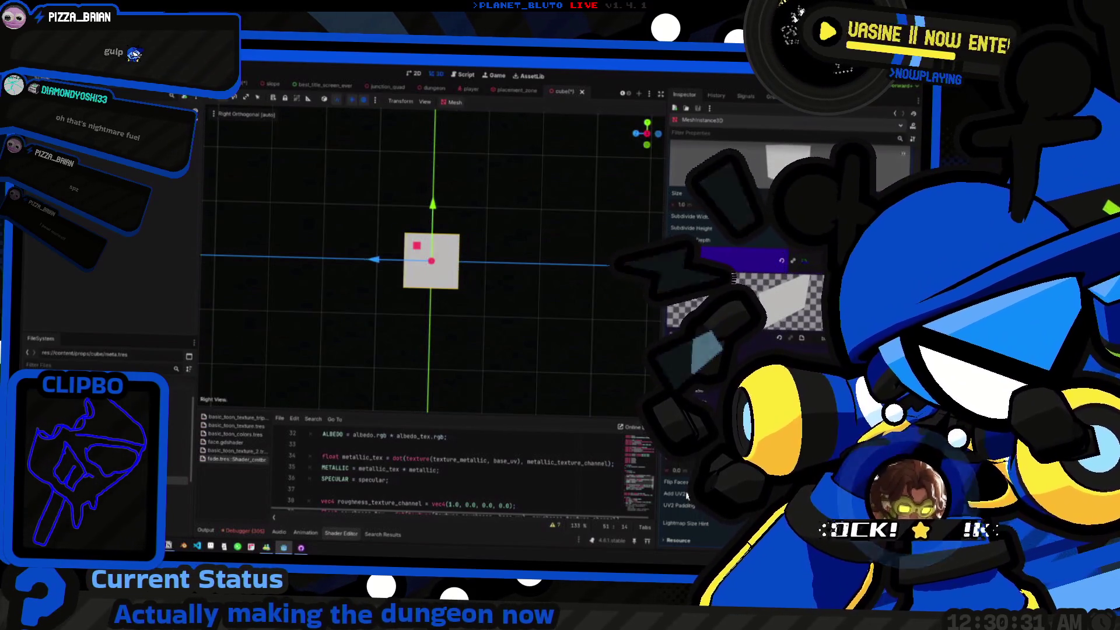
scroll(788, 263, "down", 8)
left_click(677, 451)
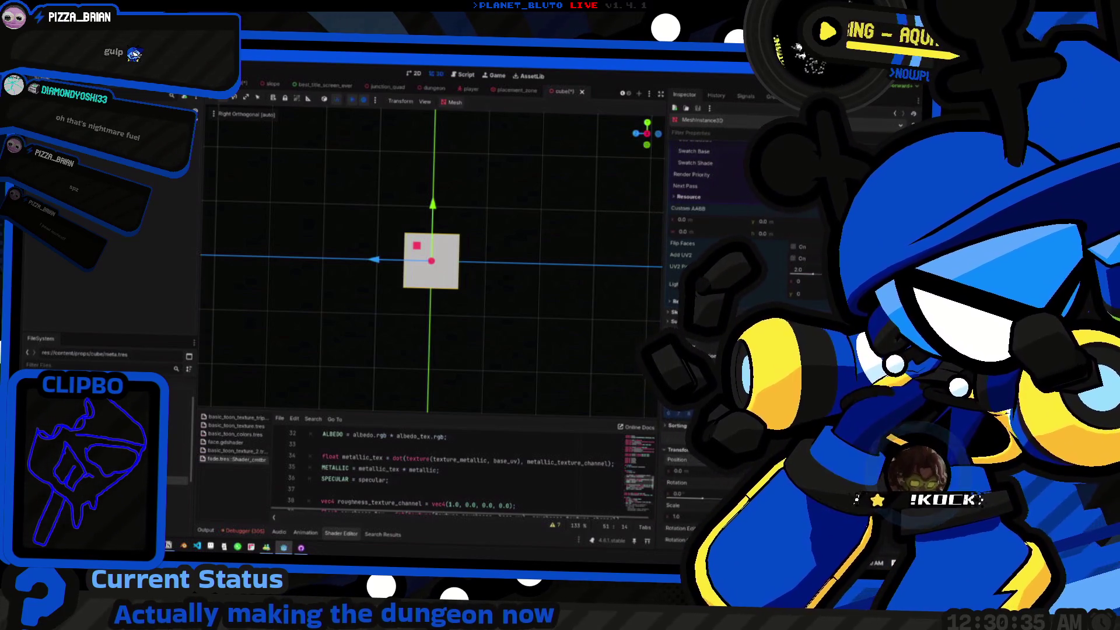
left_click_drag(659, 540, 659, 525)
mouse_move(385, 273)
left_mouse_down()
mouse_move(440, 315)
mouse_move(492, 326)
mouse_move(490, 271)
mouse_move(298, 147)
left_mouse_up()
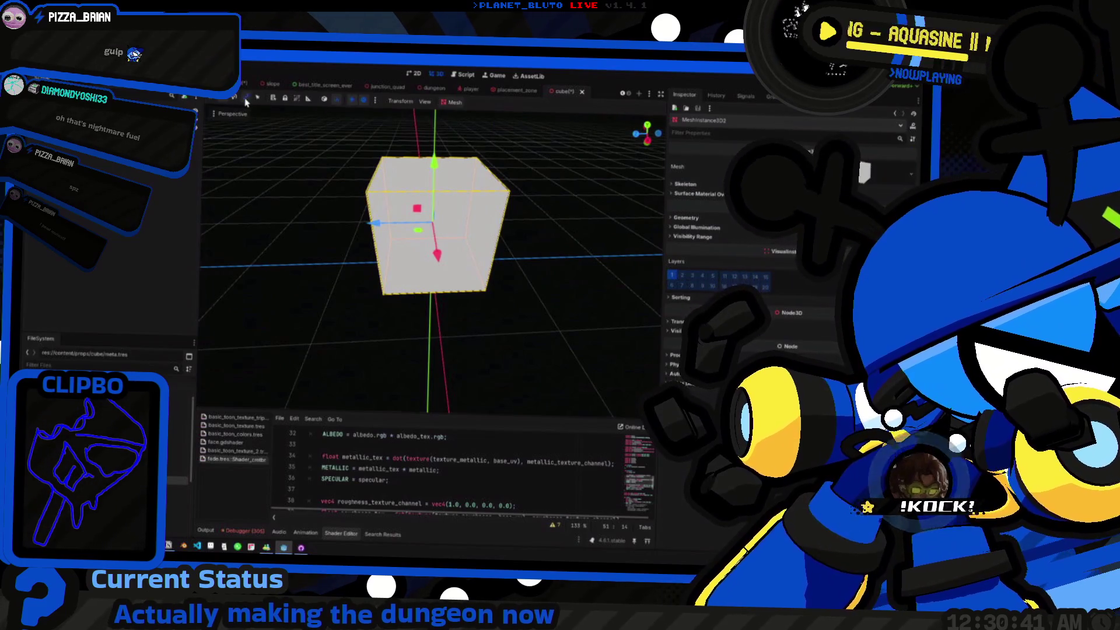
left_click(245, 97)
key("Escape")
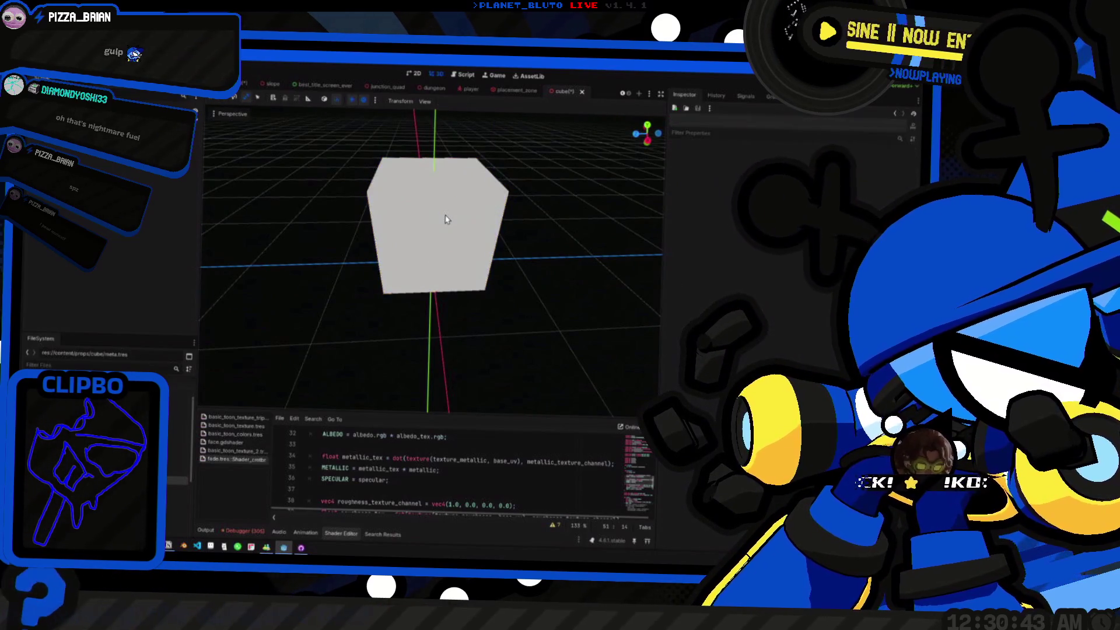
Set the small cube's Position Y to 0.181 and move it beside the big cube
left_click(434, 227)
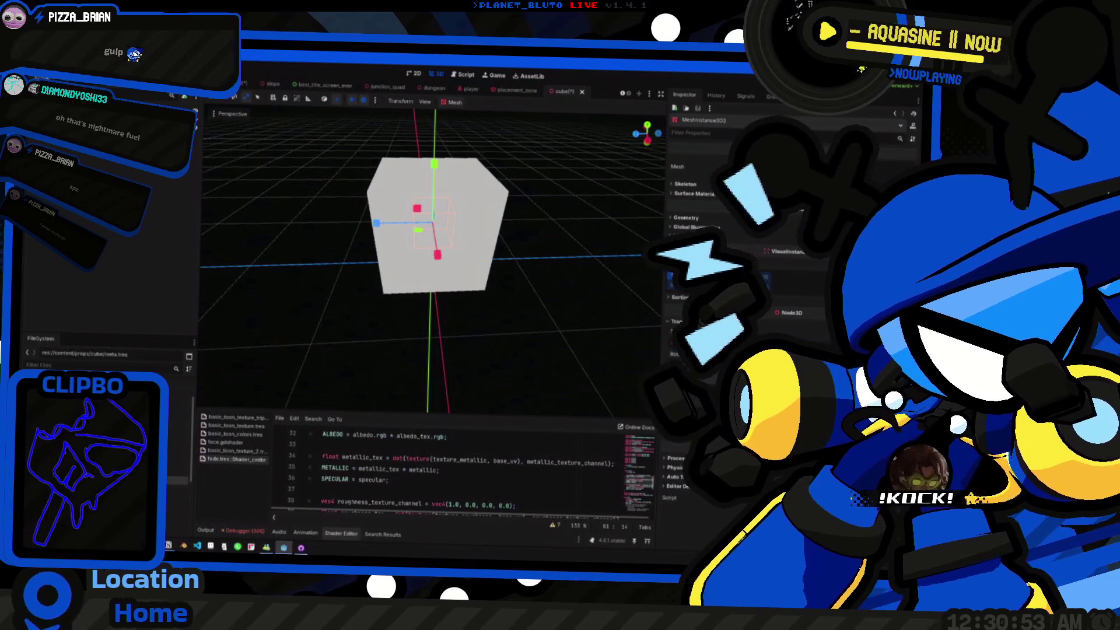
left_click(635, 135)
left_click_drag(807, 347, 816, 338)
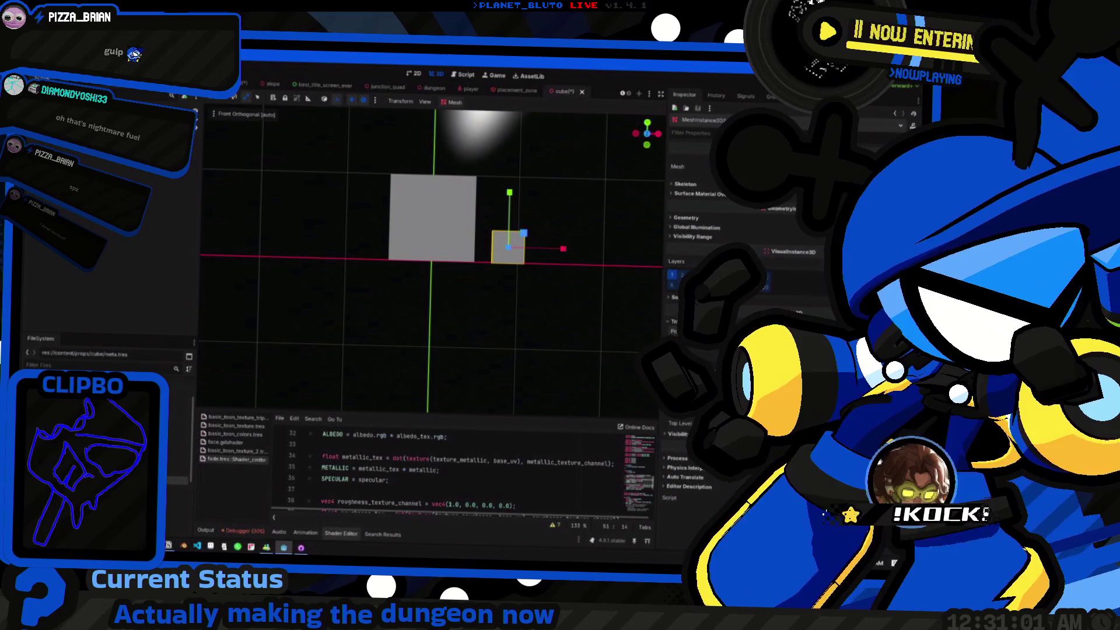
mouse_move(523, 318)
left_mouse_down()
mouse_move(490, 303)
mouse_move(270, 320)
left_mouse_up()
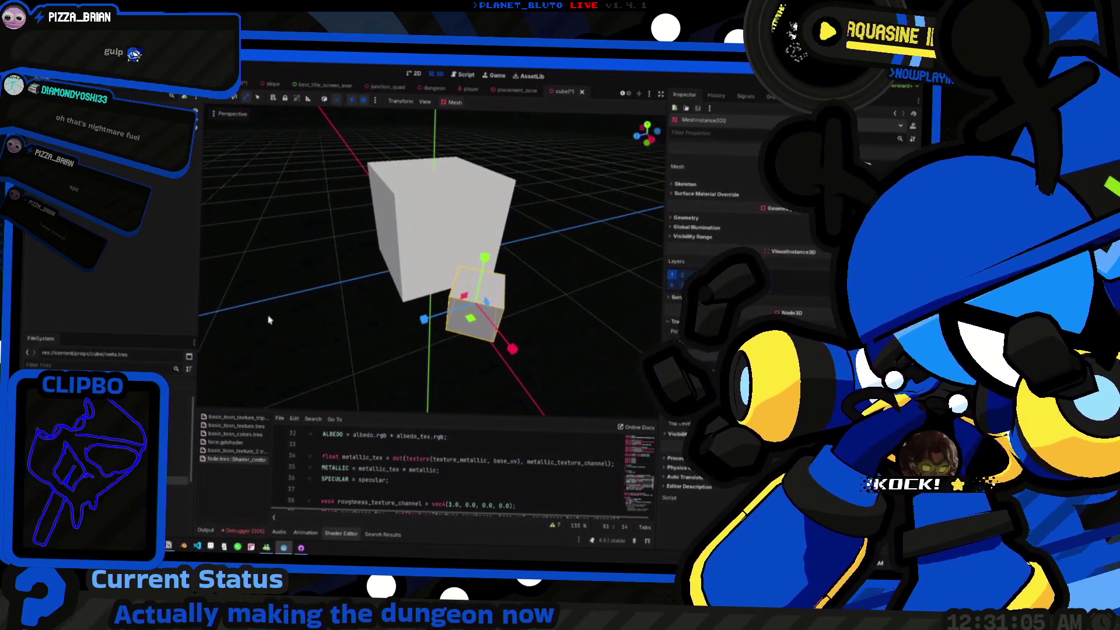
mouse_move(475, 304)
left_mouse_down()
mouse_move(474, 320)
mouse_move(457, 295)
mouse_move(478, 317)
mouse_move(437, 318)
mouse_move(522, 306)
mouse_move(509, 318)
mouse_move(353, 214)
left_mouse_up()
left_click(353, 214)
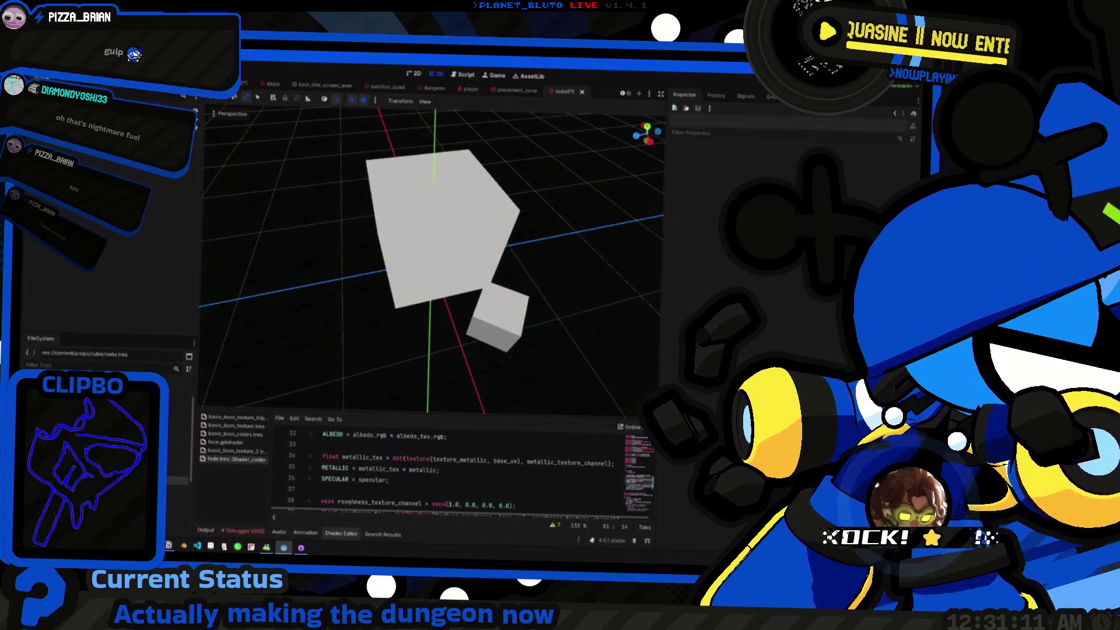
Lower the large cube onto the ground line in Front view
left_click(449, 271)
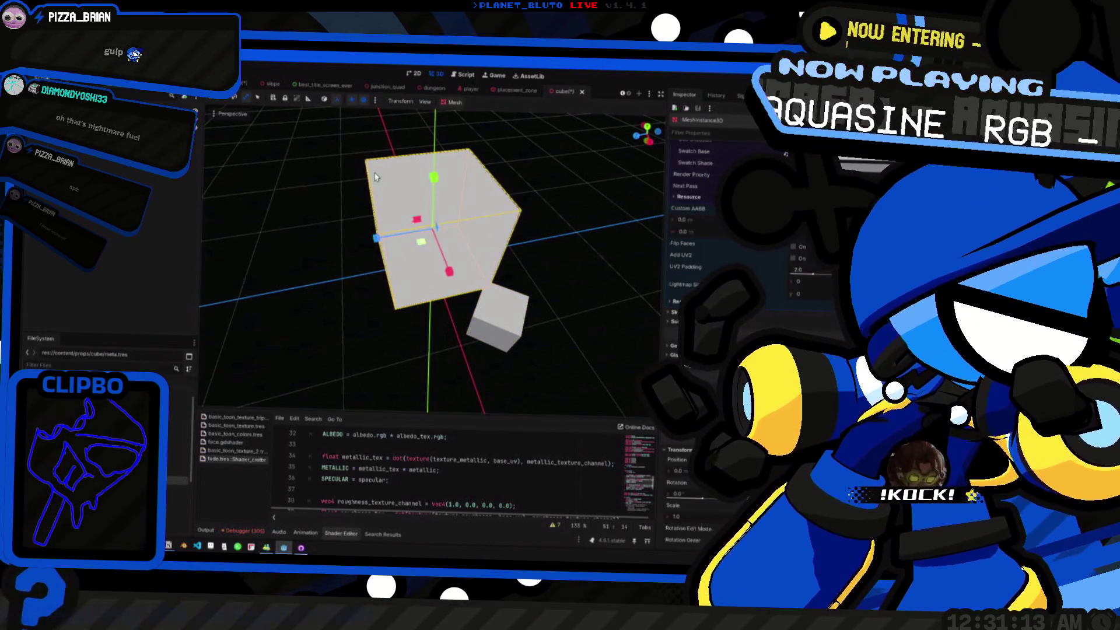
scroll(729, 233, "down", 3)
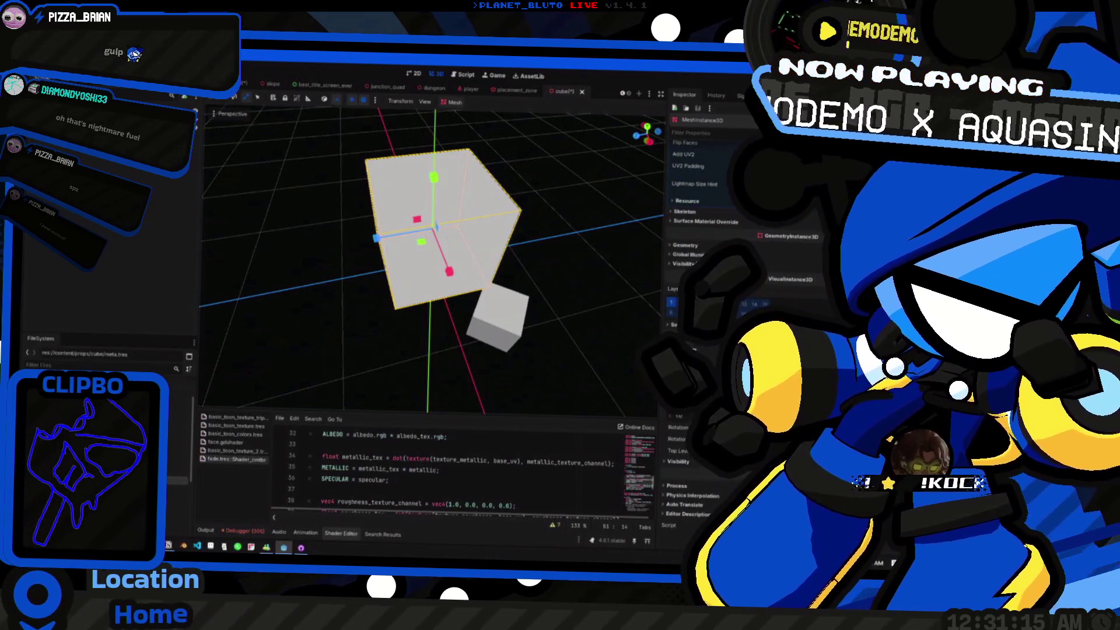
left_click_drag(413, 357, 425, 314)
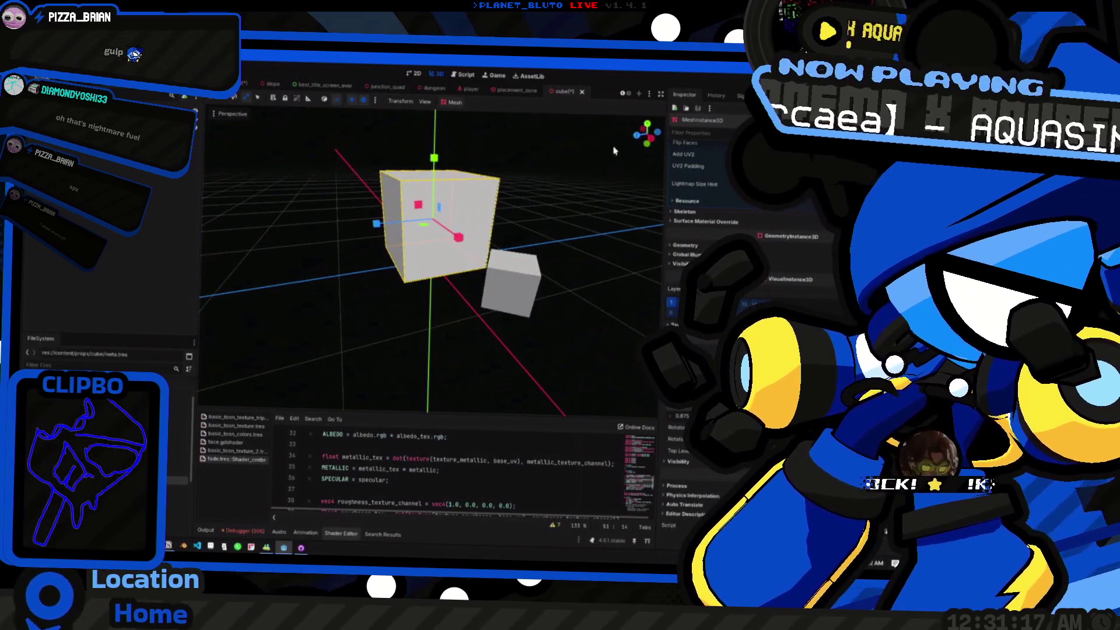
left_click(654, 132)
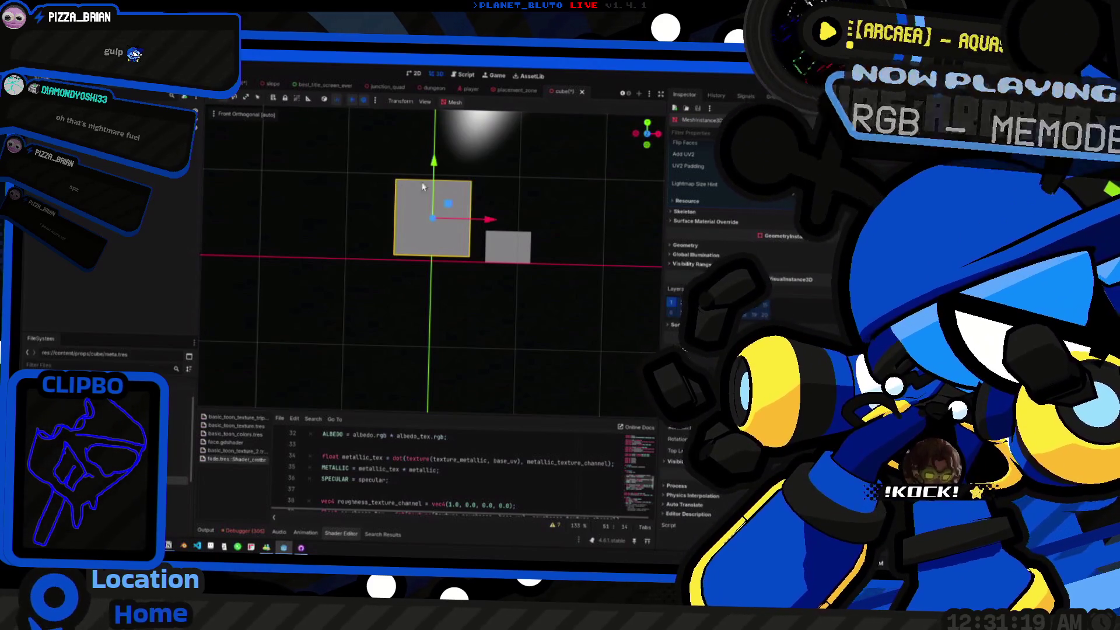
left_click_drag(434, 169, 434, 175)
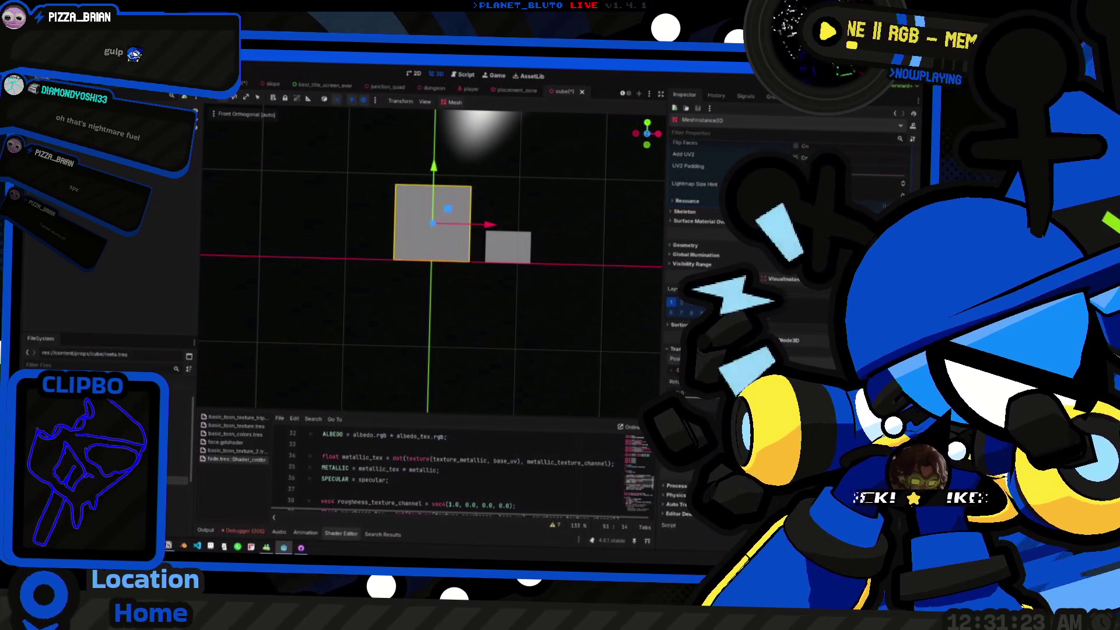
left_click(508, 246)
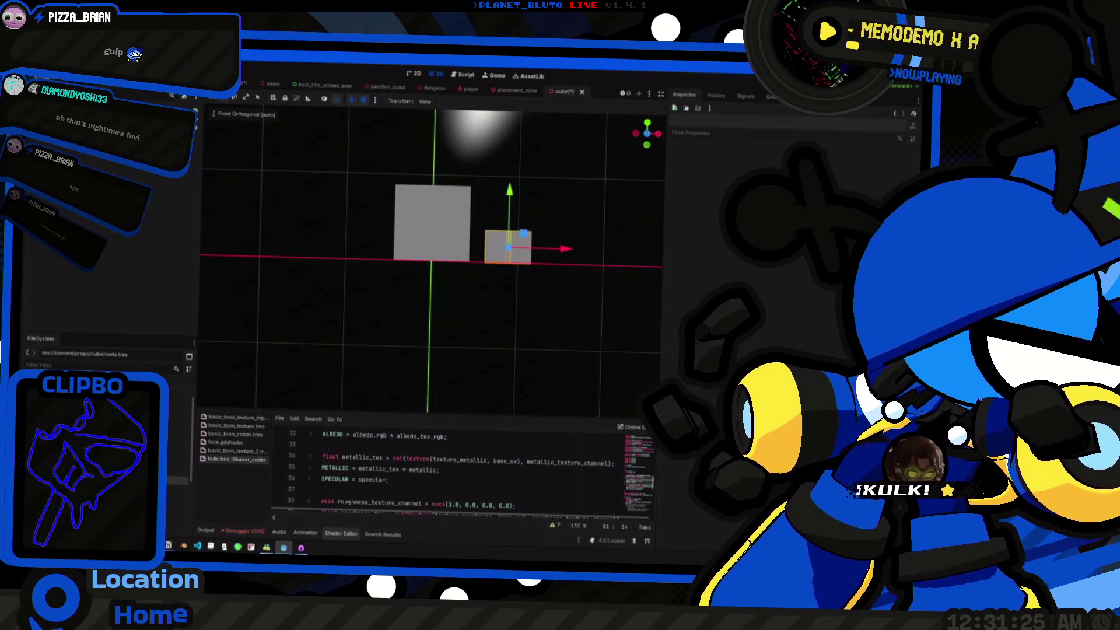
left_click_drag(501, 222, 446, 308)
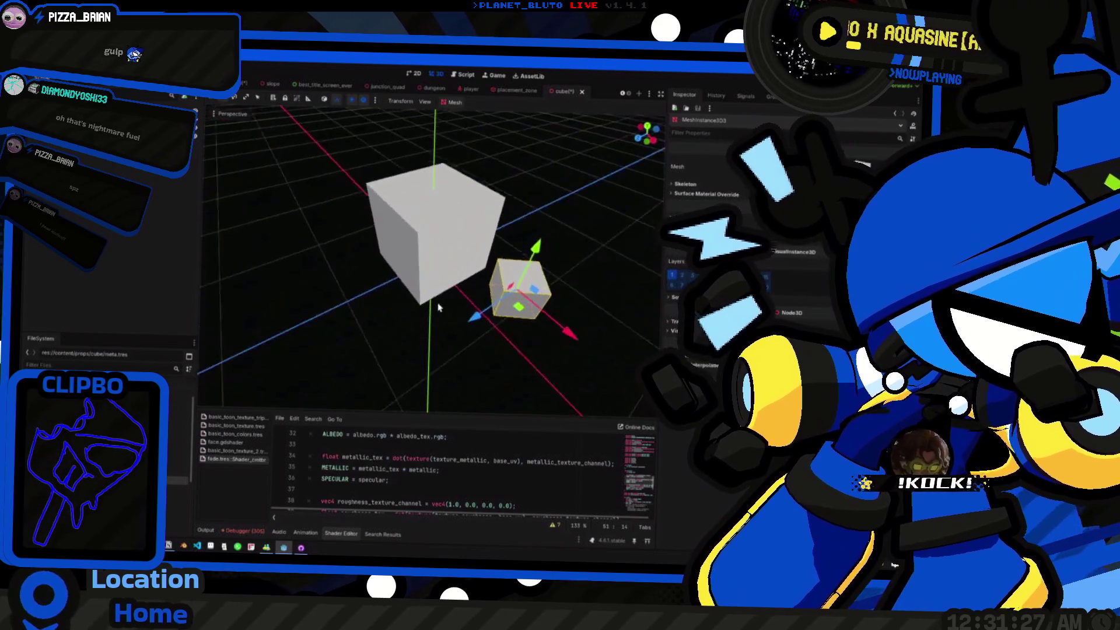
Duplicate the small cube and move the copy left toward the big cube
key("ctrl+d")
key("g")
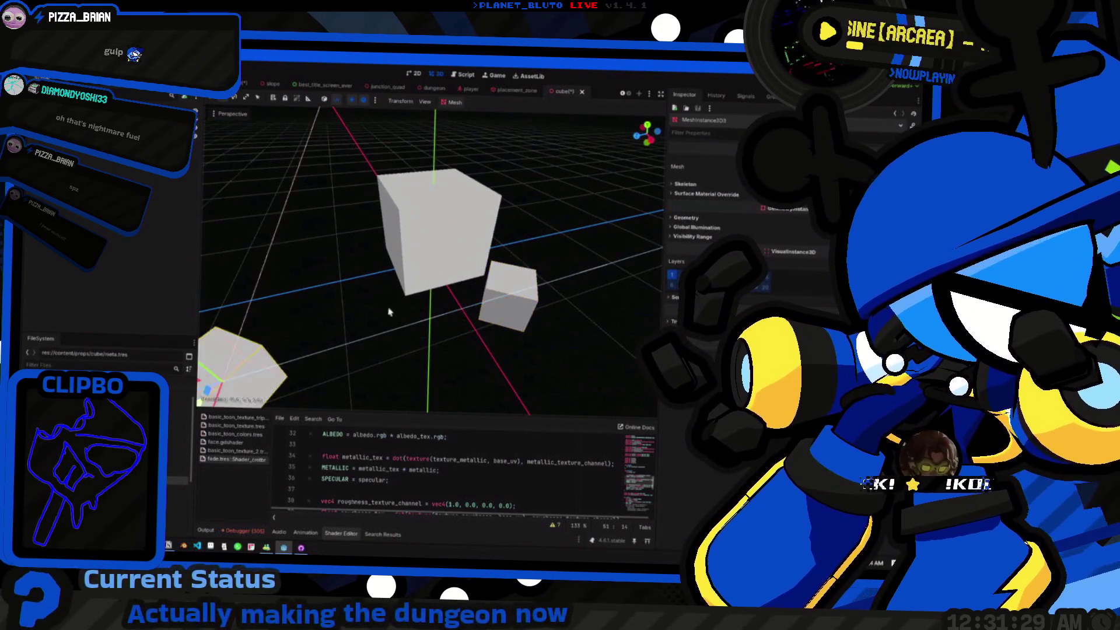
right_click(366, 310)
left_click_drag(505, 312, 429, 309)
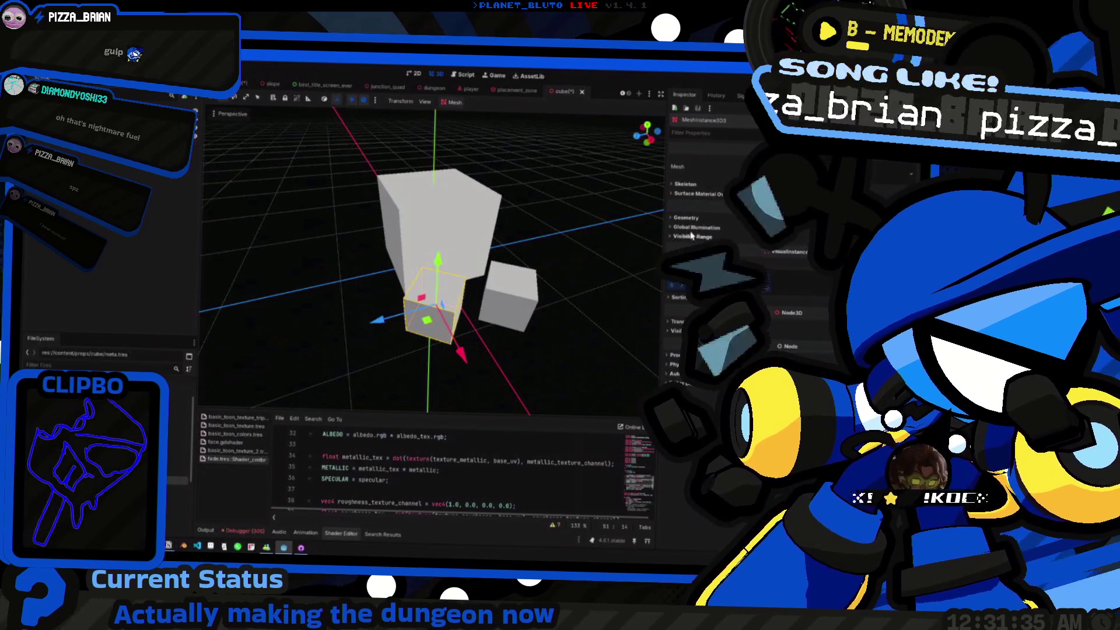
Scale the copy to half size and nudge it onto the ground line in Front view
left_click(679, 321)
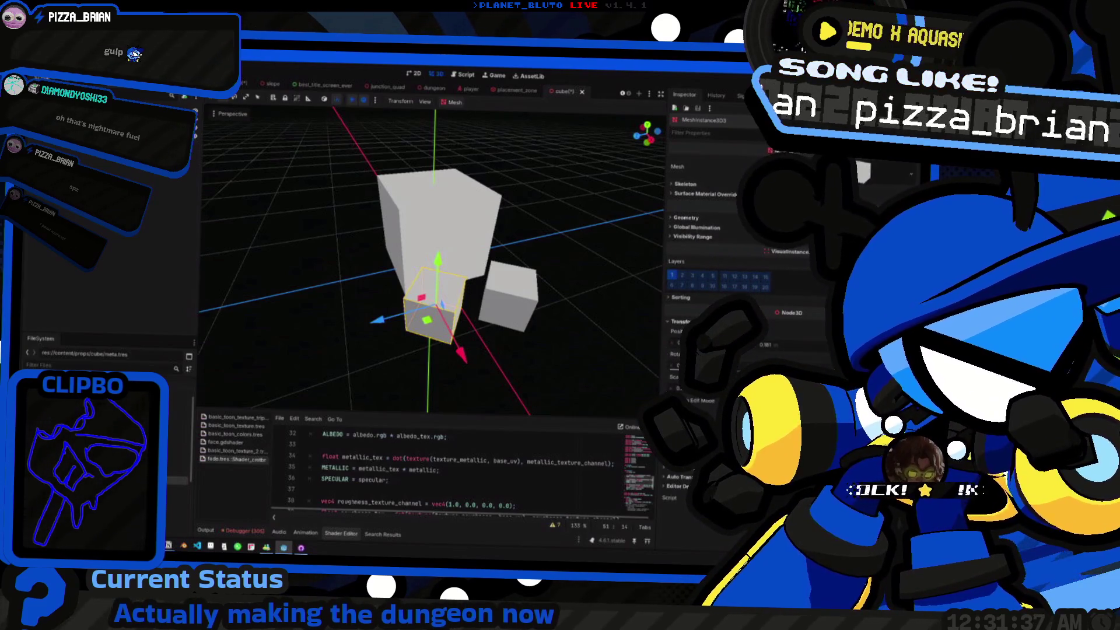
left_click_drag(714, 393, 712, 400)
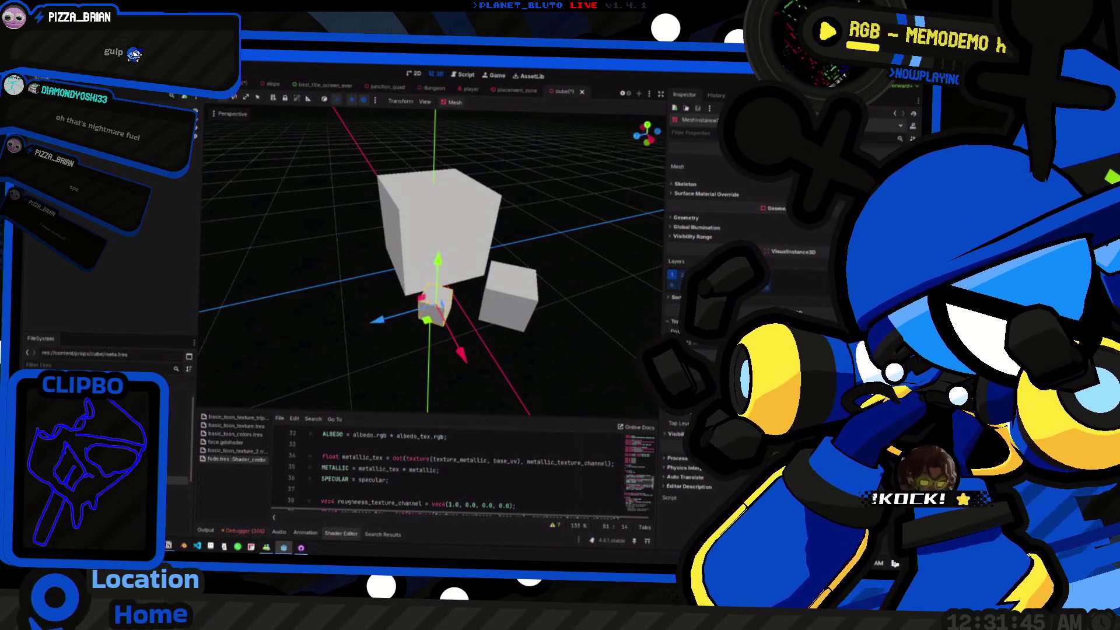
mouse_move(435, 292)
left_mouse_down()
mouse_move(503, 228)
mouse_move(327, 276)
mouse_move(443, 299)
mouse_move(417, 269)
mouse_move(450, 298)
left_mouse_up()
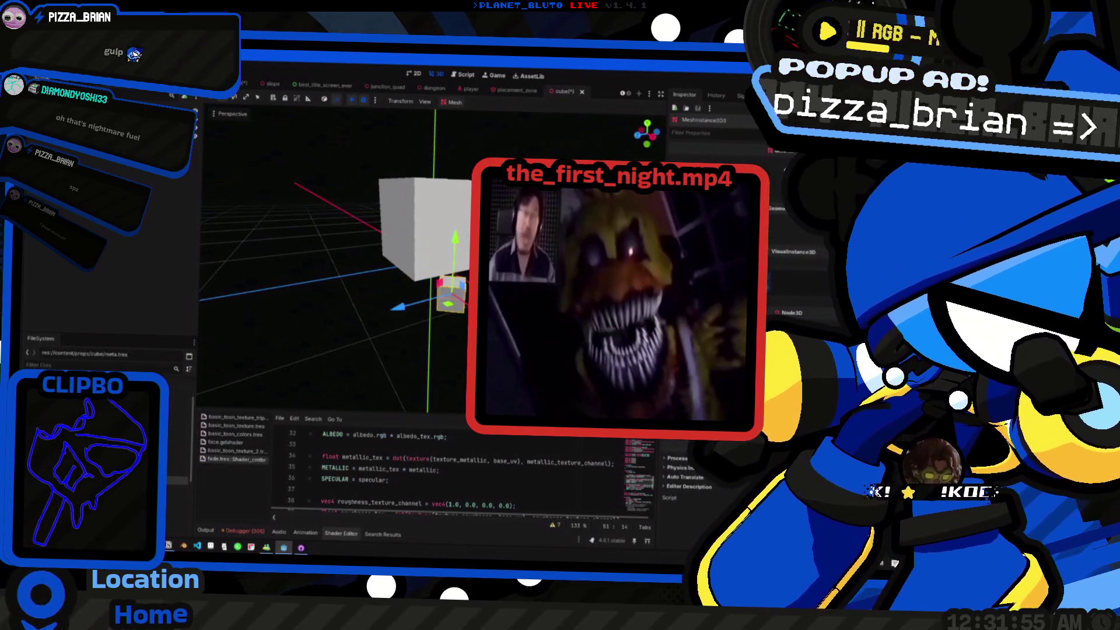
key("KP_1")
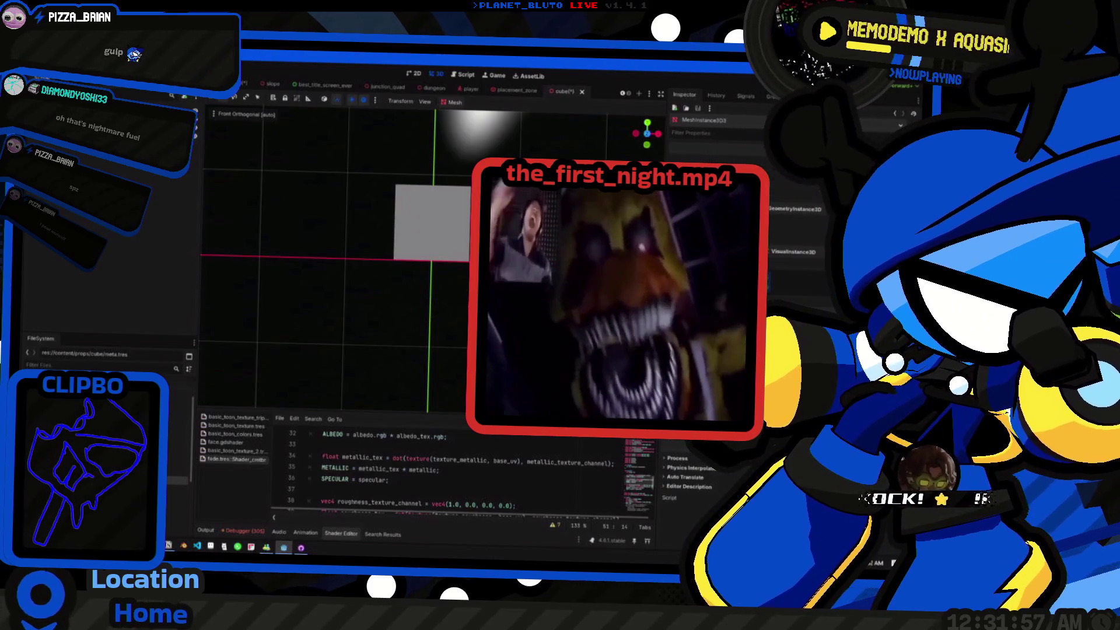
left_click_drag(499, 210, 499, 208)
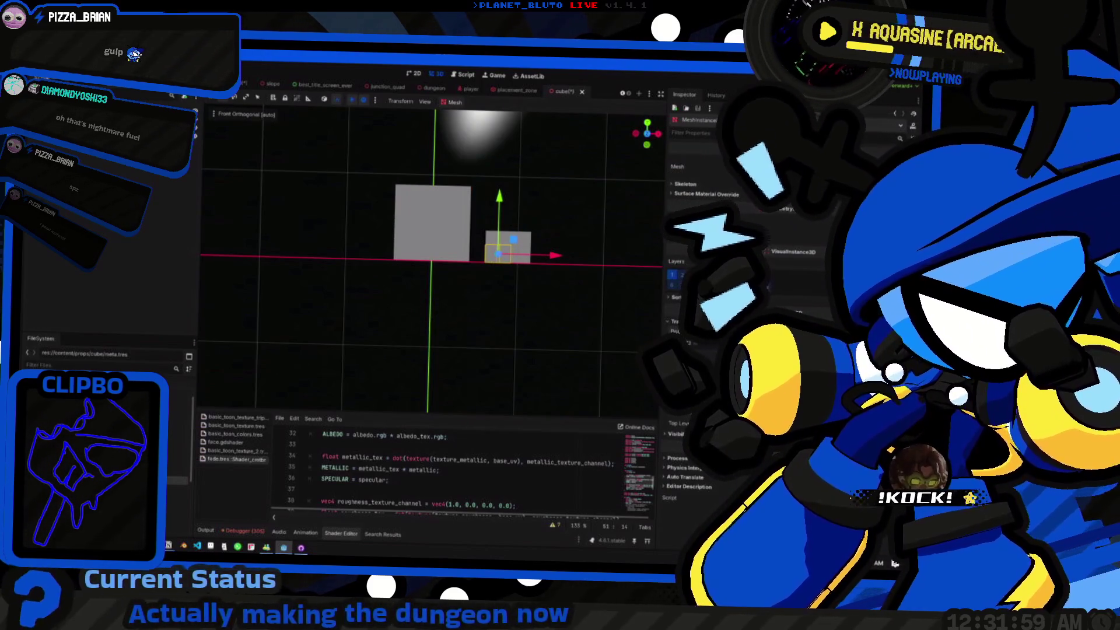
mouse_move(373, 245)
left_mouse_down()
mouse_move(424, 237)
mouse_move(408, 236)
left_mouse_up()
Scale the large cube down and check it from the front
left_click(432, 233)
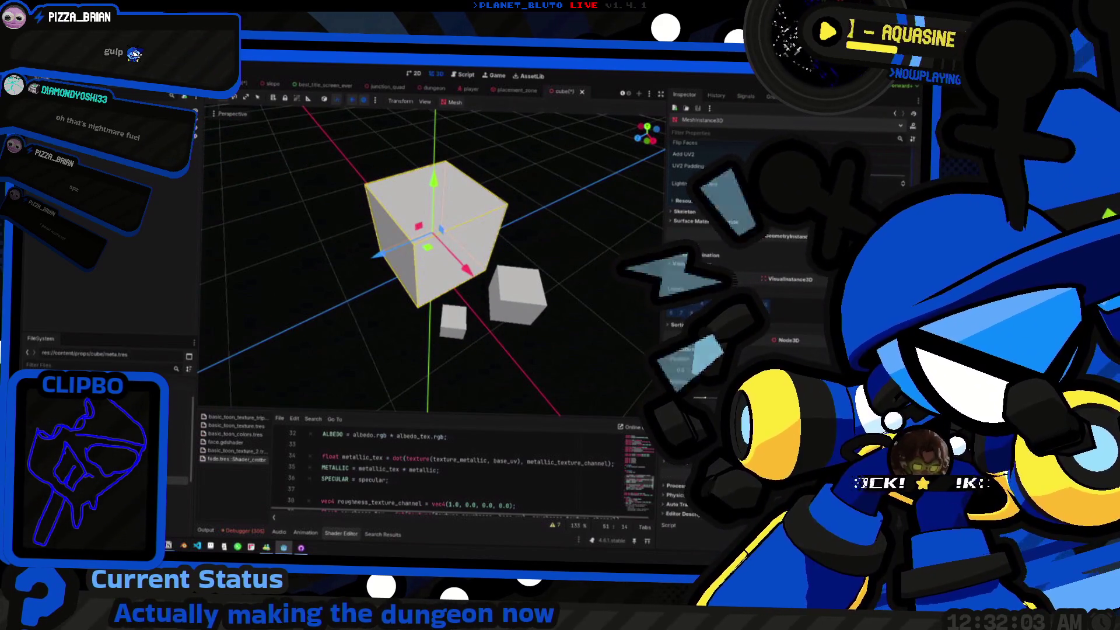
key("s")
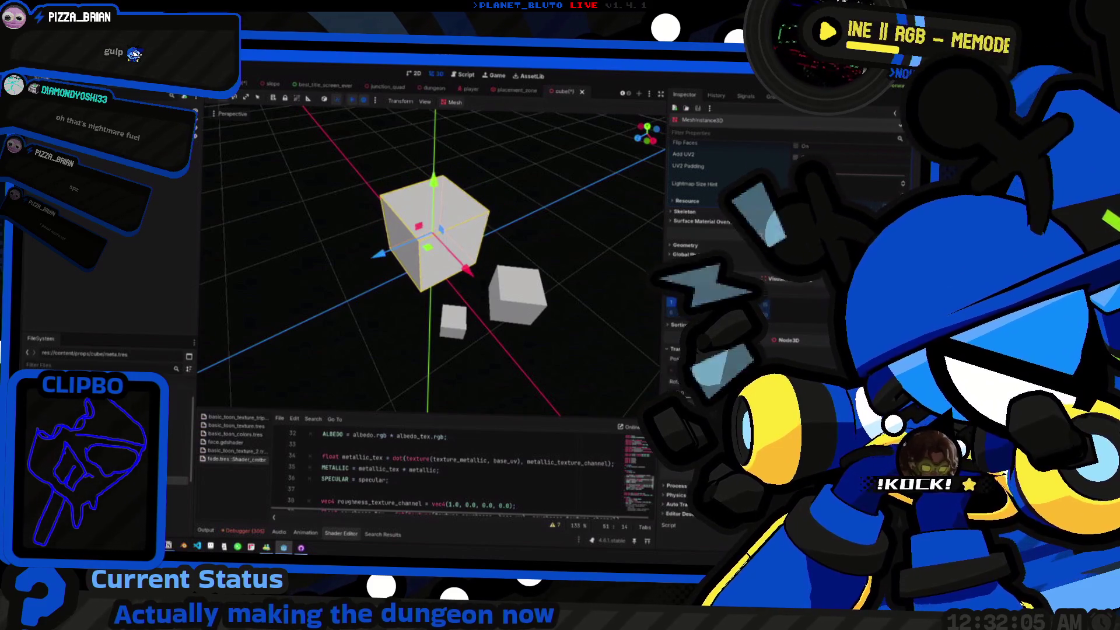
key("KP_1")
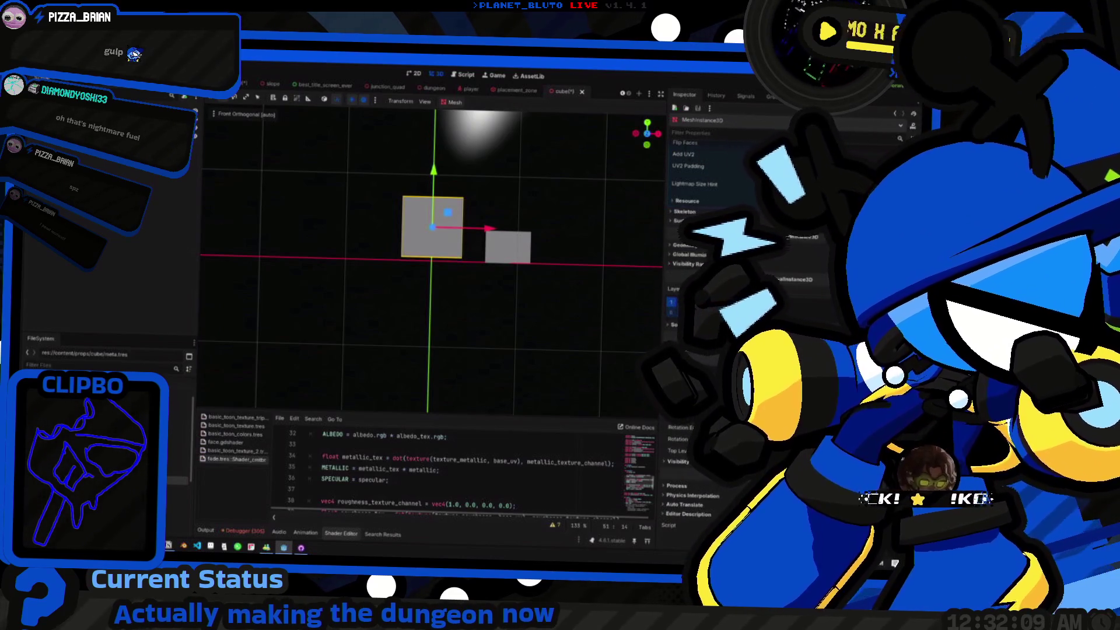
mouse_move(589, 286)
left_mouse_down()
mouse_move(649, 314)
mouse_move(572, 290)
left_mouse_up()
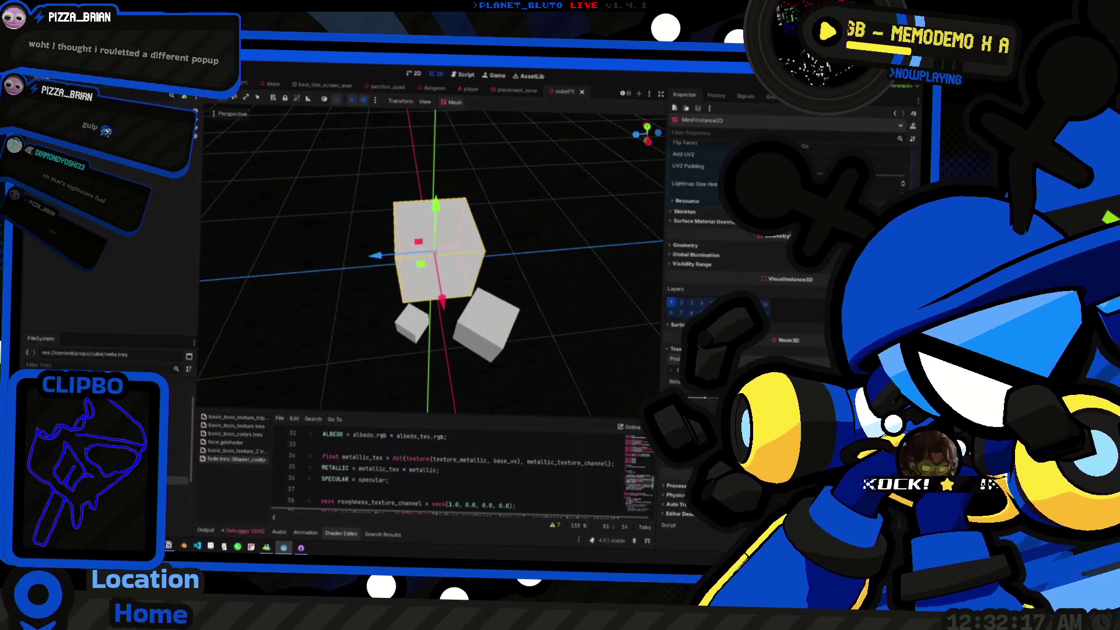
Move the small cube, then select all three cubes and translate them along X
left_click(423, 331)
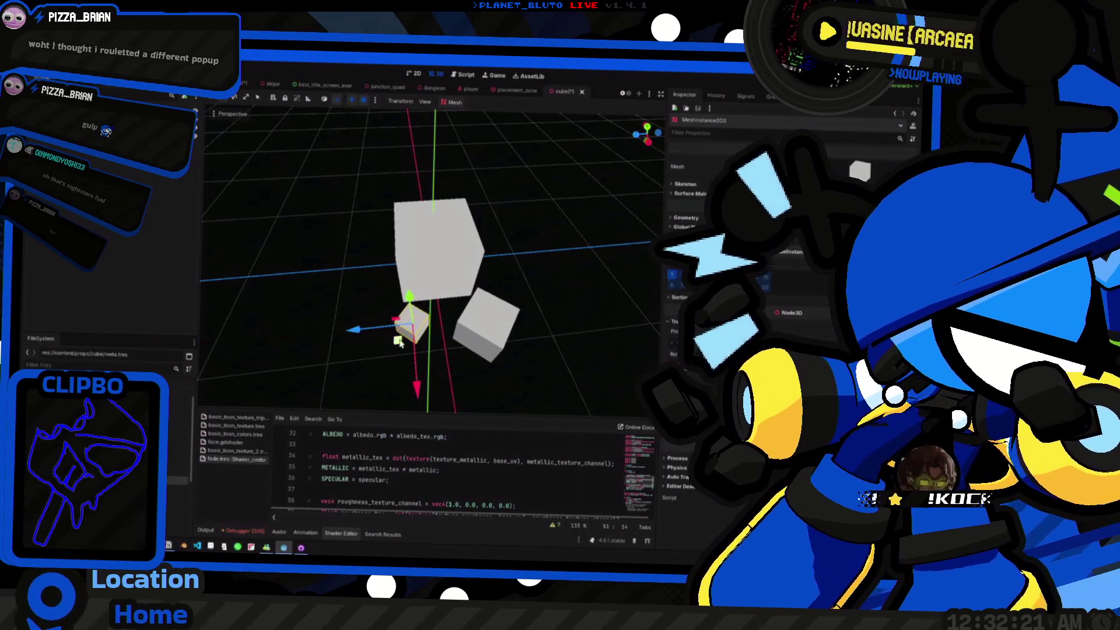
mouse_move(399, 343)
left_mouse_down()
mouse_move(384, 358)
mouse_move(431, 358)
mouse_move(373, 339)
mouse_move(421, 314)
mouse_move(402, 309)
left_mouse_up()
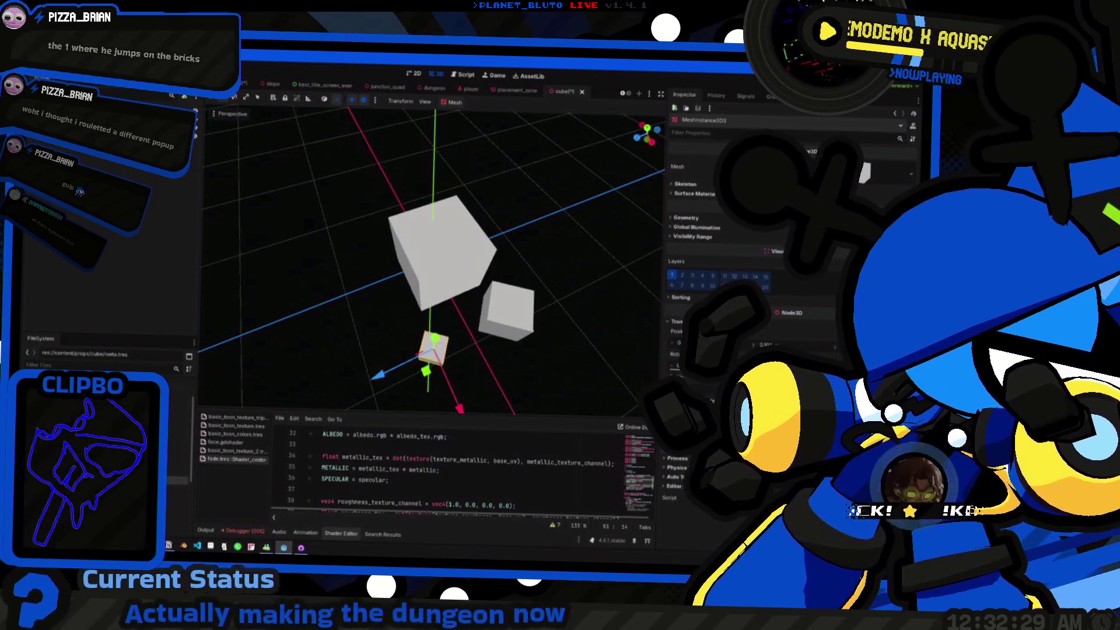
left_click(505, 309, "shift")
left_click(443, 251, "shift")
left_click_drag(454, 325, 426, 271)
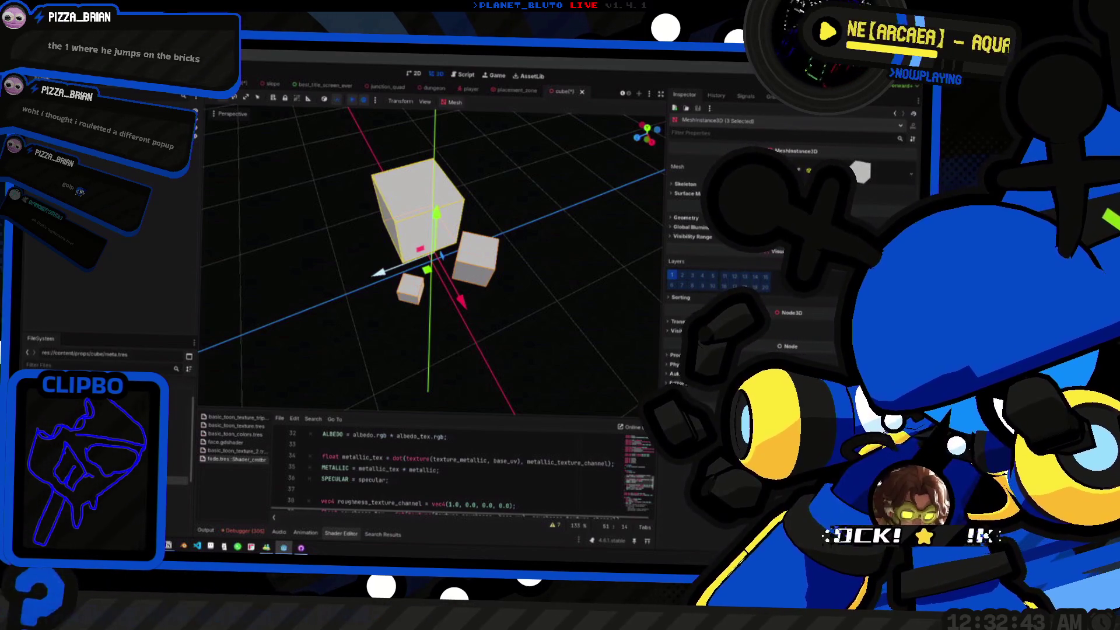
Scale the big cube down and nudge it lower and along X in front view
left_click_drag(482, 327, 466, 207)
key("KP_1")
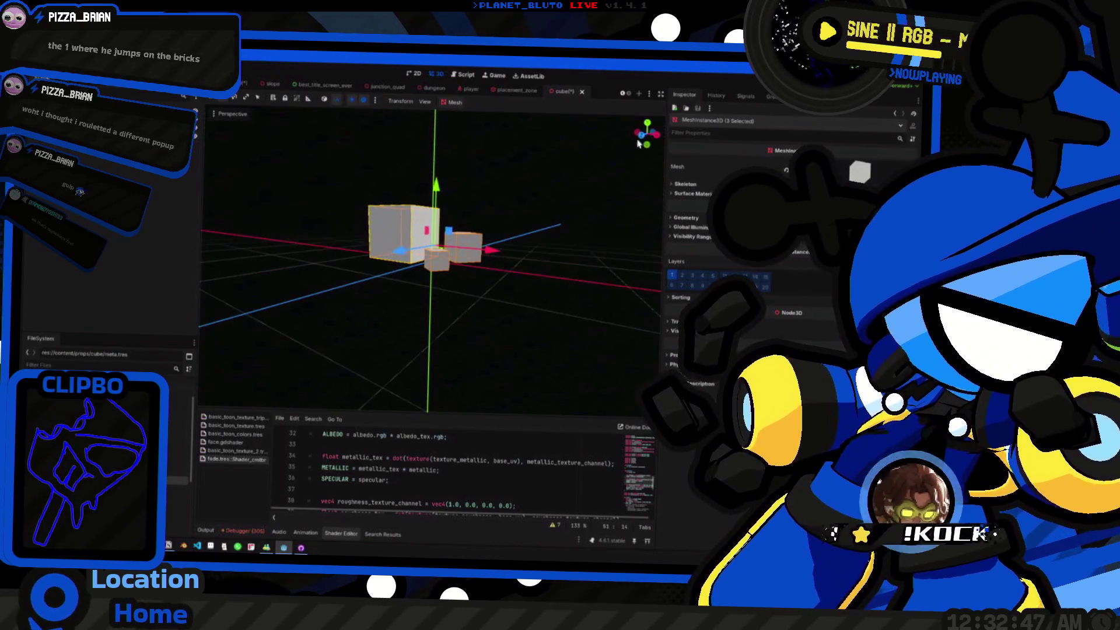
mouse_move(601, 206)
left_mouse_down()
mouse_move(533, 305)
mouse_move(418, 345)
mouse_move(460, 274)
mouse_move(572, 313)
mouse_move(432, 234)
left_mouse_up()
left_click(431, 233)
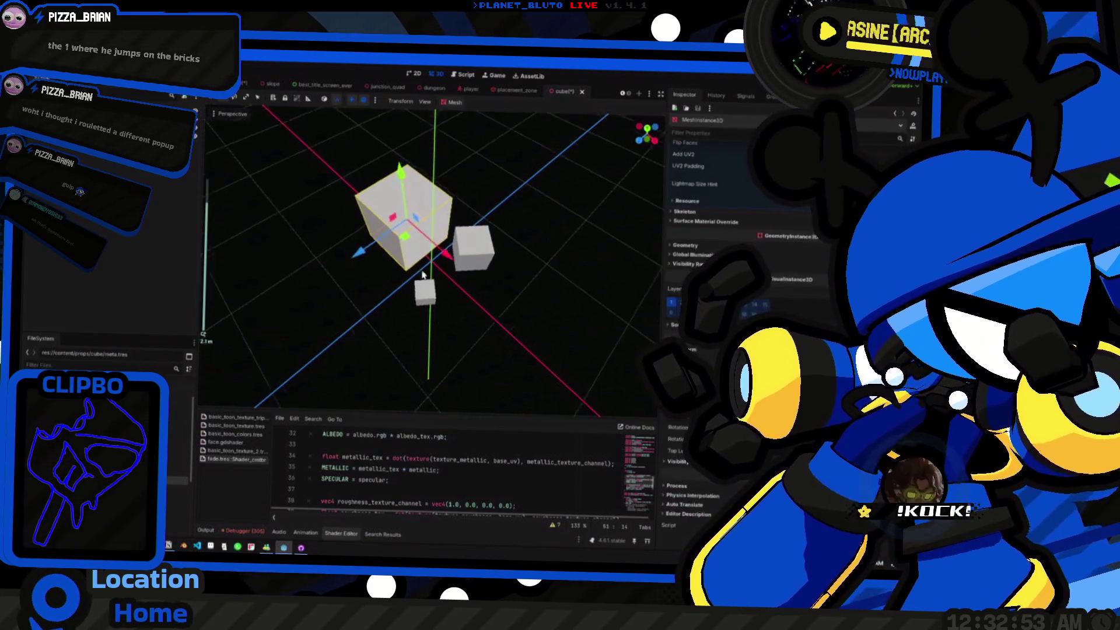
scroll(431, 234, "up", 2)
key("ctrl+z")
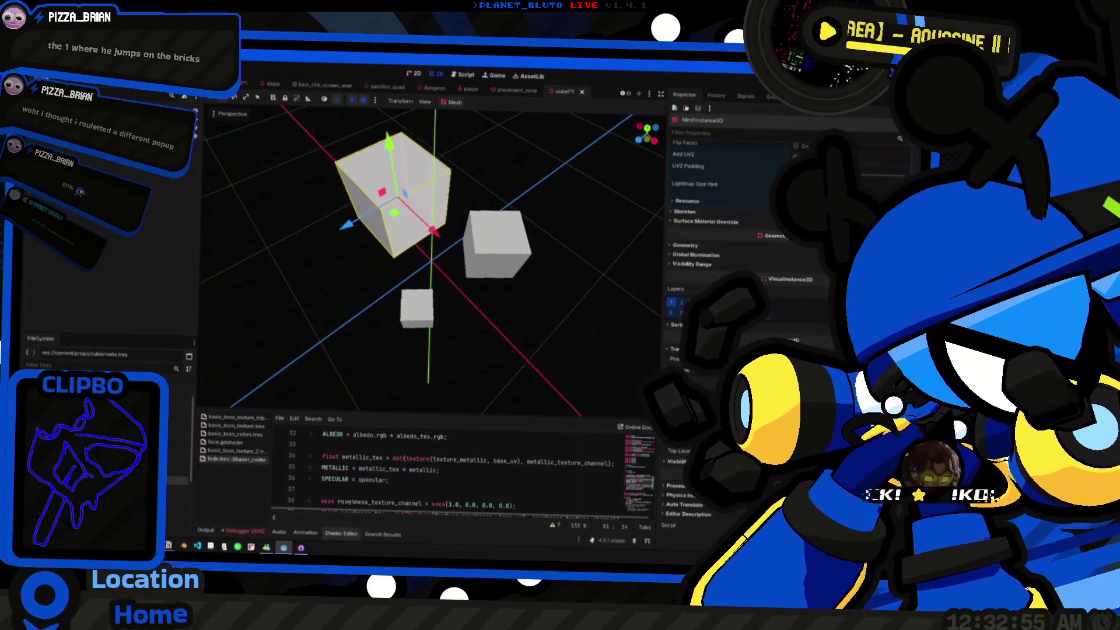
left_click(640, 140)
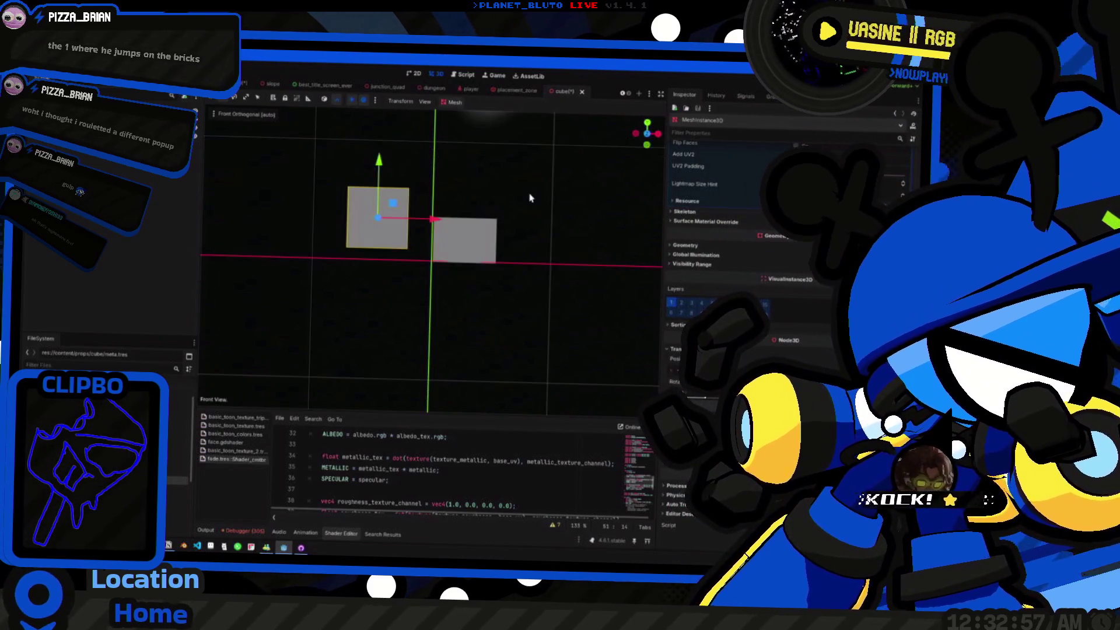
mouse_move(379, 217)
left_mouse_down()
mouse_move(379, 229)
mouse_move(427, 235)
left_mouse_up()
mouse_move(492, 292)
left_mouse_down()
mouse_move(449, 274)
mouse_move(478, 280)
left_mouse_up()
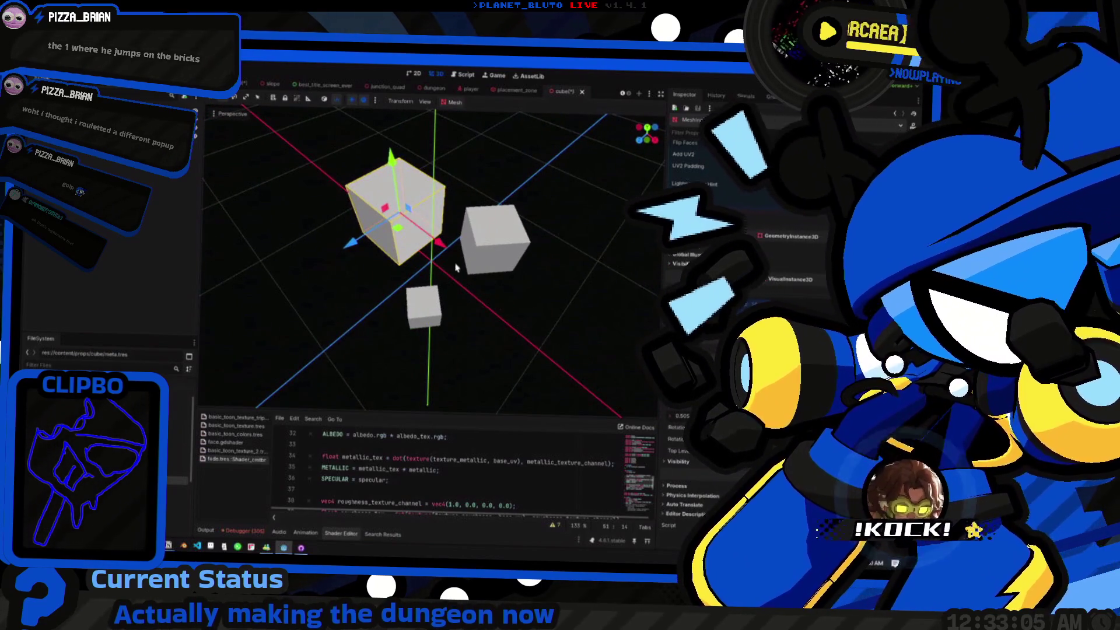
left_click_drag(439, 241, 444, 246)
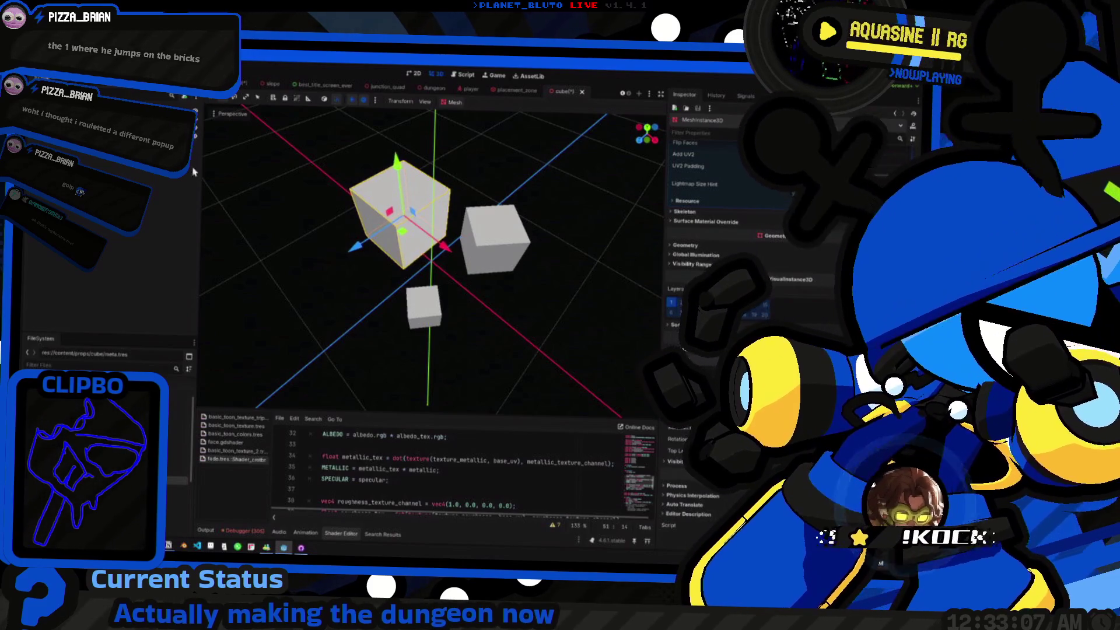
Raise the small cube along the Y axis and clear the selection
left_click(495, 239)
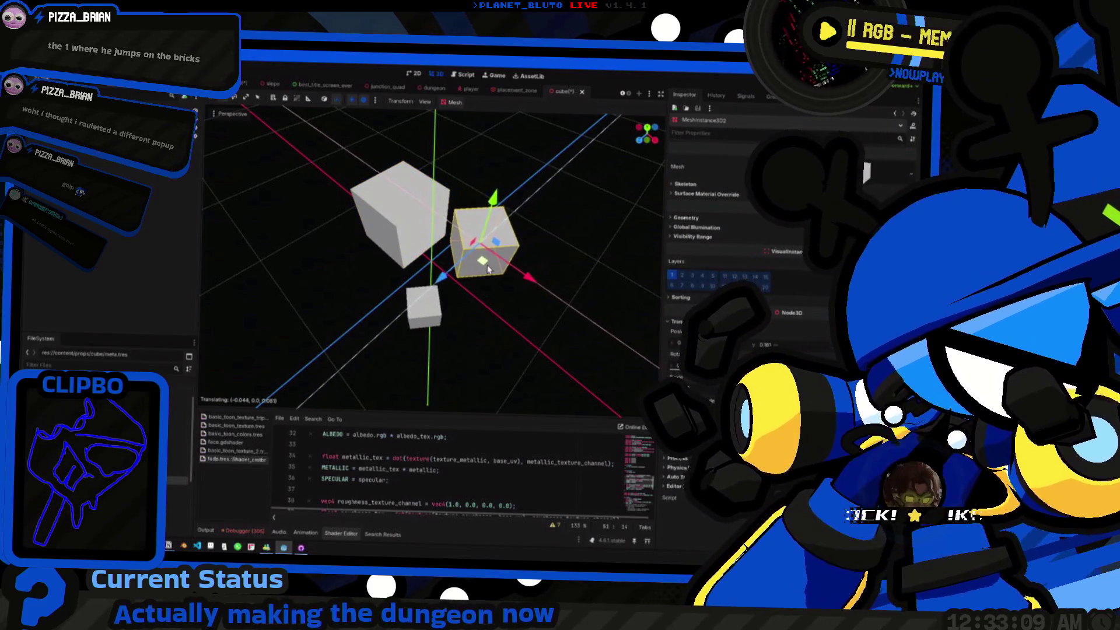
left_click(424, 319)
left_click_drag(423, 319, 443, 299)
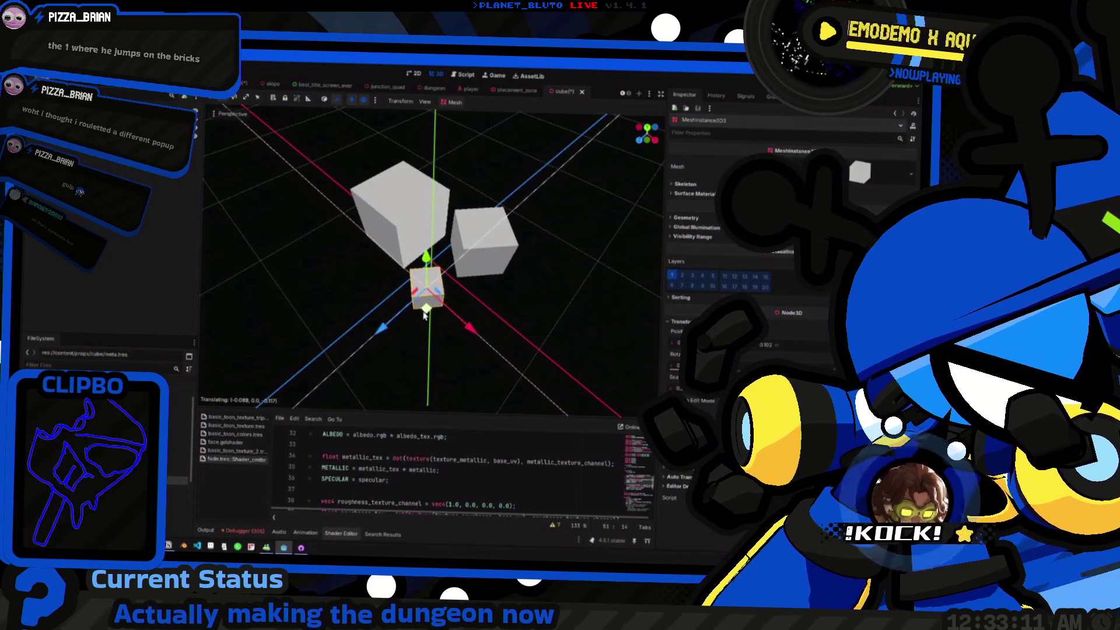
left_click(555, 312)
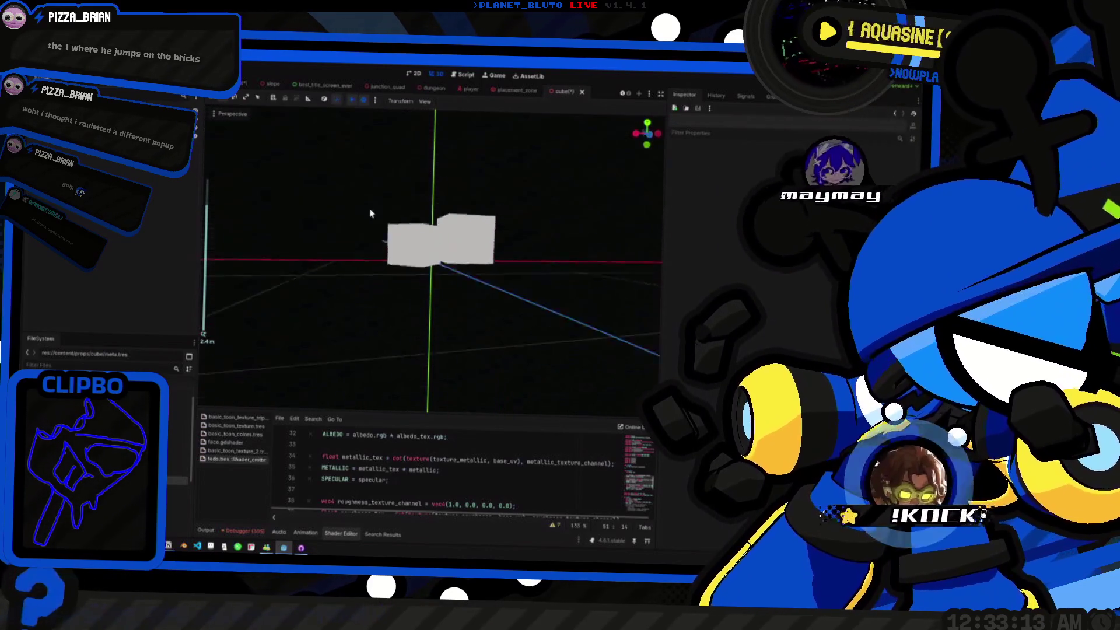
Orbit in to check the three-cube arrangement and save the cube scene
mouse_move(583, 282)
left_mouse_down()
mouse_move(250, 205)
mouse_move(645, 333)
mouse_move(204, 320)
left_mouse_up()
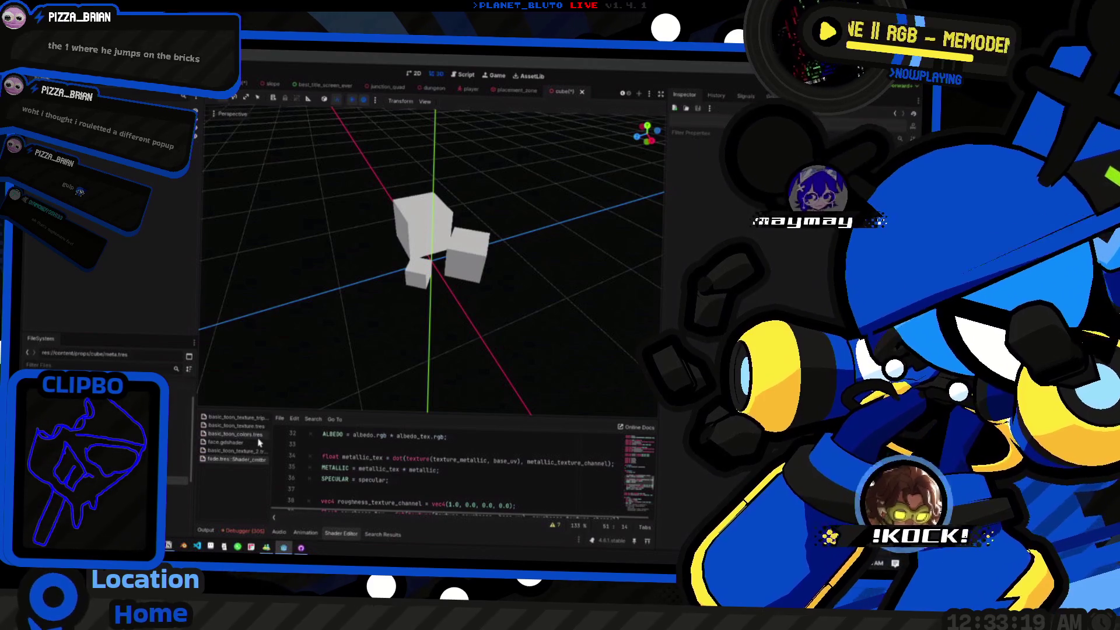
mouse_move(463, 299)
left_mouse_down()
mouse_move(452, 320)
mouse_move(366, 319)
mouse_move(434, 255)
mouse_move(595, 220)
mouse_move(225, 282)
mouse_move(580, 296)
mouse_move(592, 342)
mouse_move(611, 307)
mouse_move(600, 349)
left_mouse_up()
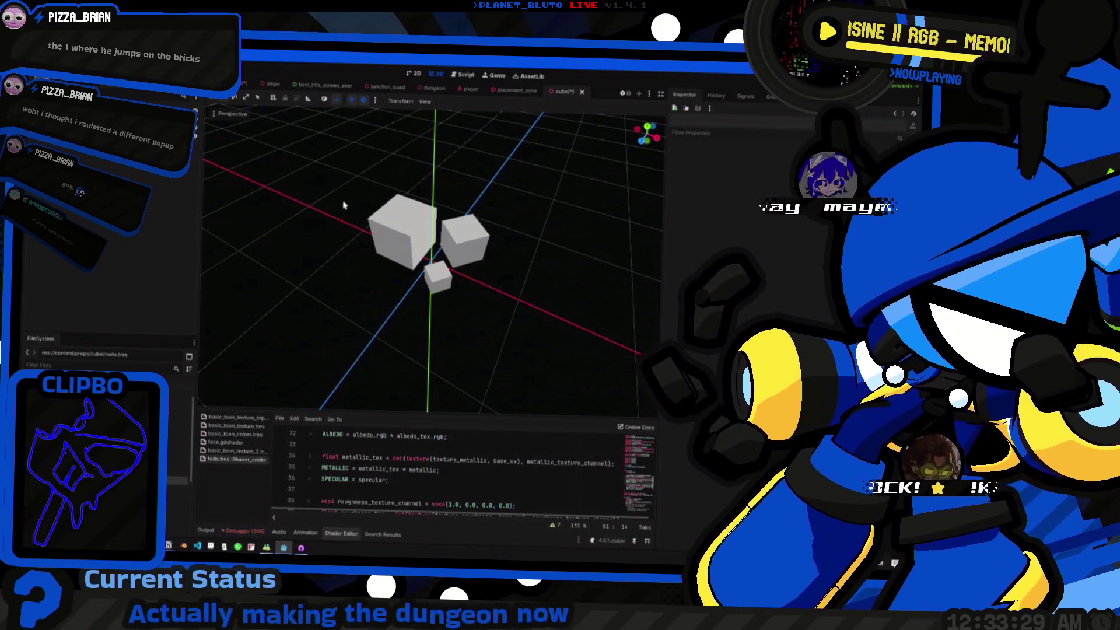
mouse_move(261, 233)
left_mouse_down()
mouse_move(546, 268)
mouse_move(257, 255)
mouse_move(363, 267)
mouse_move(414, 300)
mouse_move(375, 243)
mouse_move(280, 225)
mouse_move(435, 293)
mouse_move(417, 280)
left_mouse_up()
scroll(547, 269, "up", 2)
scroll(413, 300, "down", 3)
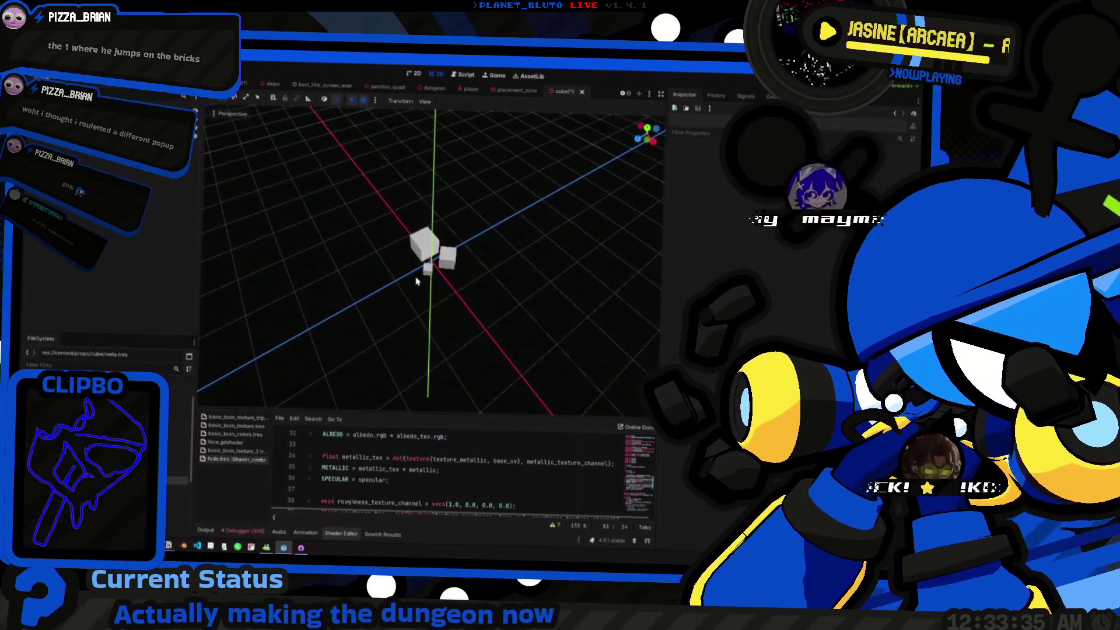
scroll(487, 275, "up", 3)
mouse_move(487, 275)
left_mouse_down()
mouse_move(528, 284)
mouse_move(505, 278)
left_mouse_up()
key("ctrl+s")
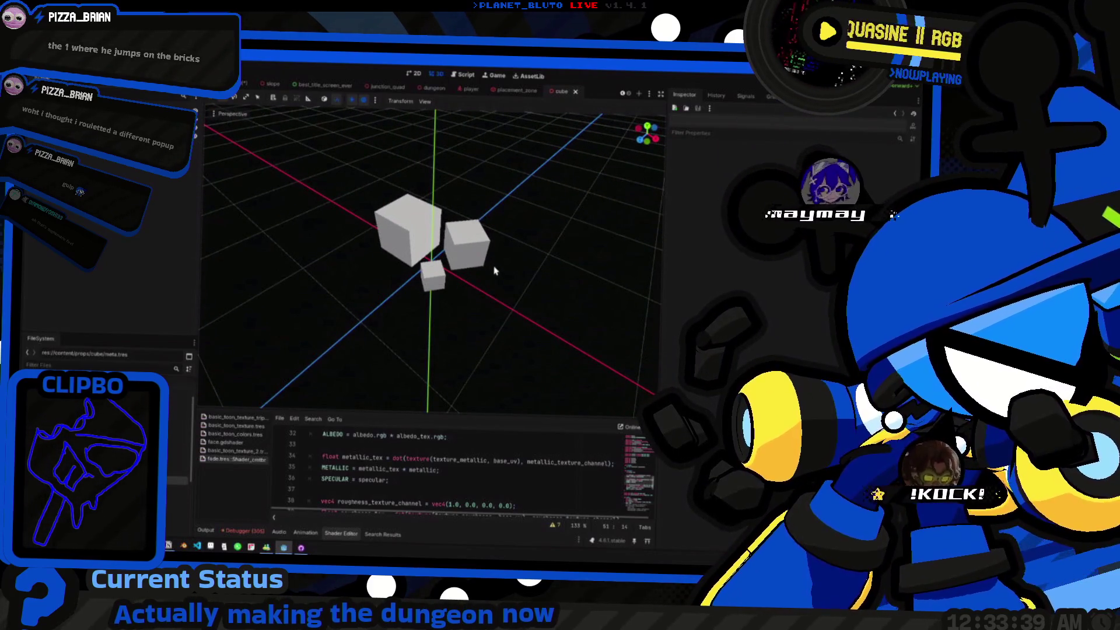
Inspect meta.tres, then Quick Open 'placement' to open placement_mode.gd
left_click(176, 472)
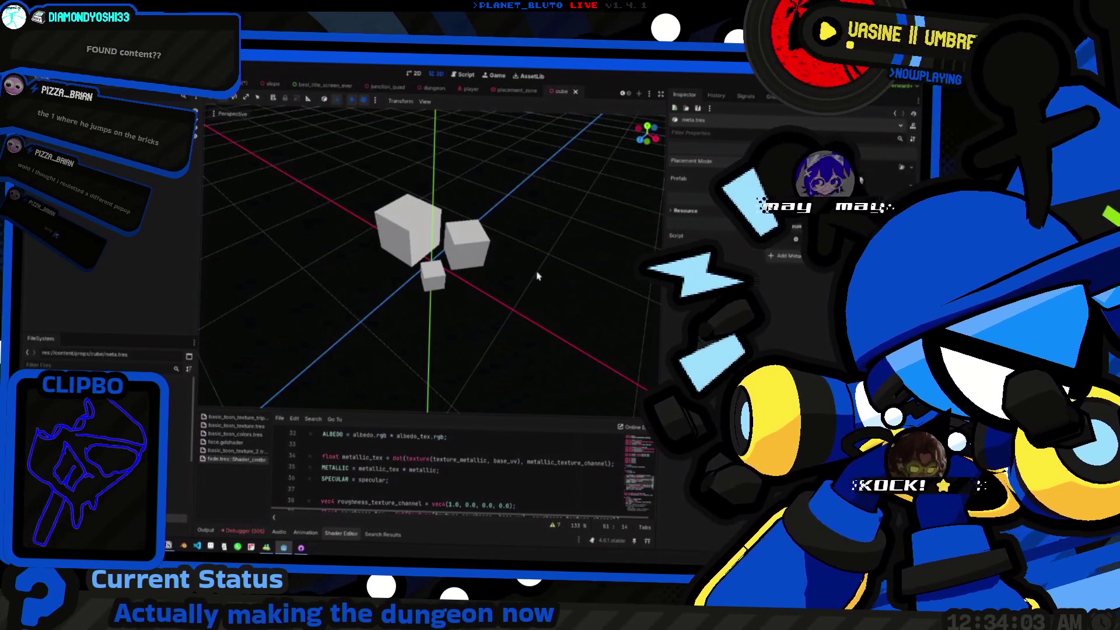
key("shift+alt+o")
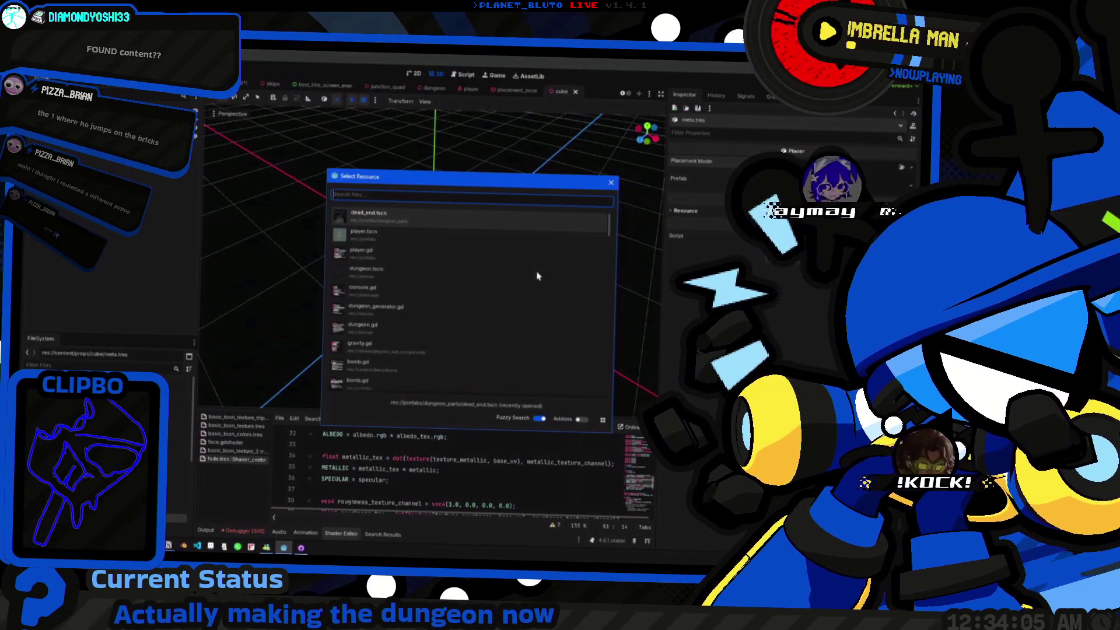
key("Escape")
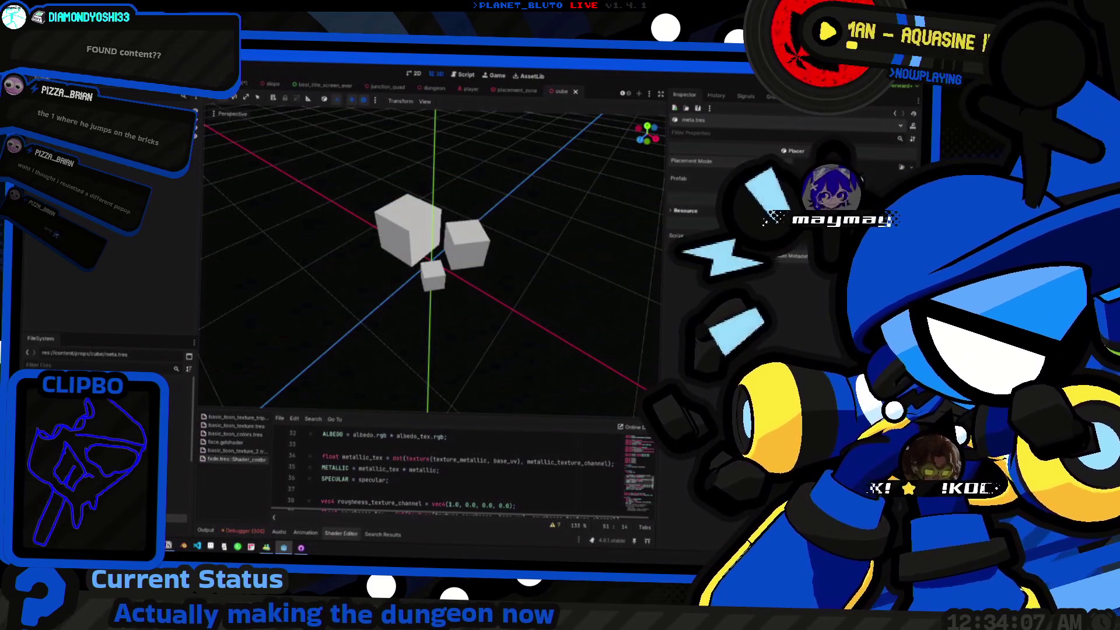
key("shift+alt+o")
type("placement")
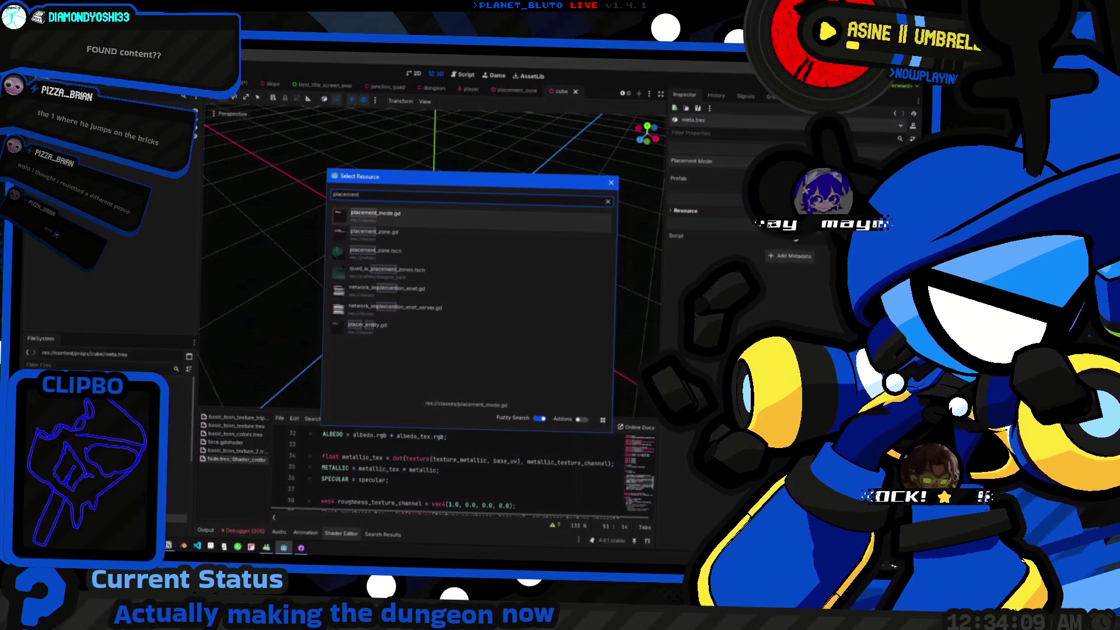
key("Return")
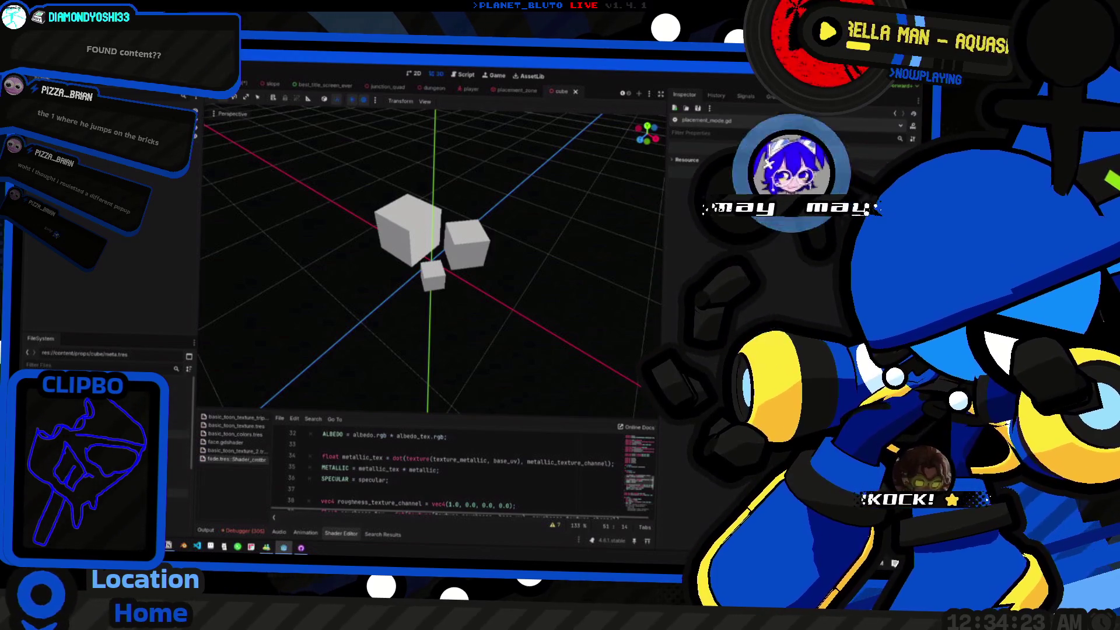
Navigate the FileSystem dock to the res://classes/ folder
left_click(116, 434)
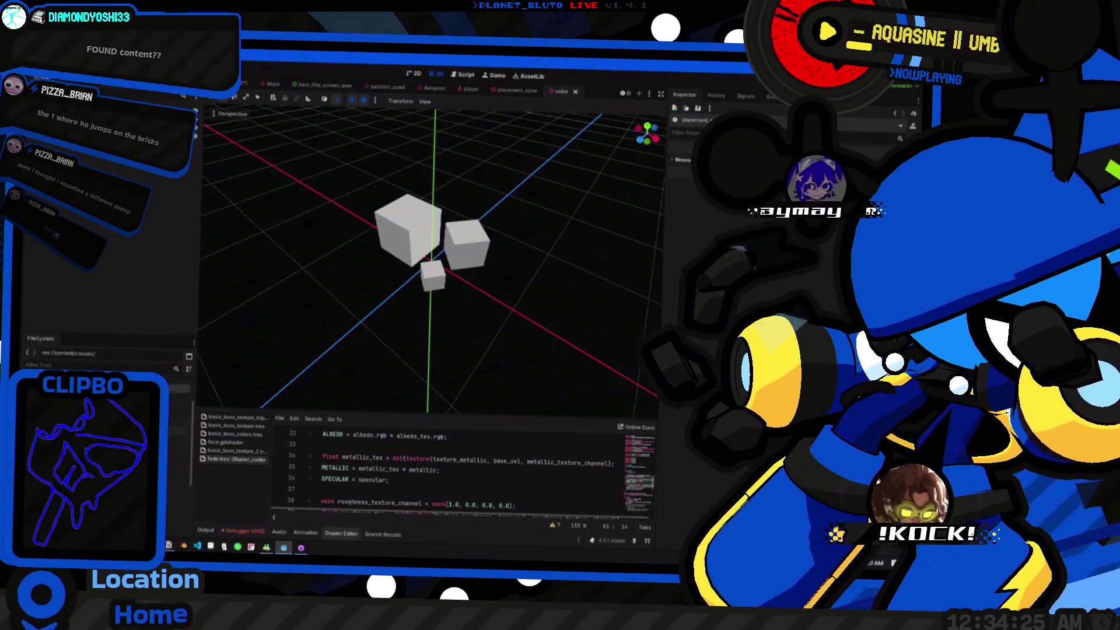
scroll(100, 461, "up", 5)
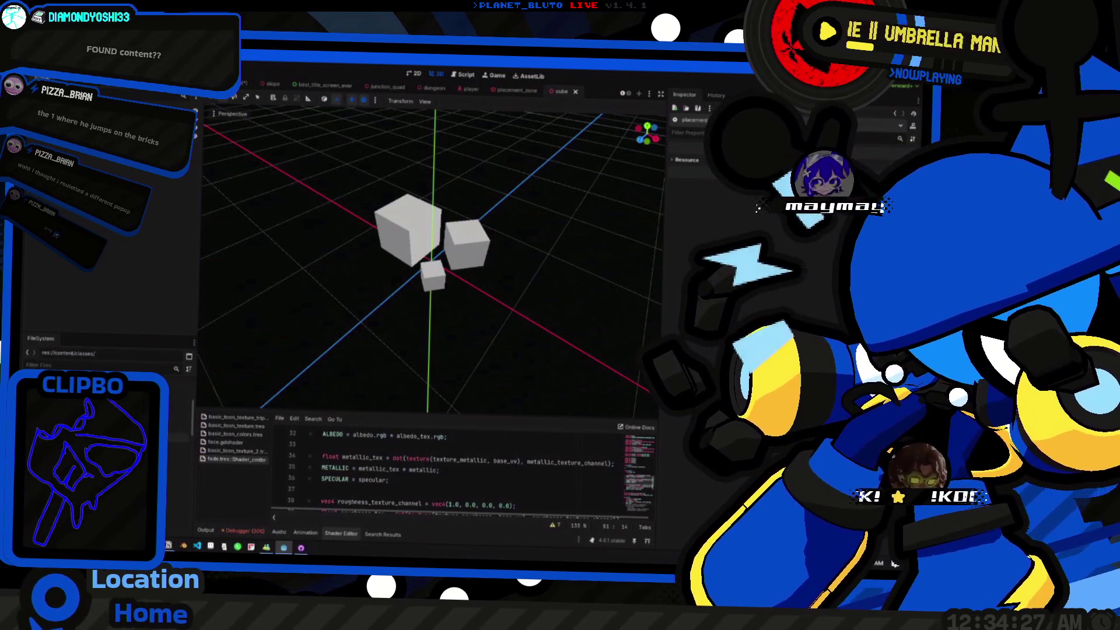
scroll(99, 443, "up", 5)
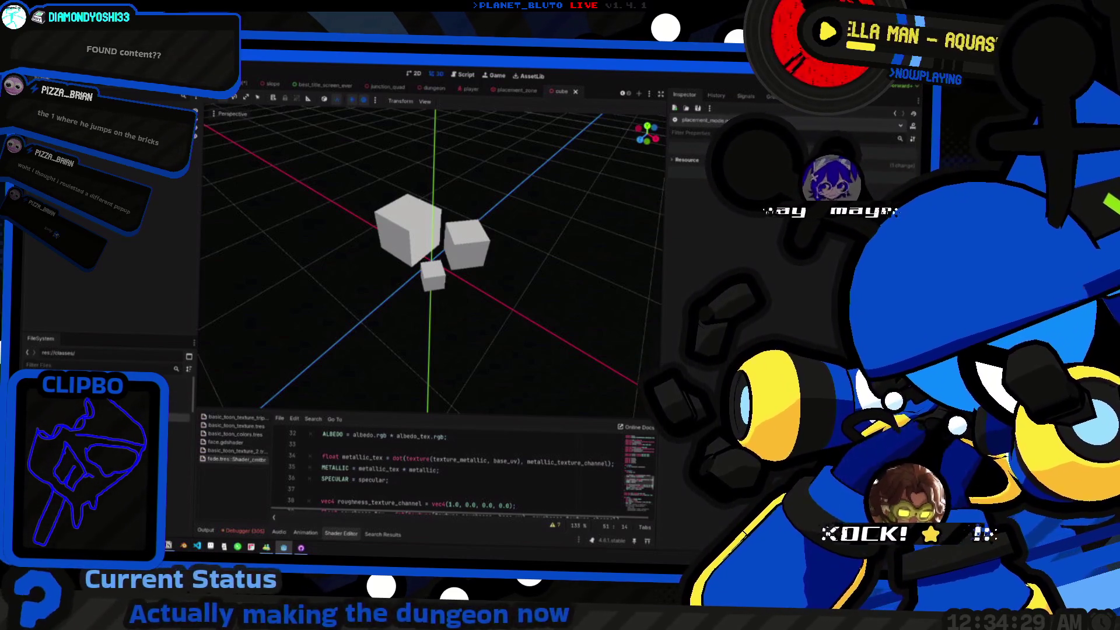
Create a new script named placement_mode_anchor.gd in the classes folder
left_click(195, 422)
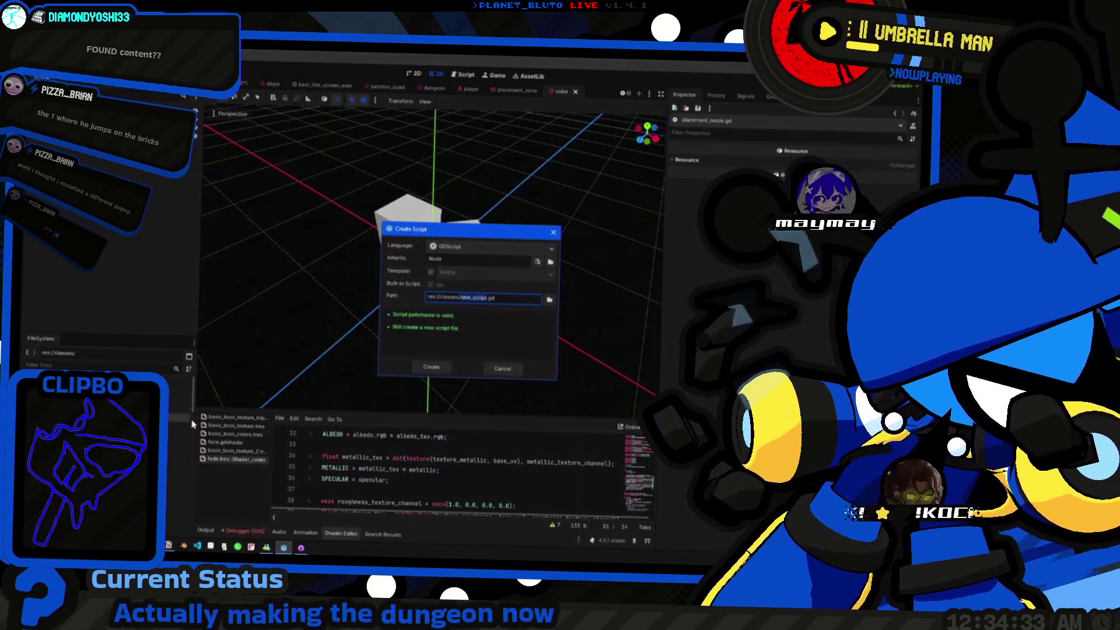
type("placement")
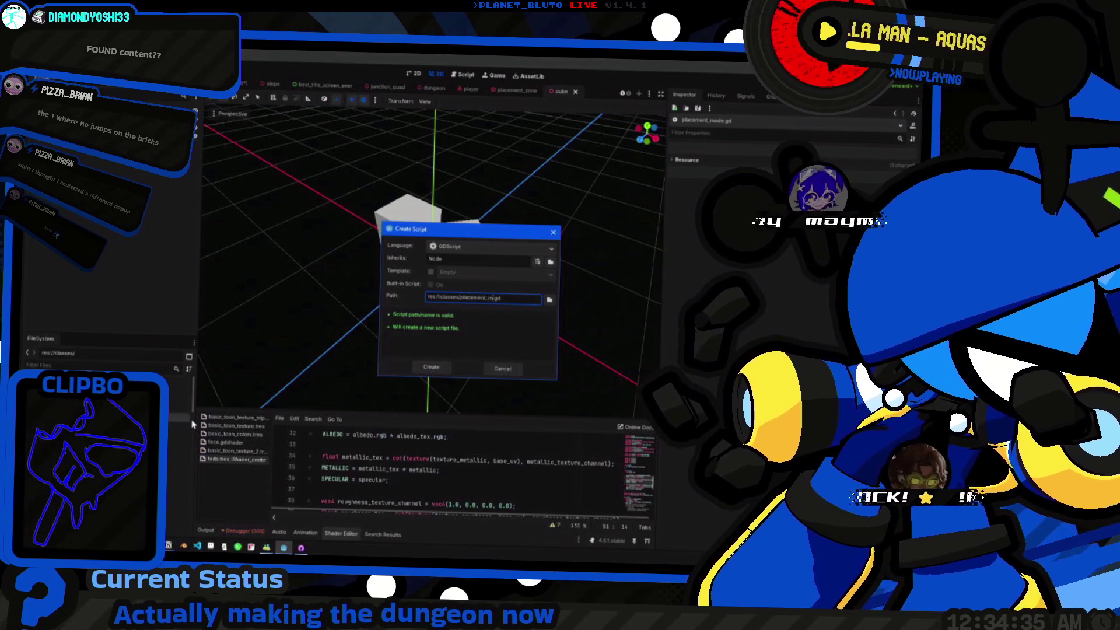
key("BackSpace")
type("e_anchor")
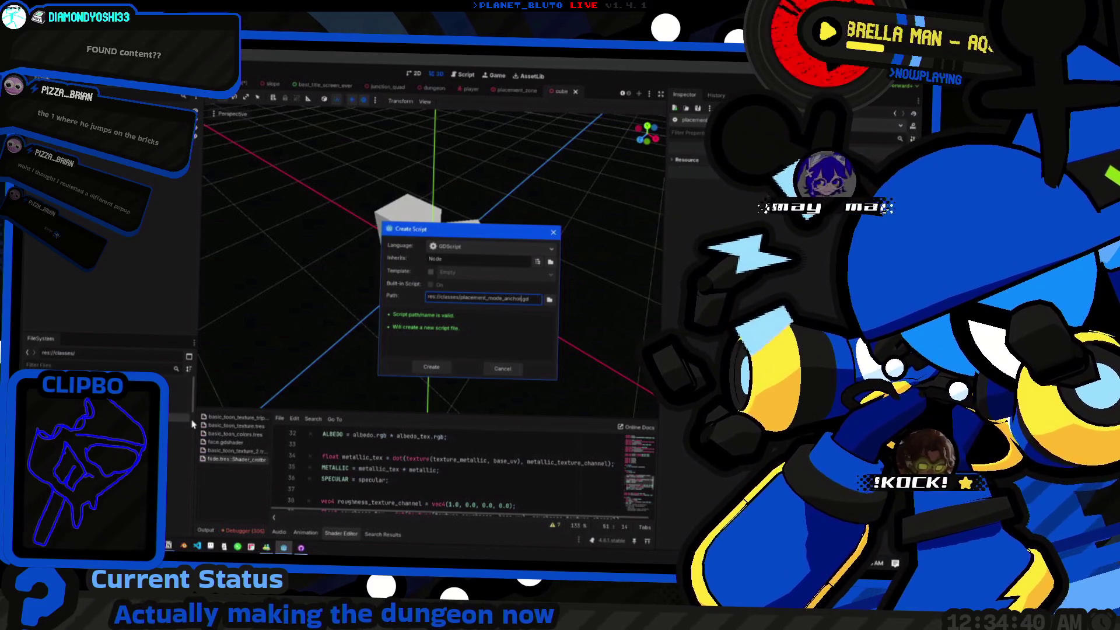
key("Return")
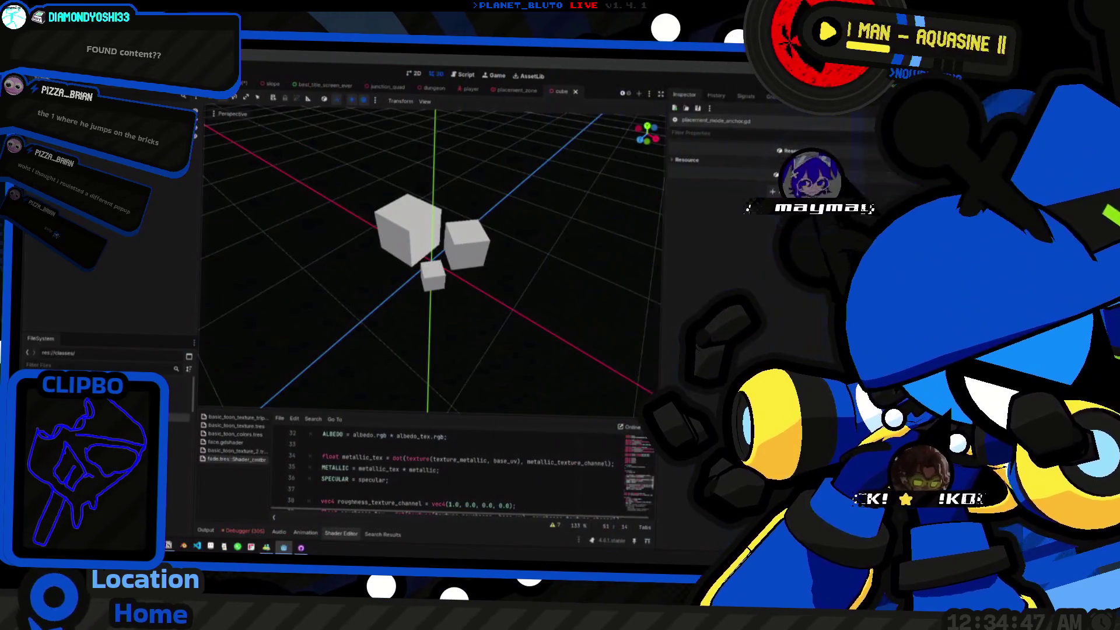
Open placement_mode_random.gd in the Script editor and clear its Node base class
scroll(186, 452, "down", 5)
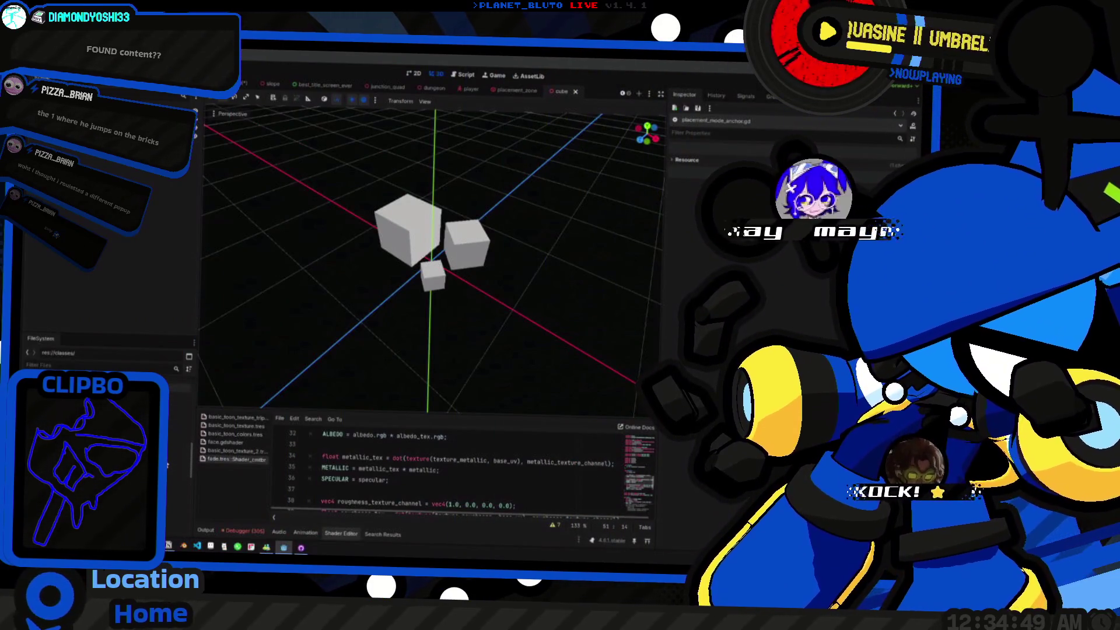
left_click(175, 455)
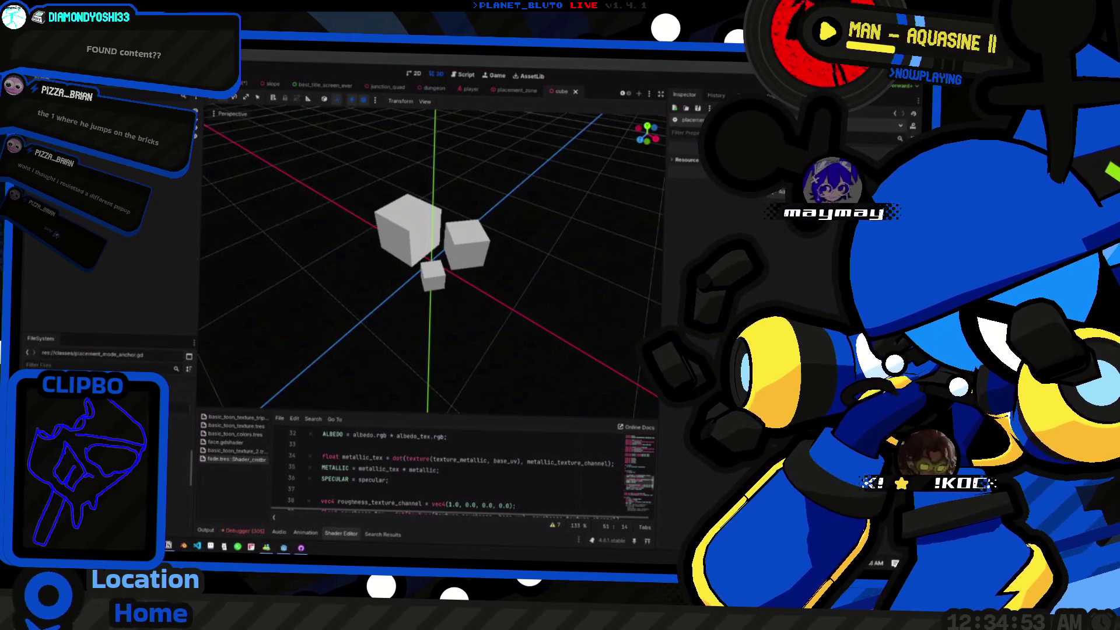
double_click(178, 409)
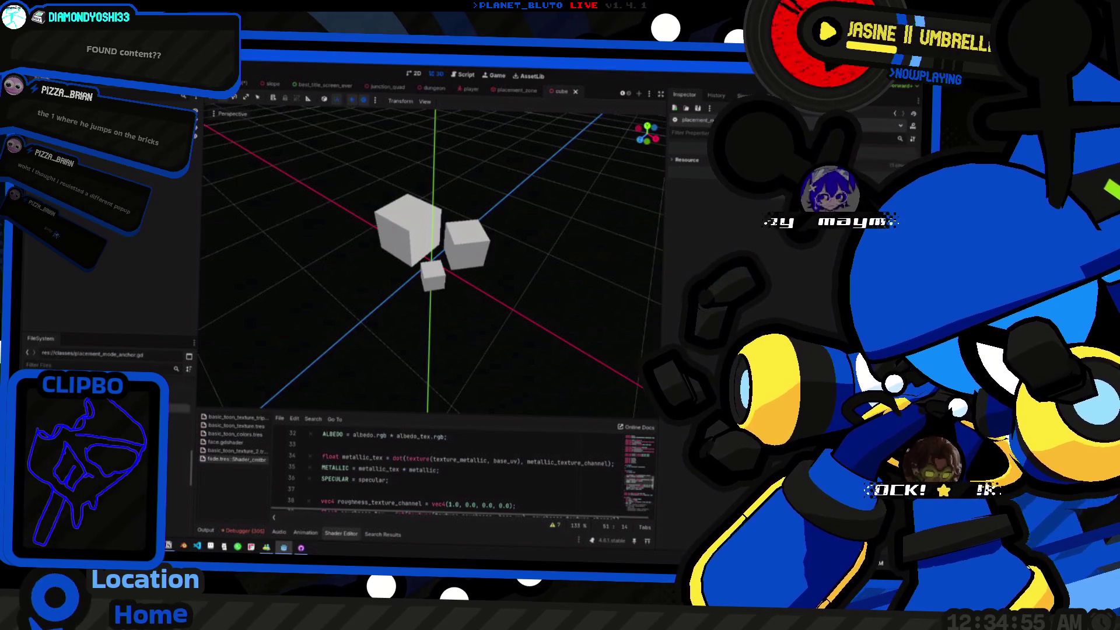
key("BackSpace")
key("BackSpace")
key("BackSpace")
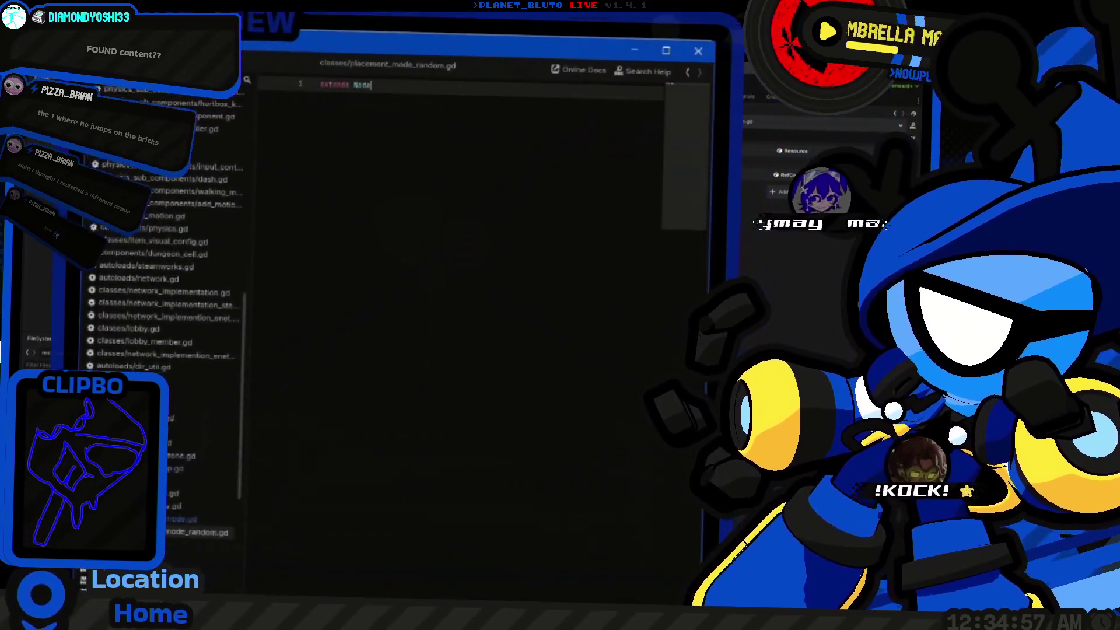
Make placement_mode_random.gd extend PlacementMode and add 'class_name Random'
type("Pl")
type("n")
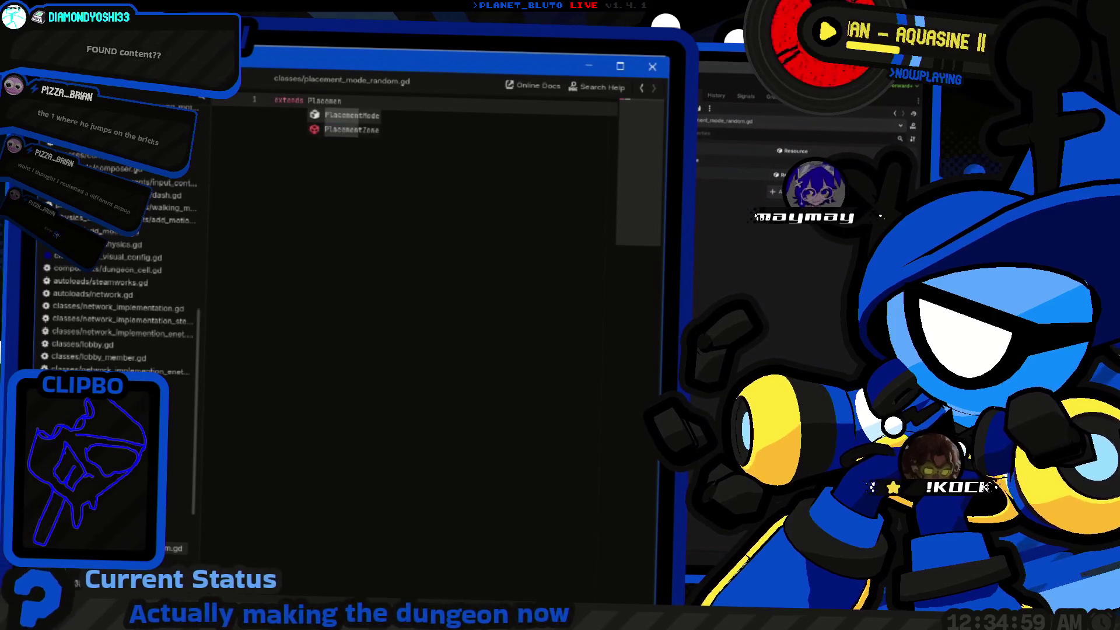
key("Return")
key("Return")
type("c")
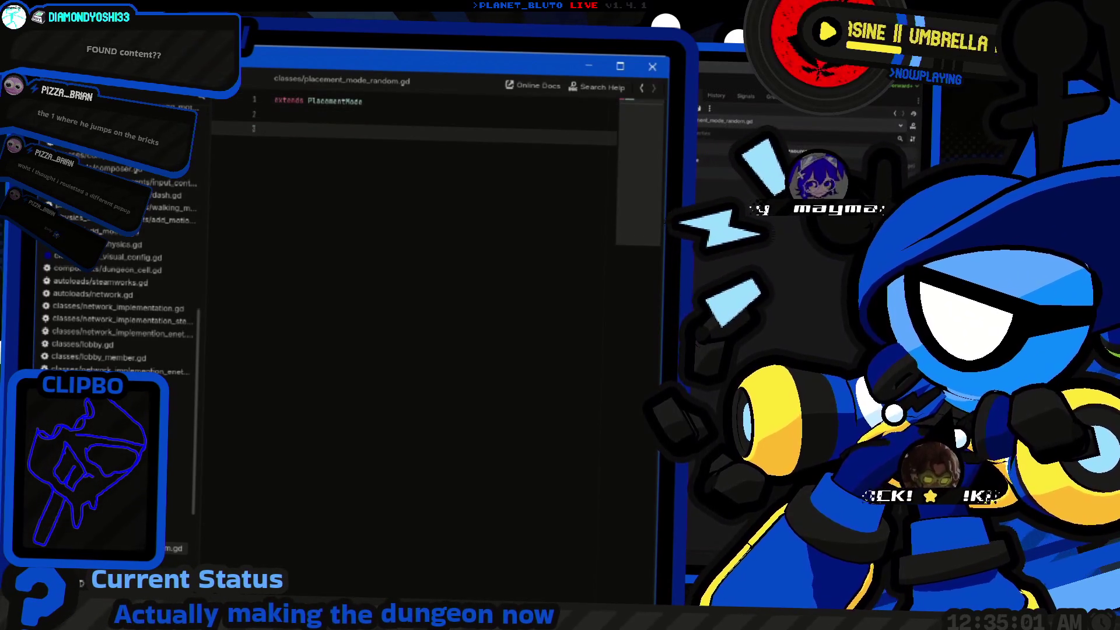
type("lass_name Ra")
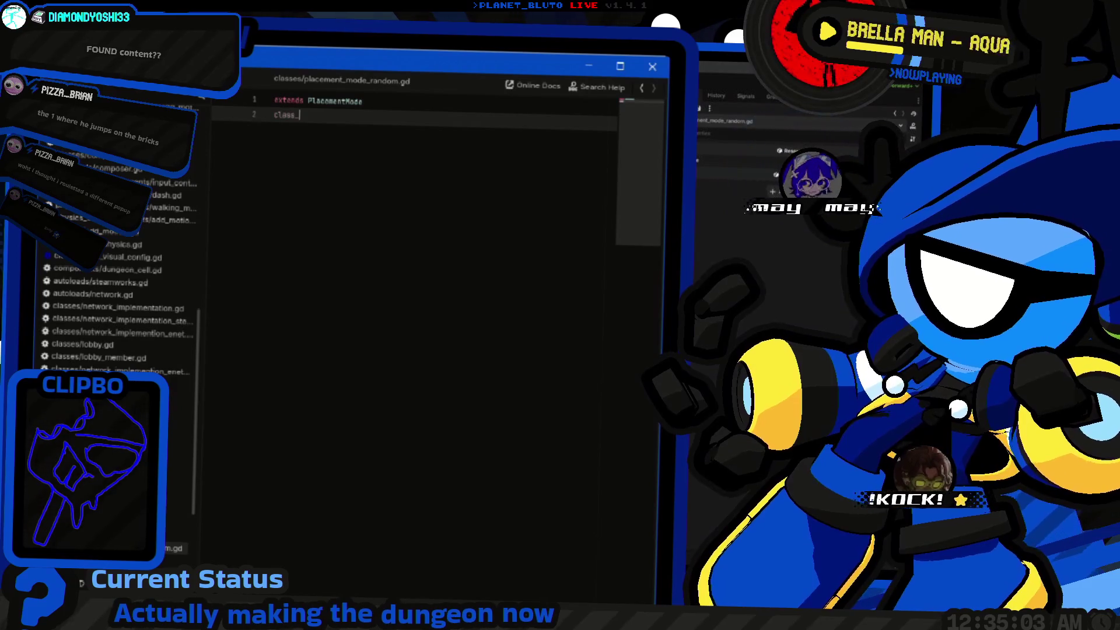
type("ndom")
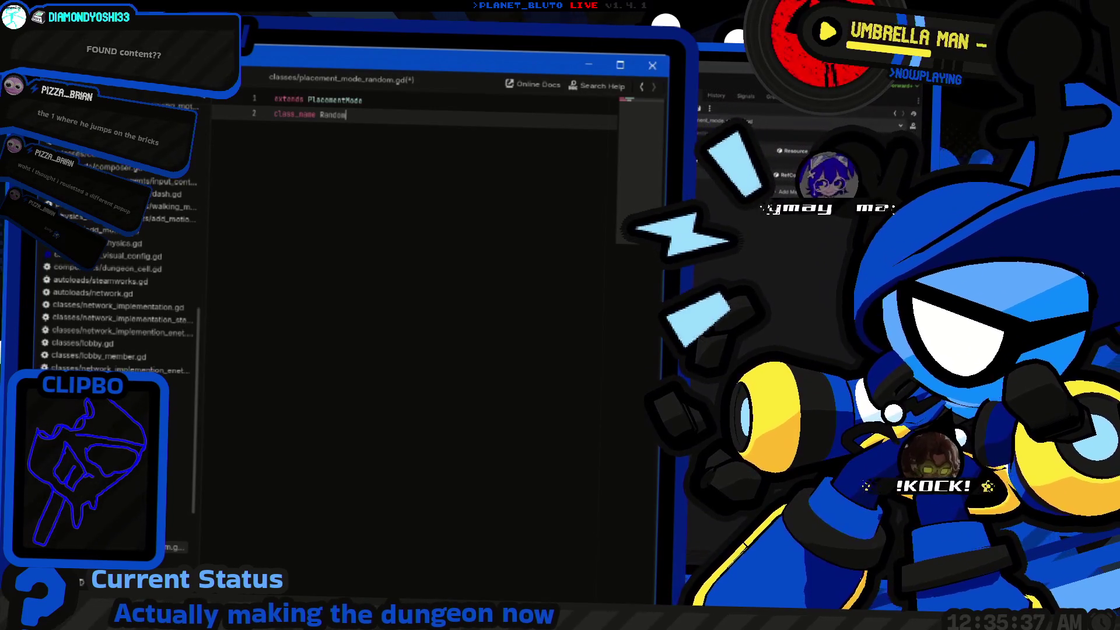
Save the cube prop scene and the placement_mode_random.gd script
key("alt+Tab")
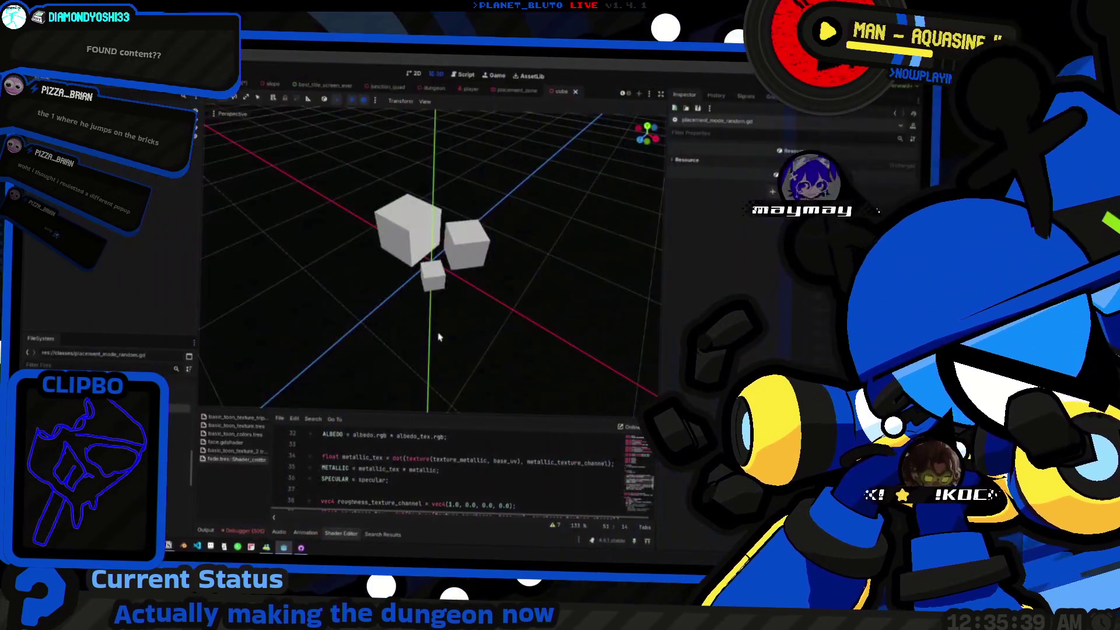
left_click(411, 225)
key("ctrl+s")
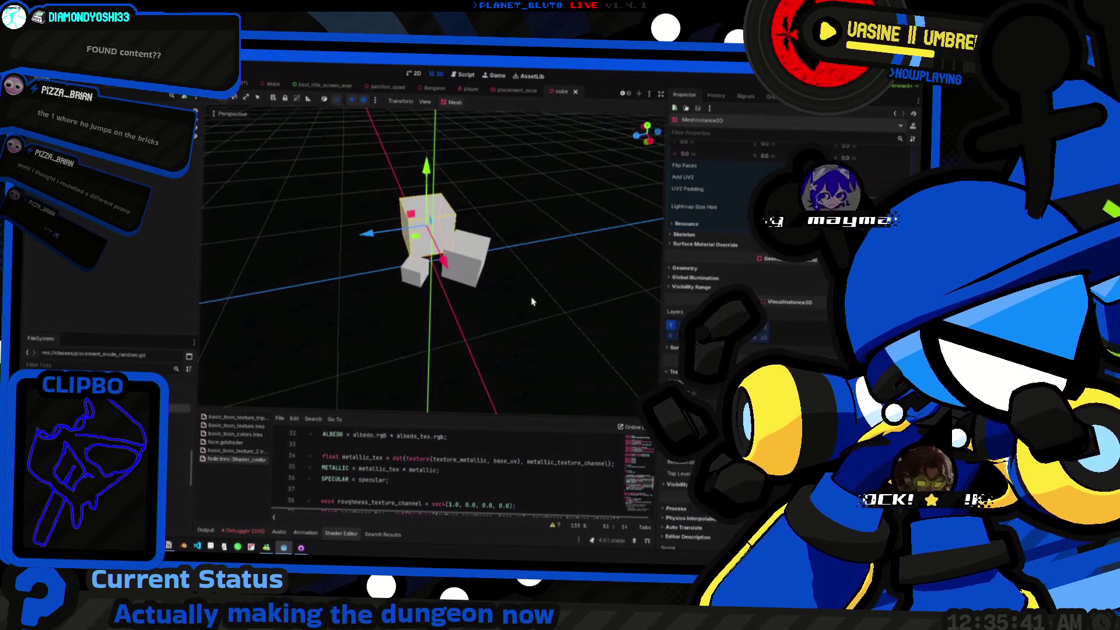
left_click(407, 318)
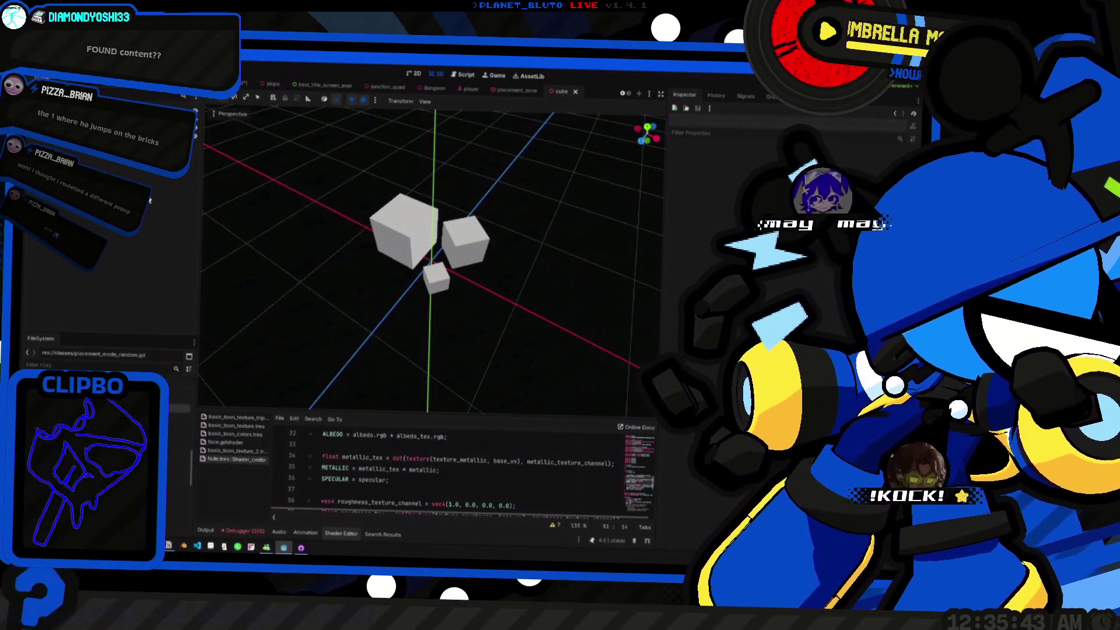
key("alt+Tab")
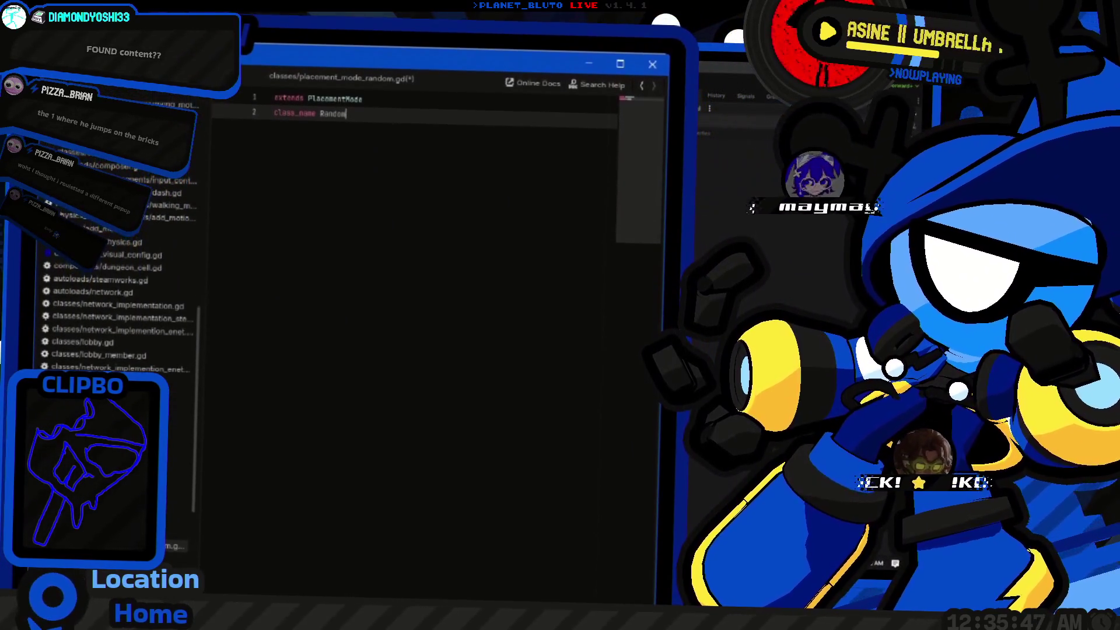
key("ctrl+s")
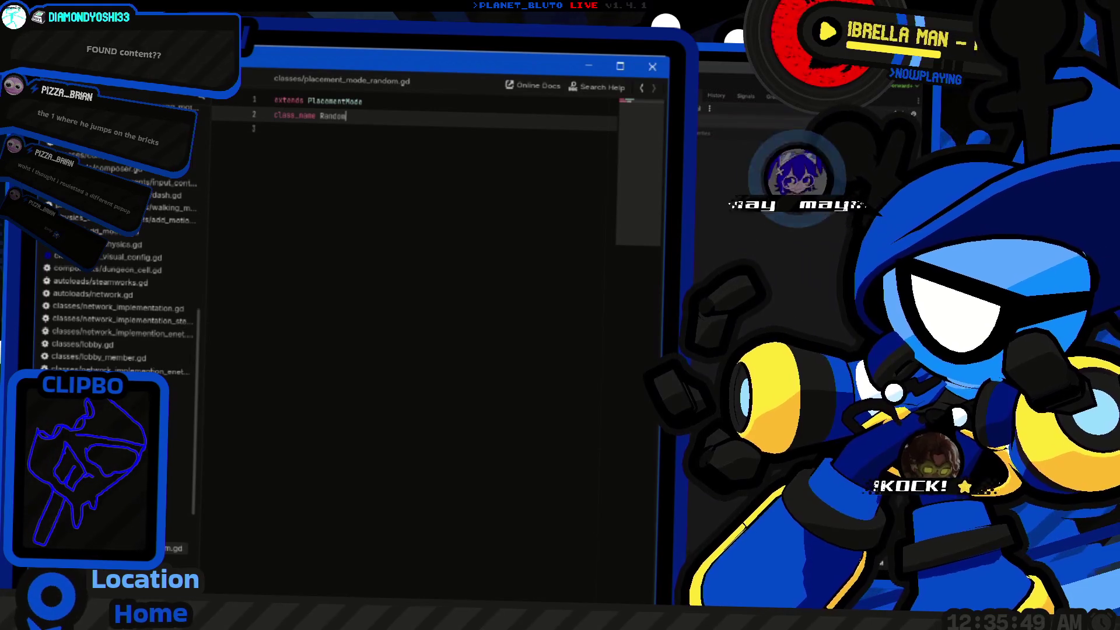
key("alt+Tab")
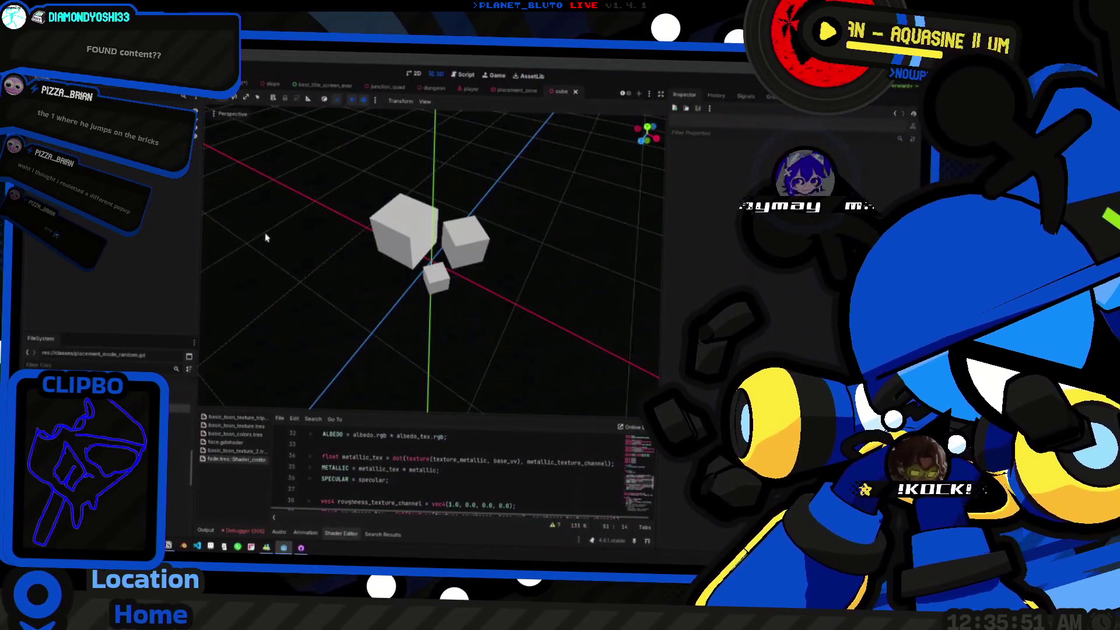
Orbit around the three cubes, start the game, and switch to the dungeon scene tab
mouse_move(413, 219)
left_mouse_down()
mouse_move(441, 223)
mouse_move(537, 290)
mouse_move(270, 193)
left_mouse_up()
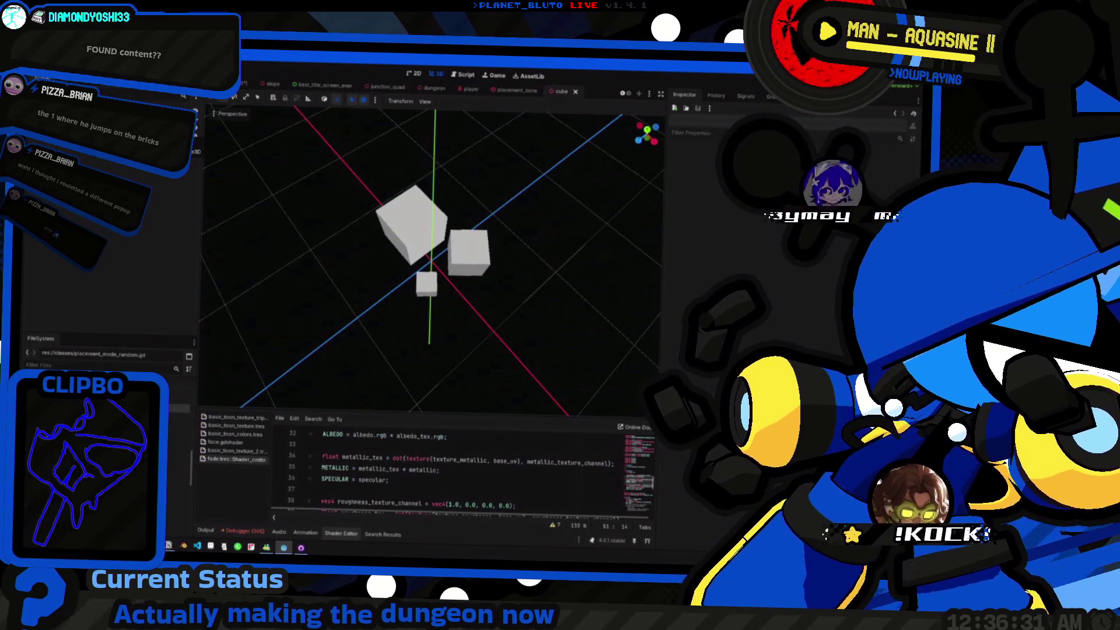
key("alt+Tab")
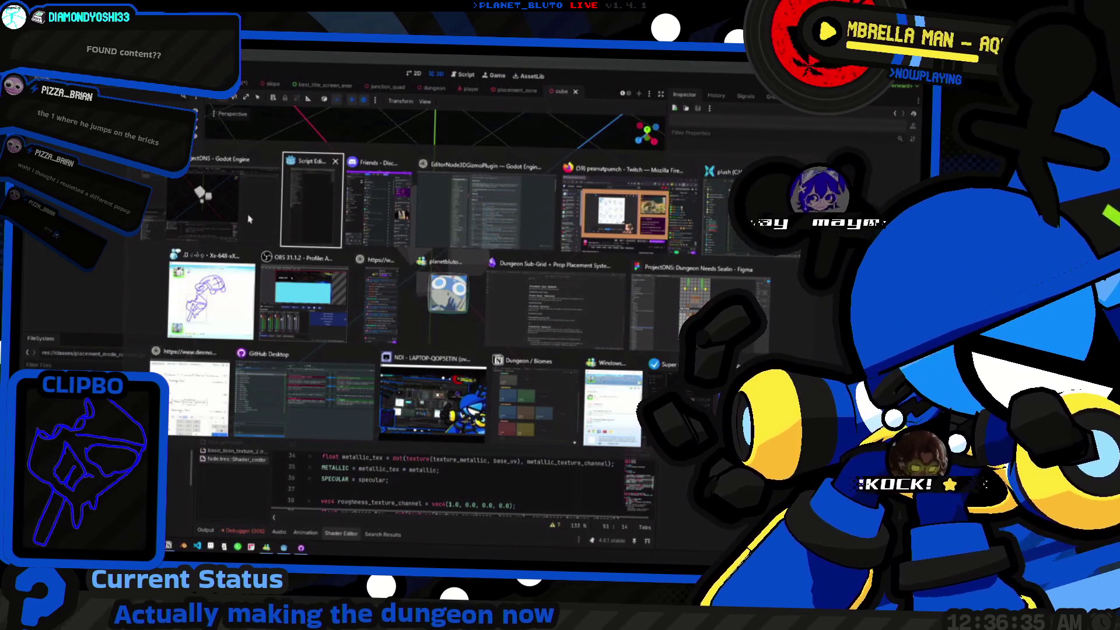
key("alt+shift+Tab")
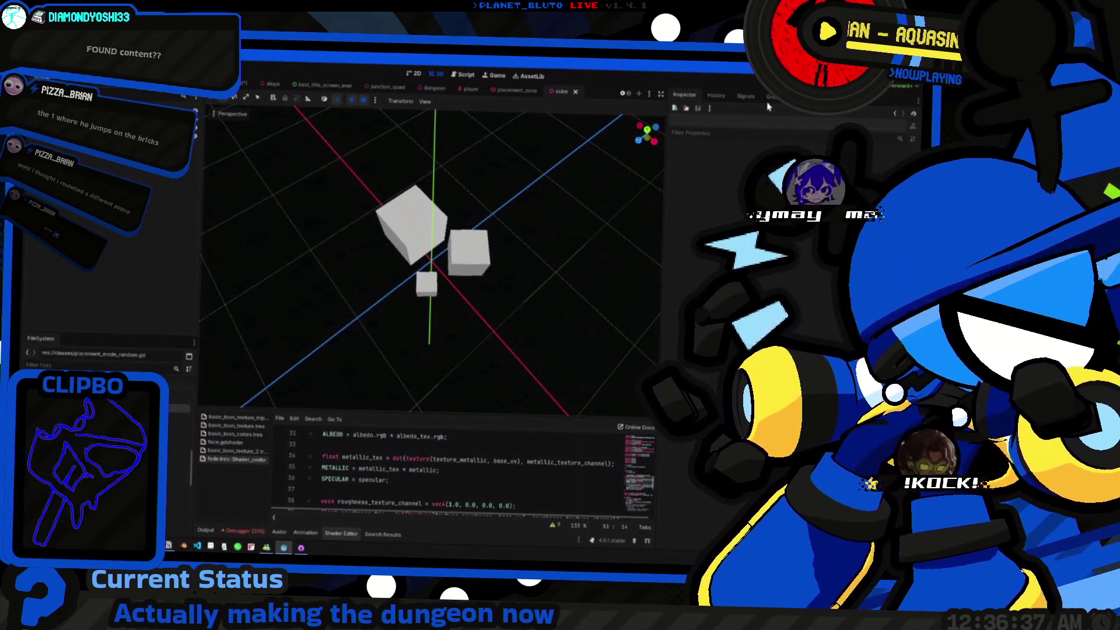
key("F5")
key("alt+Tab")
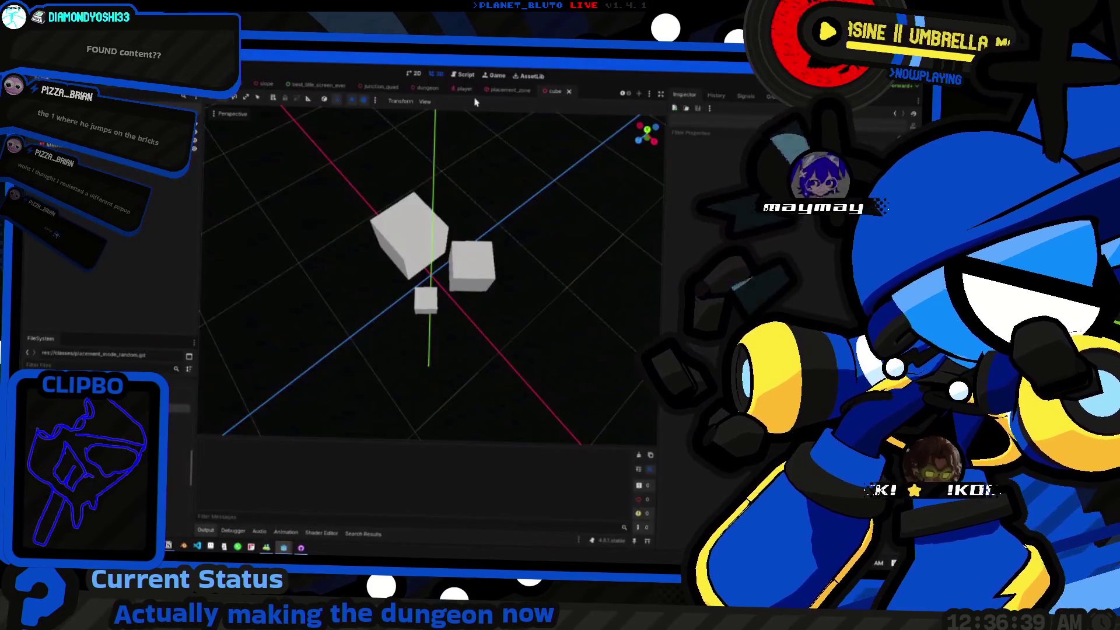
left_click(502, 91)
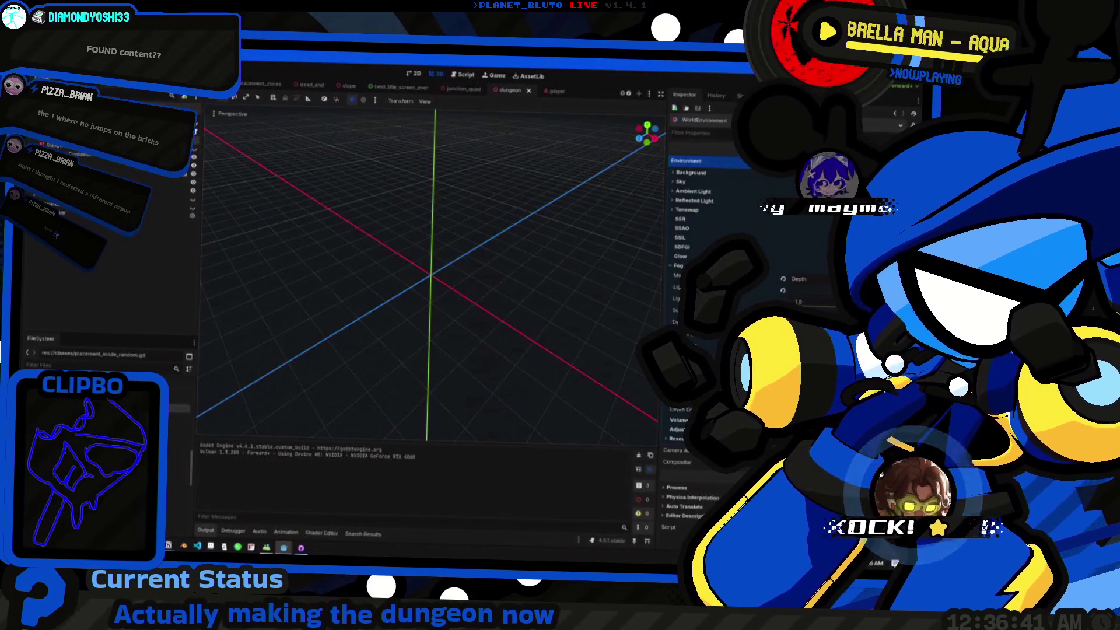
Run the dungeon, host a game, and walk down the corridor before stopping
key("F5")
key("alt+Tab")
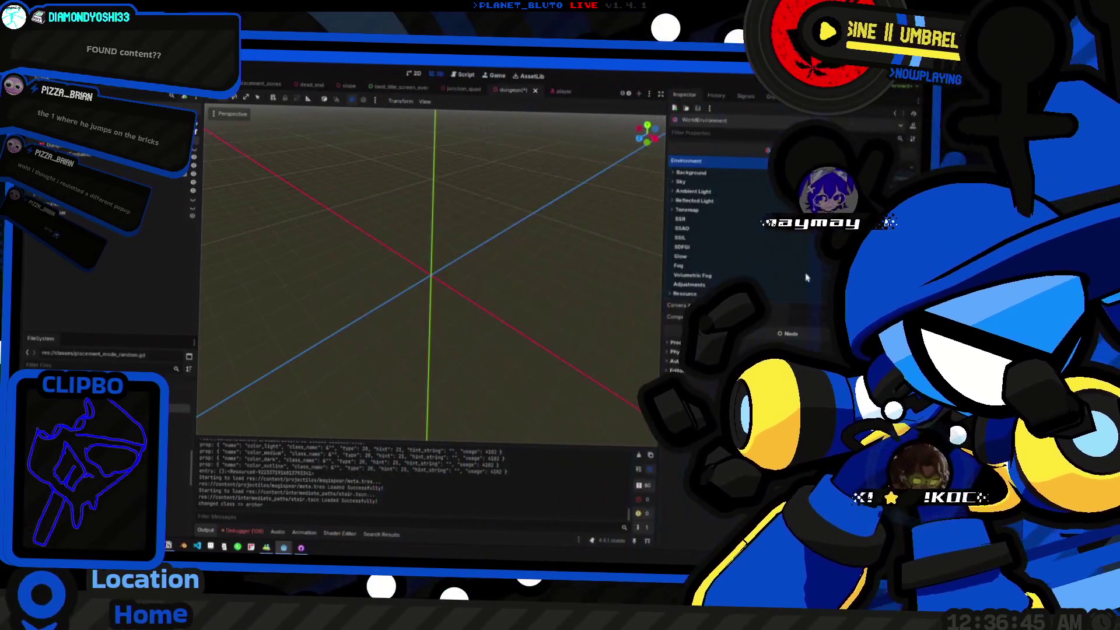
key("alt+Tab")
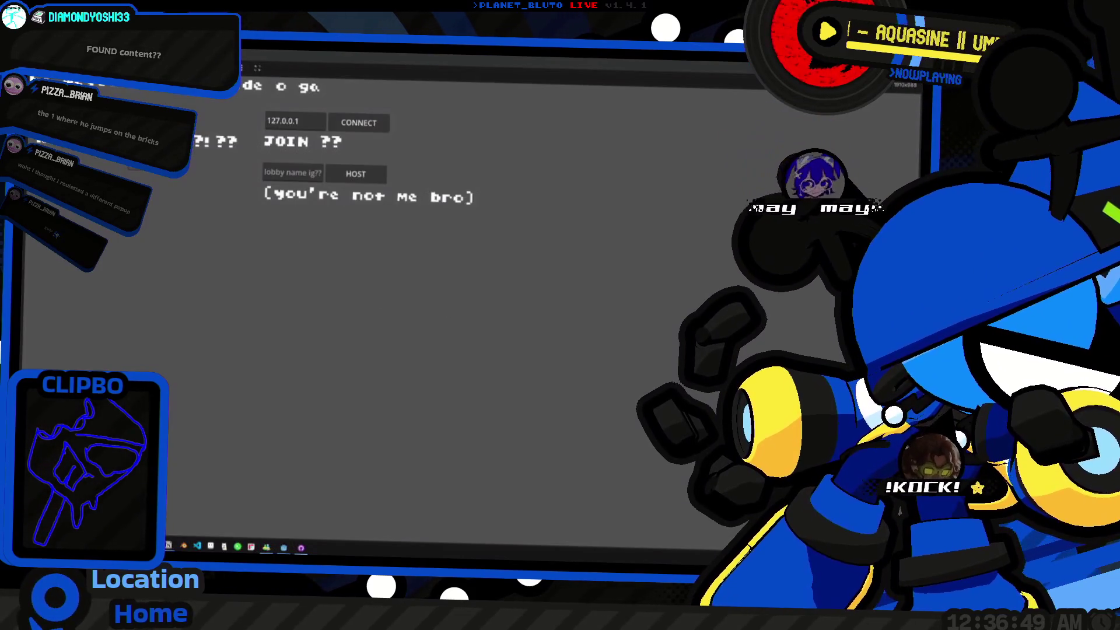
left_click(355, 173)
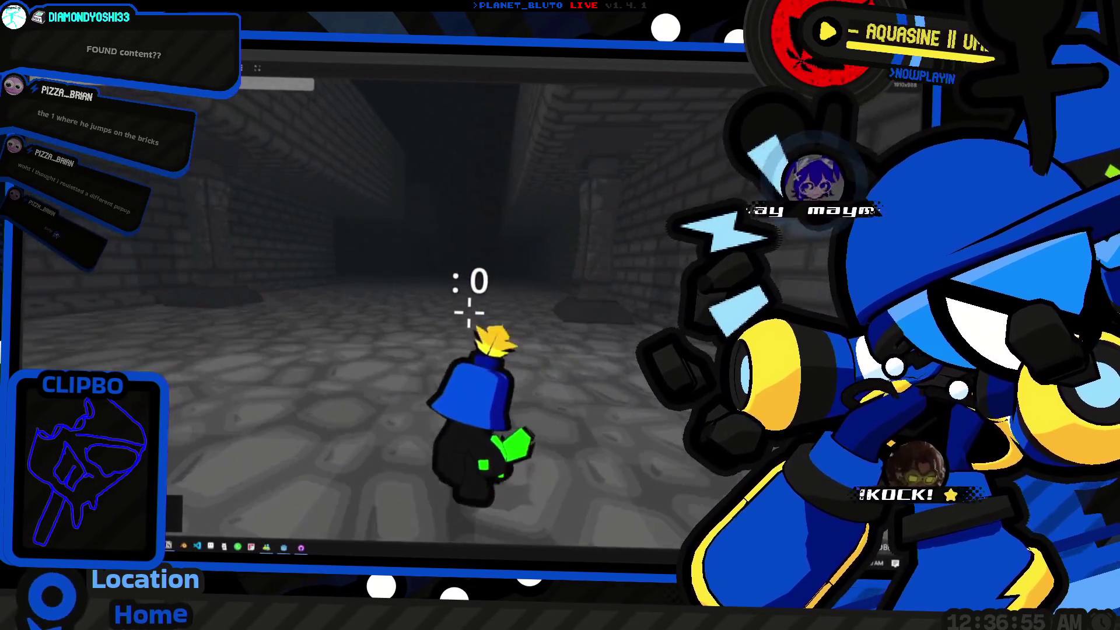
key("w")
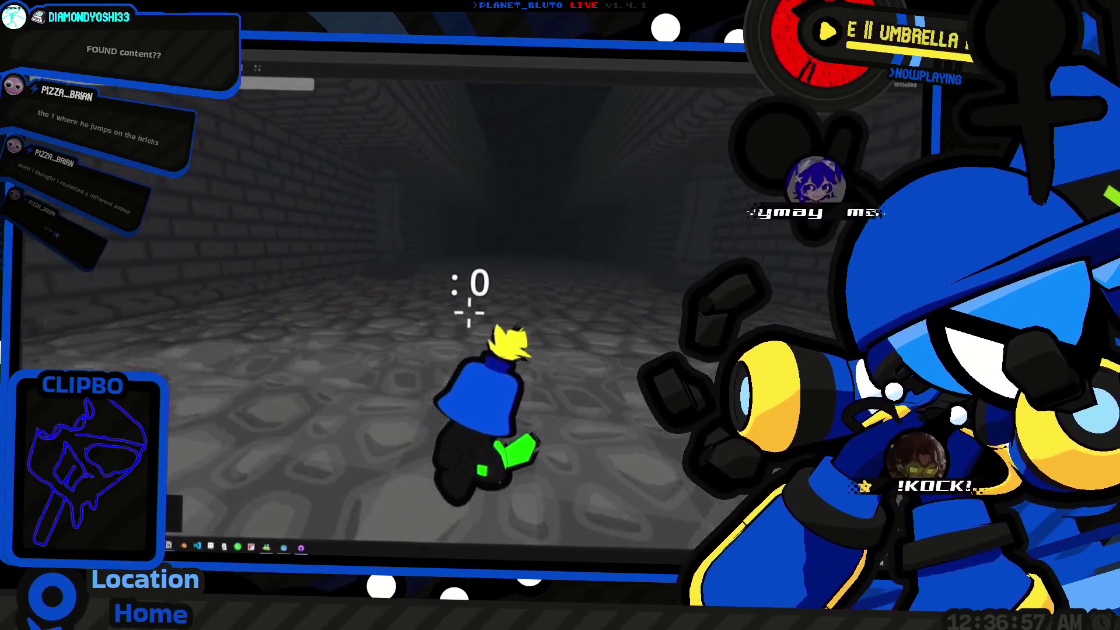
key("w")
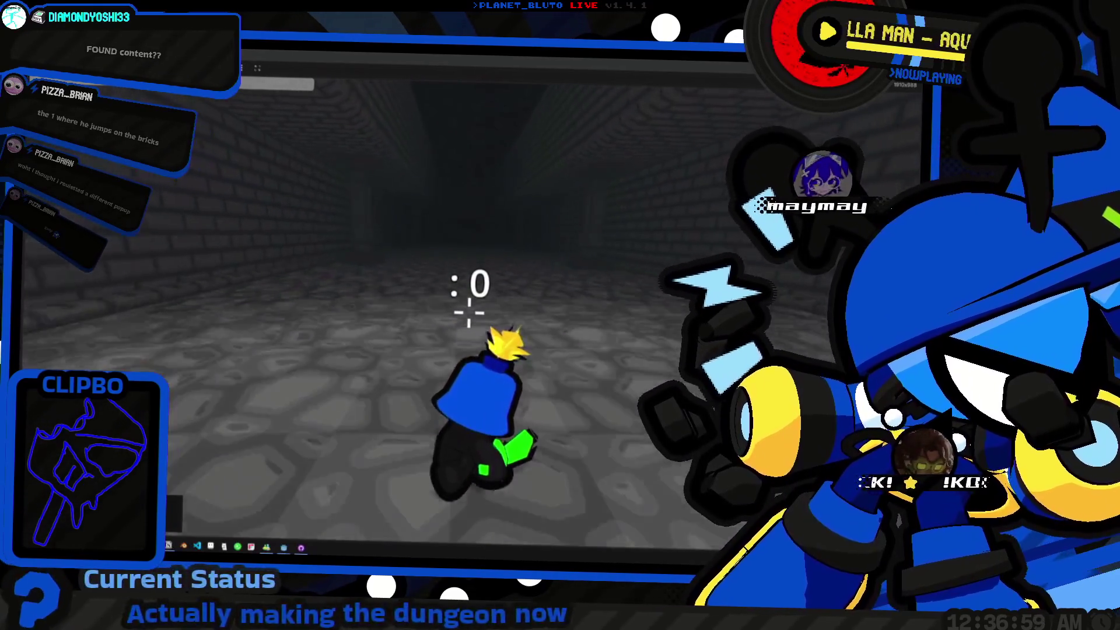
key("w")
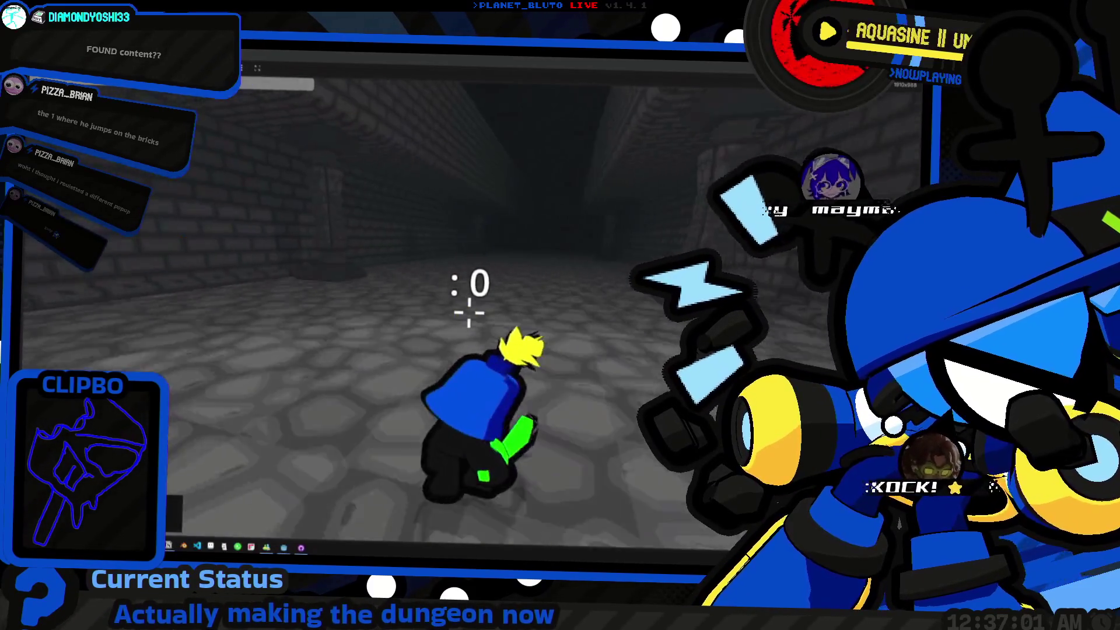
key("w")
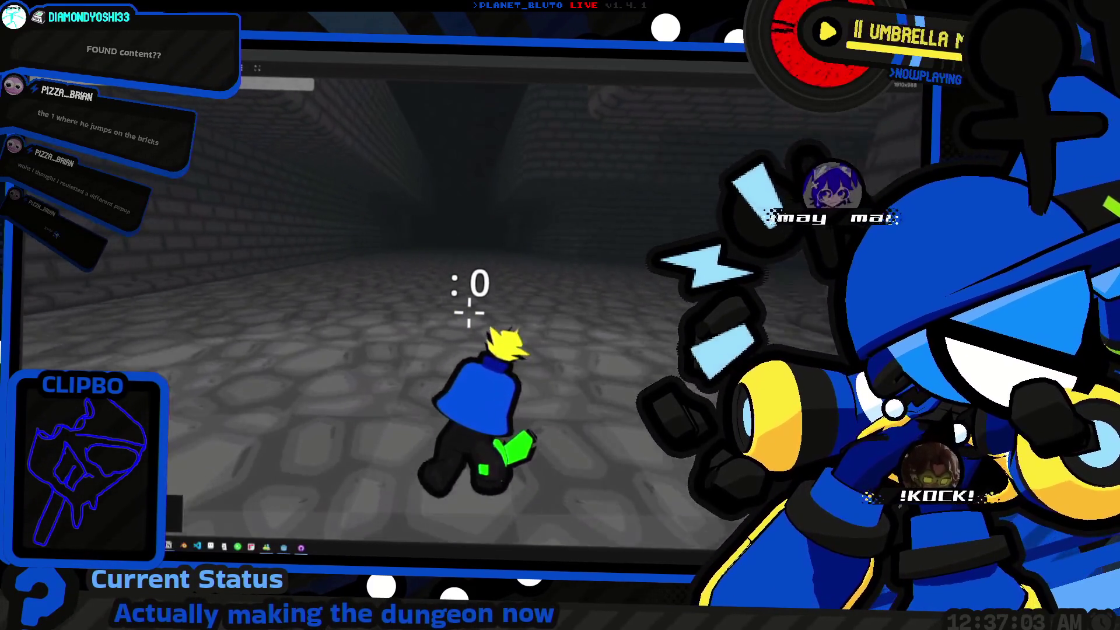
key("F8")
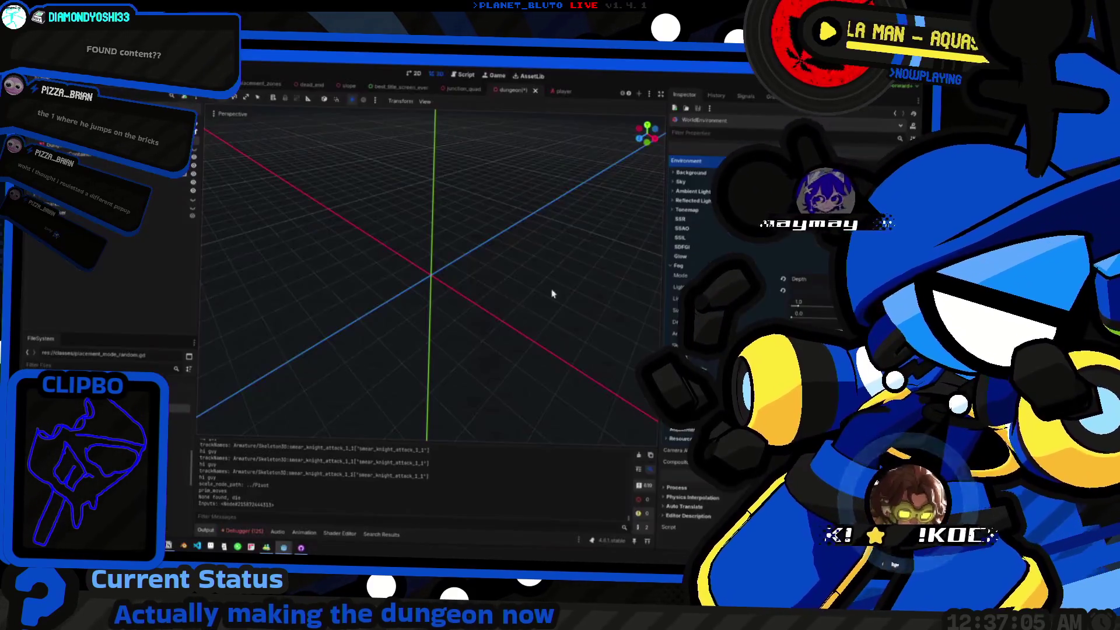
Relaunch the dungeon and walk around the corner to the corridor junction, then stop
key("F5")
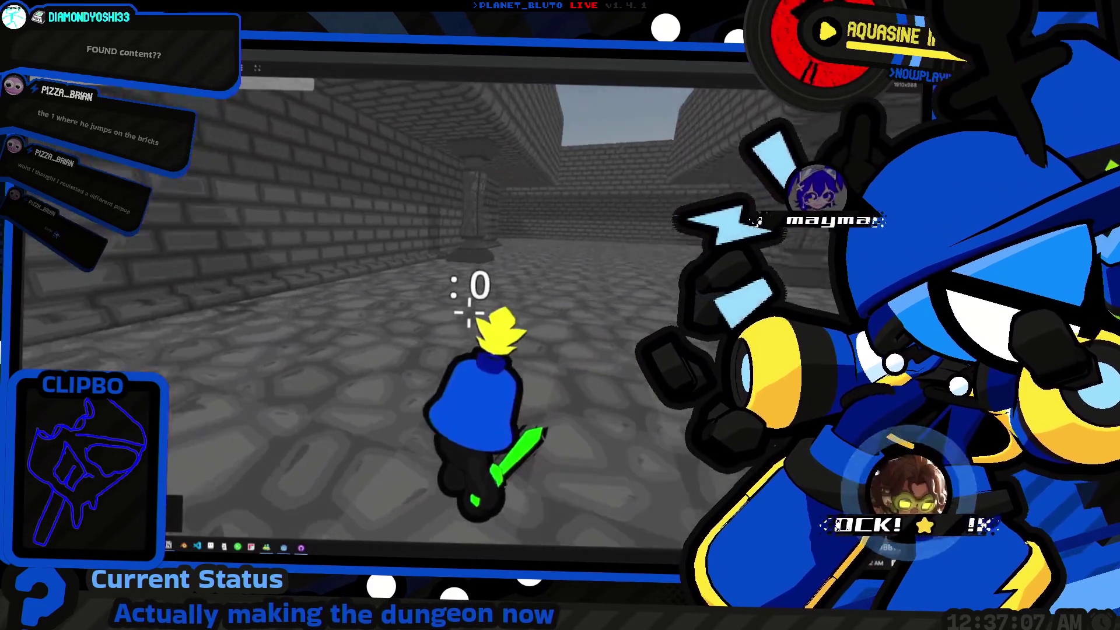
key("w")
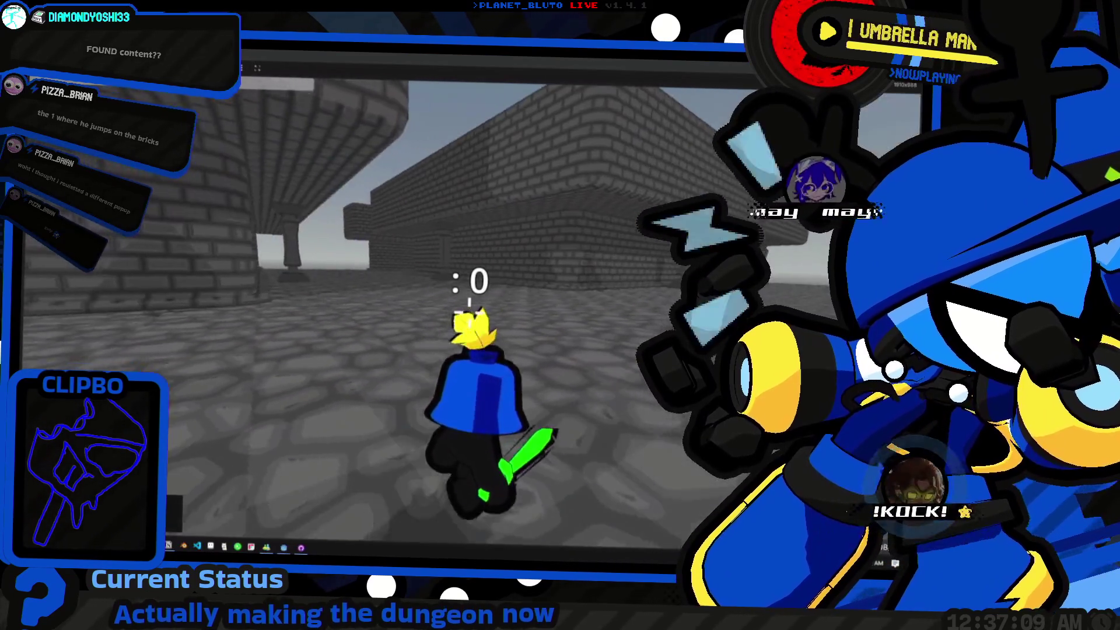
key("w")
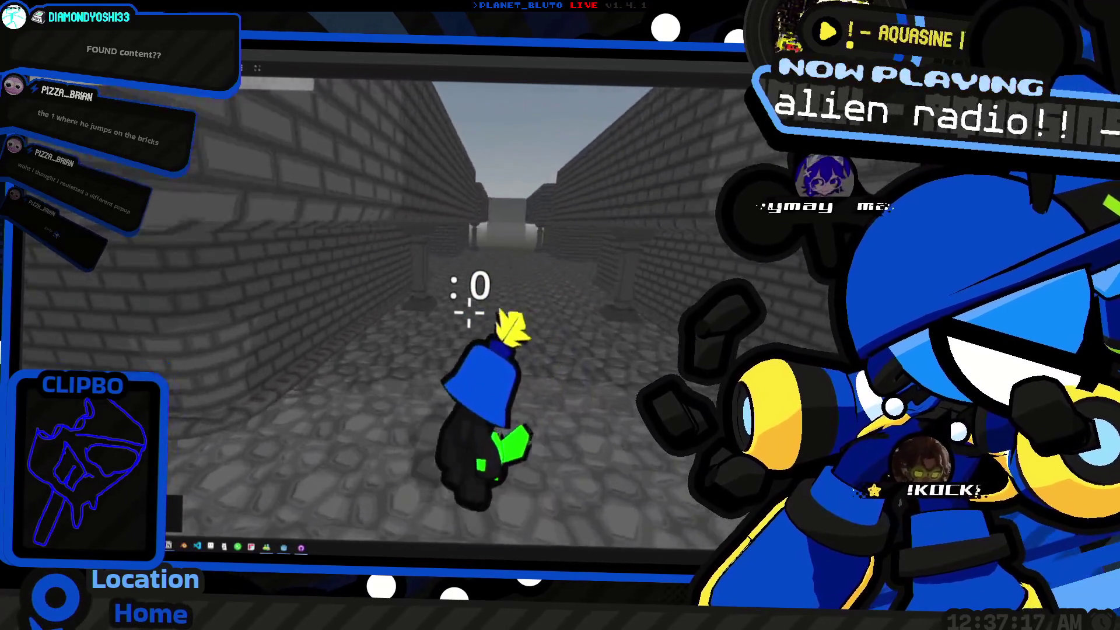
key("w")
key("w")
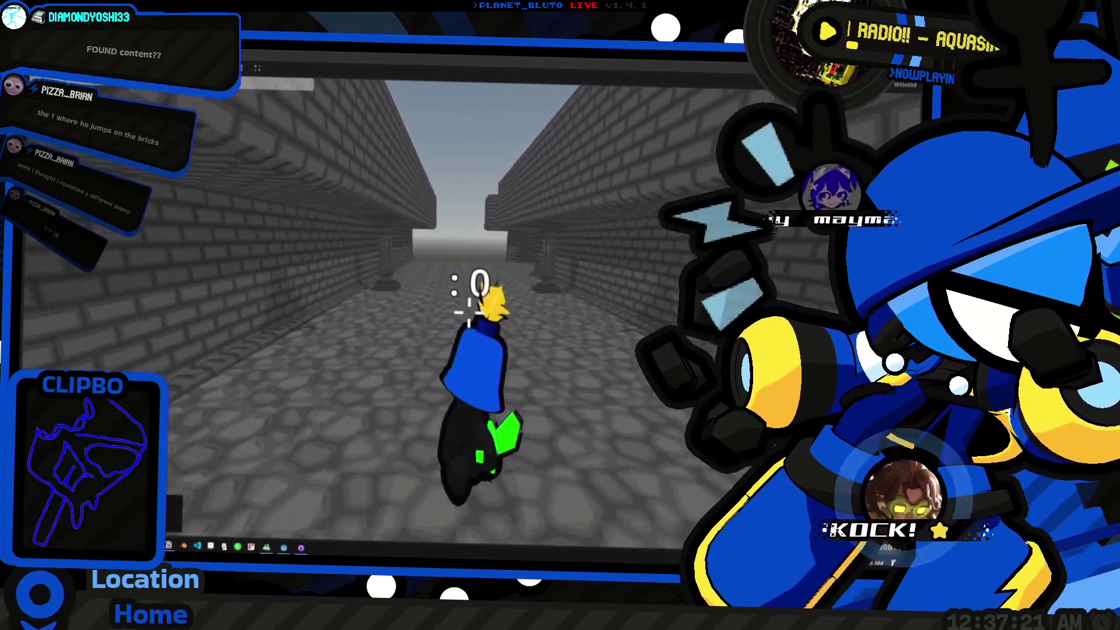
key("w")
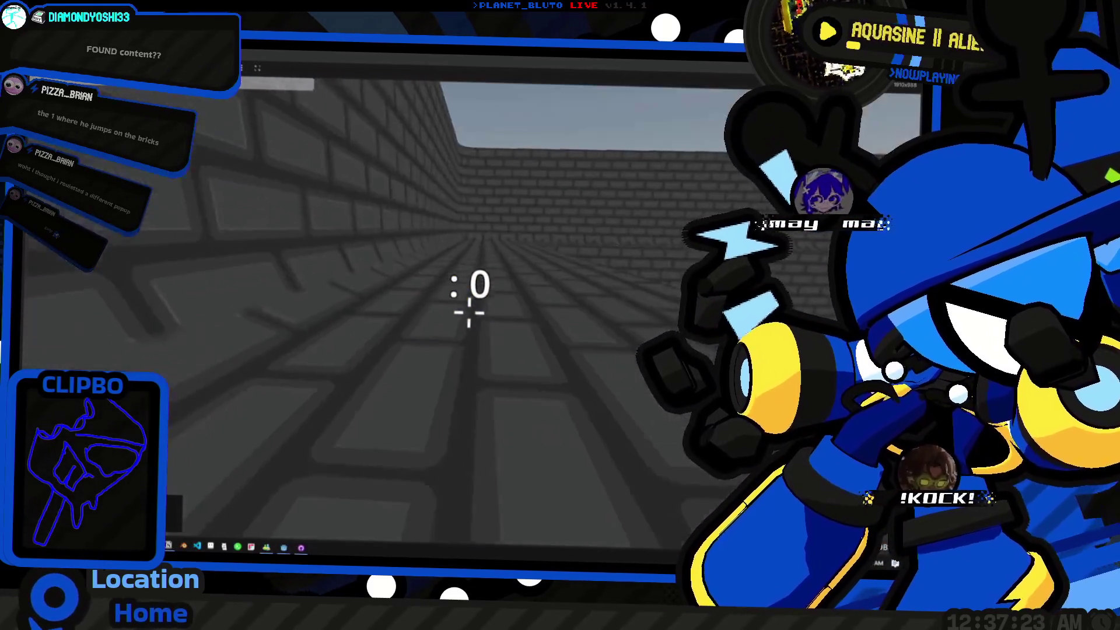
key("w")
key("w")
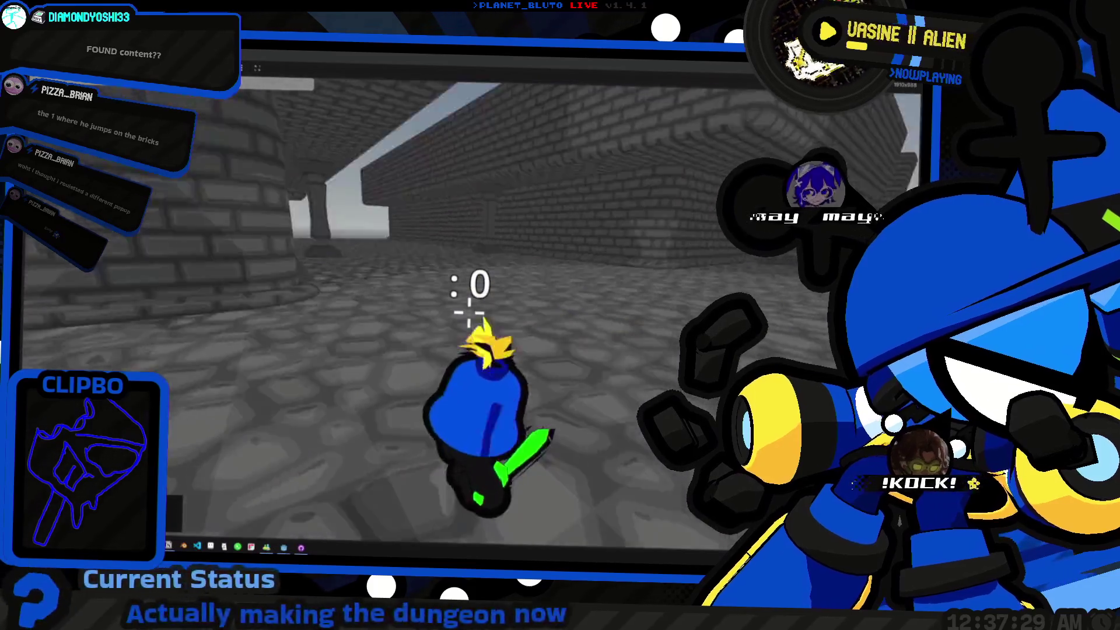
key("w")
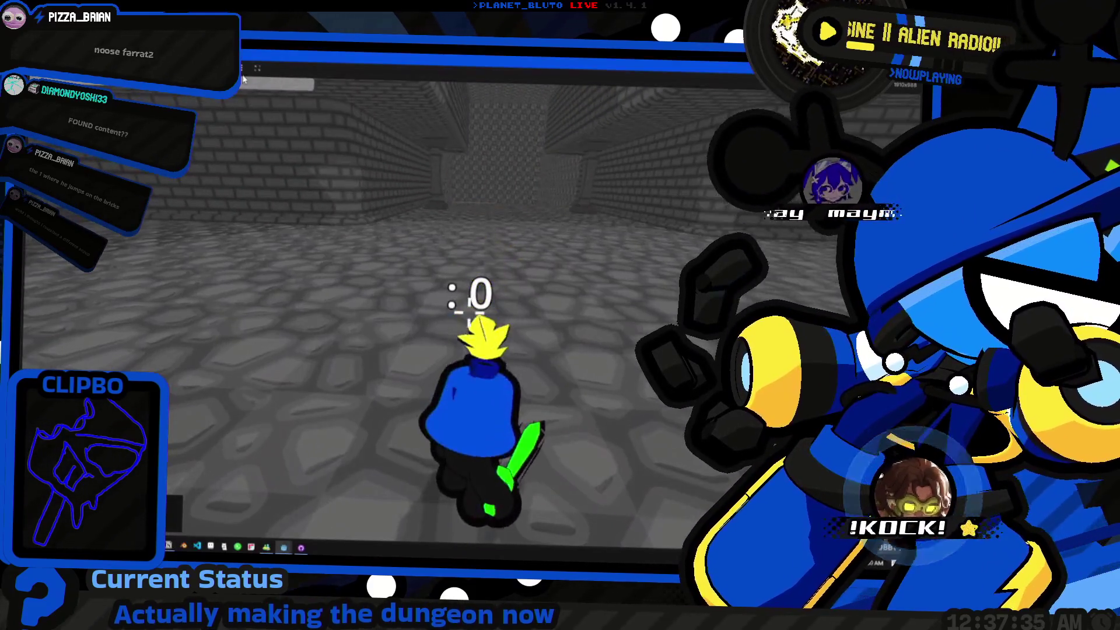
scroll(469, 312, "up", 5)
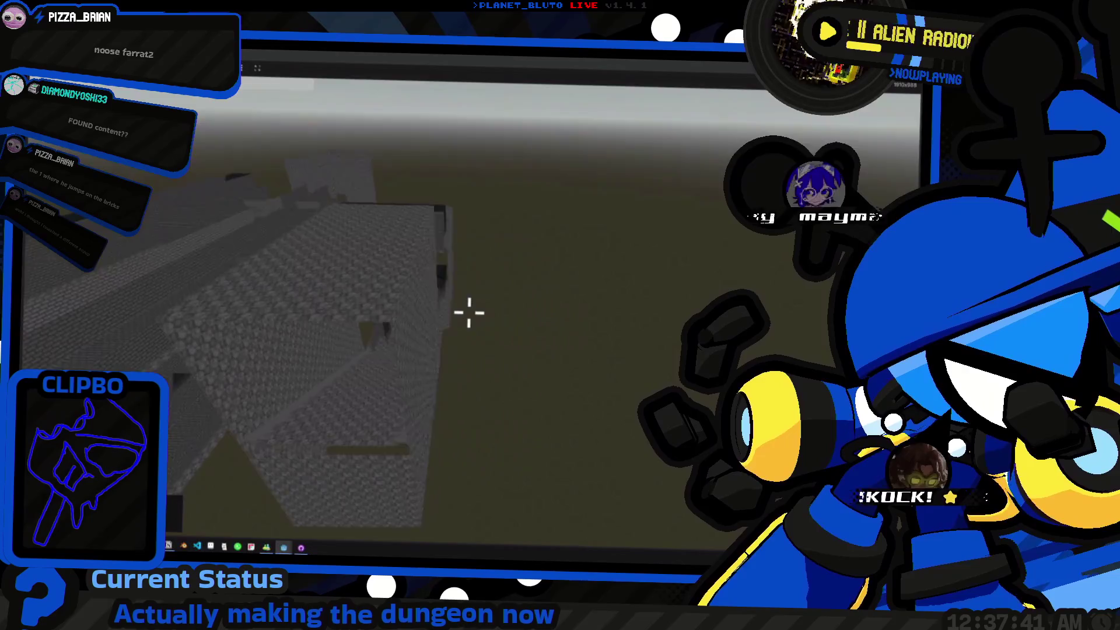
key("w")
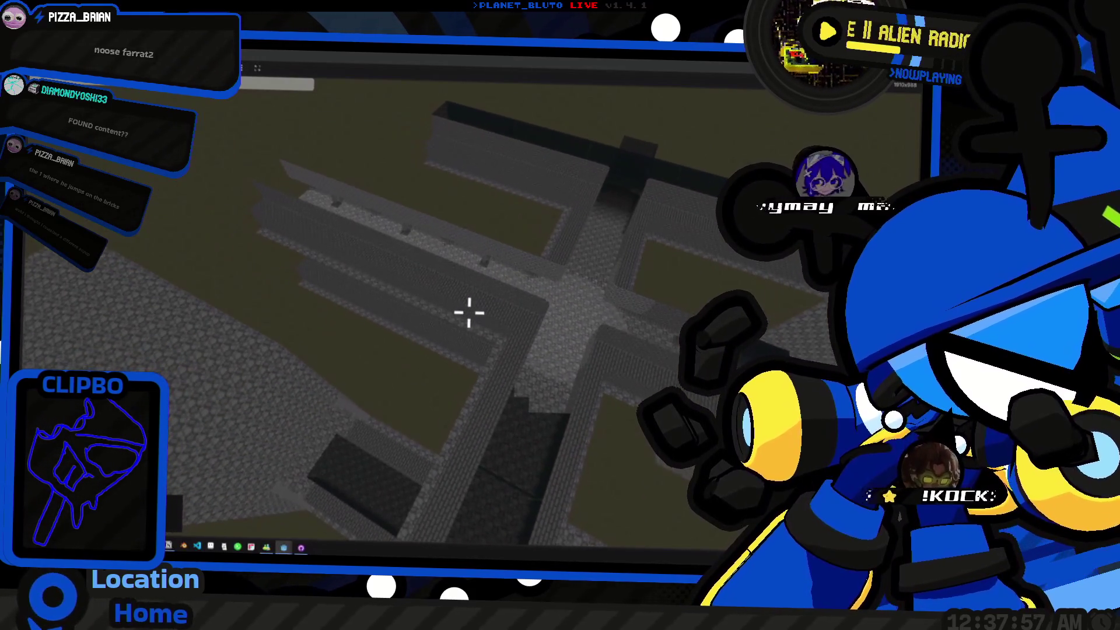
key("Escape")
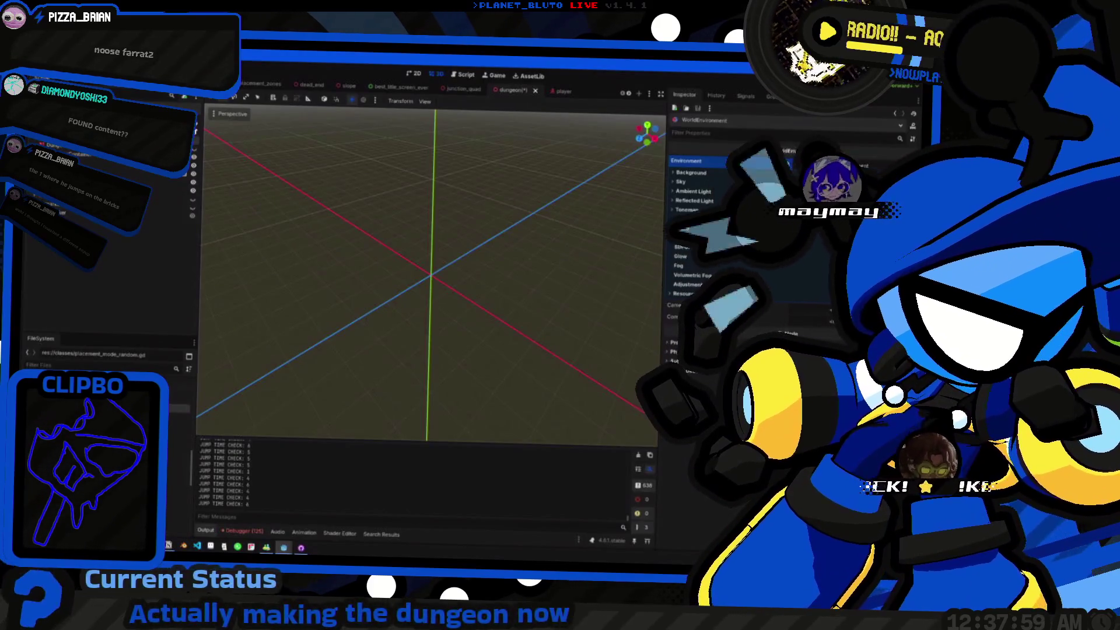
Turn on Fog in the WorldEnvironment and relaunch with in-game input control enabled
left_click(749, 265)
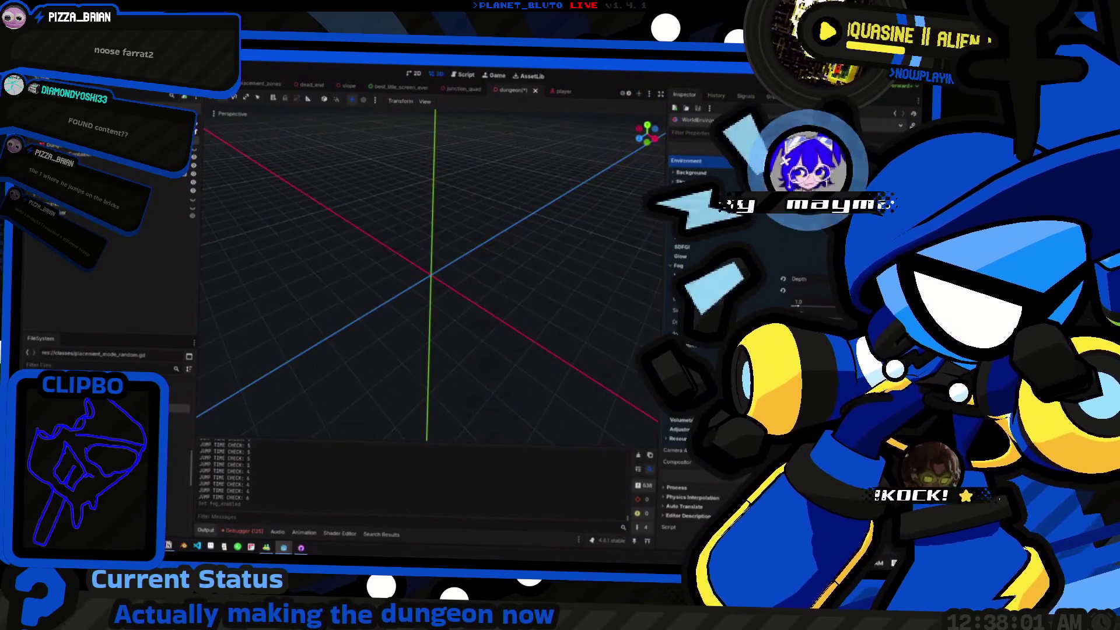
key("F5")
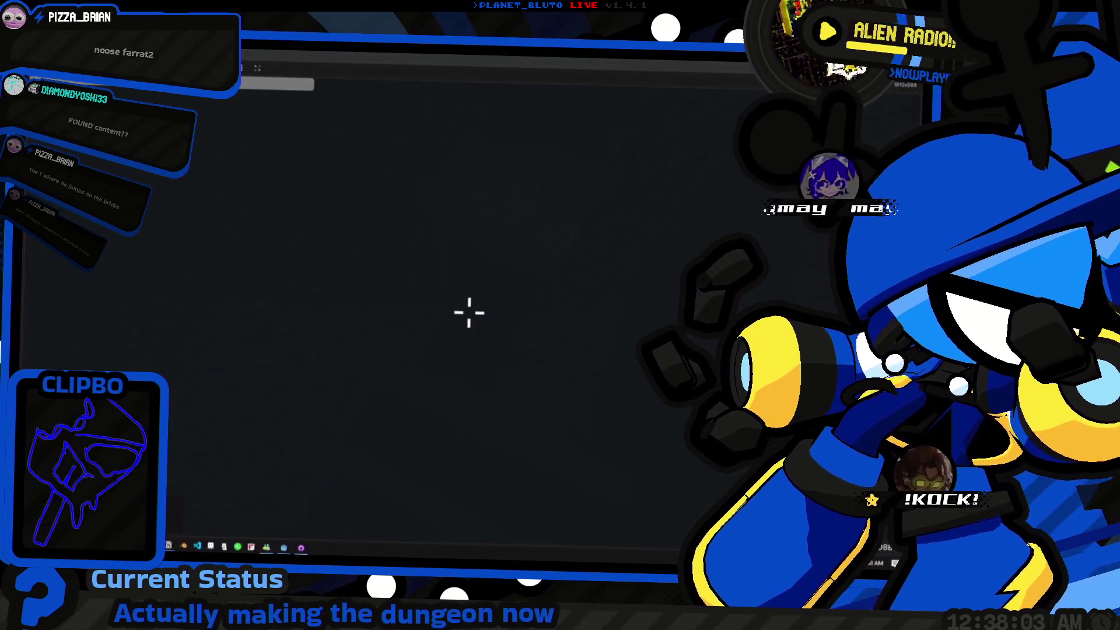
left_click(243, 69)
left_click(275, 103)
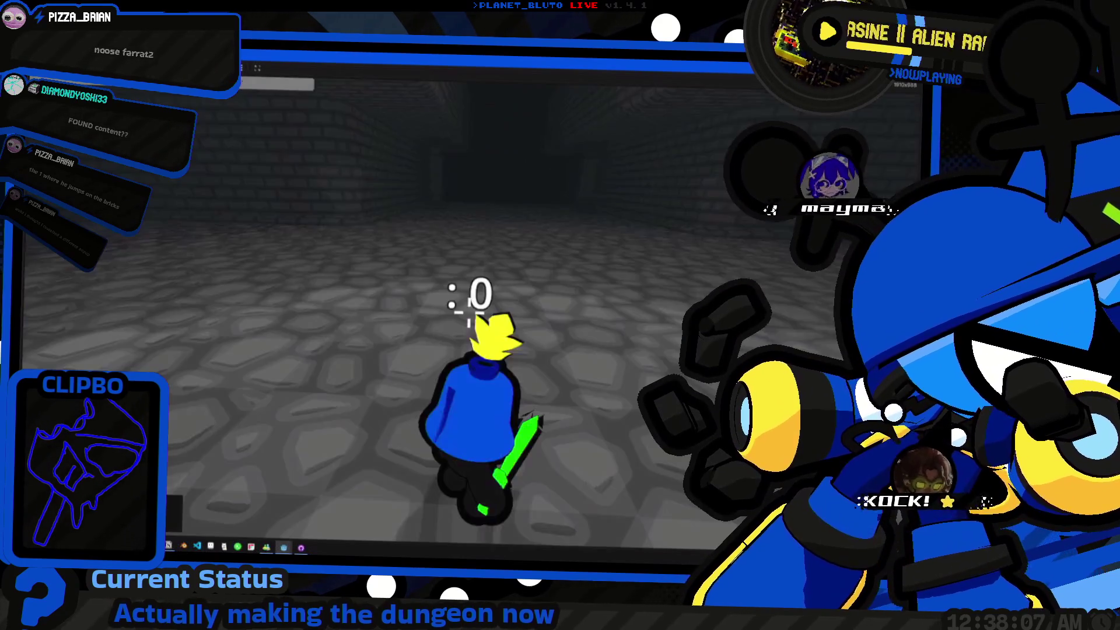
left_click(350, 196)
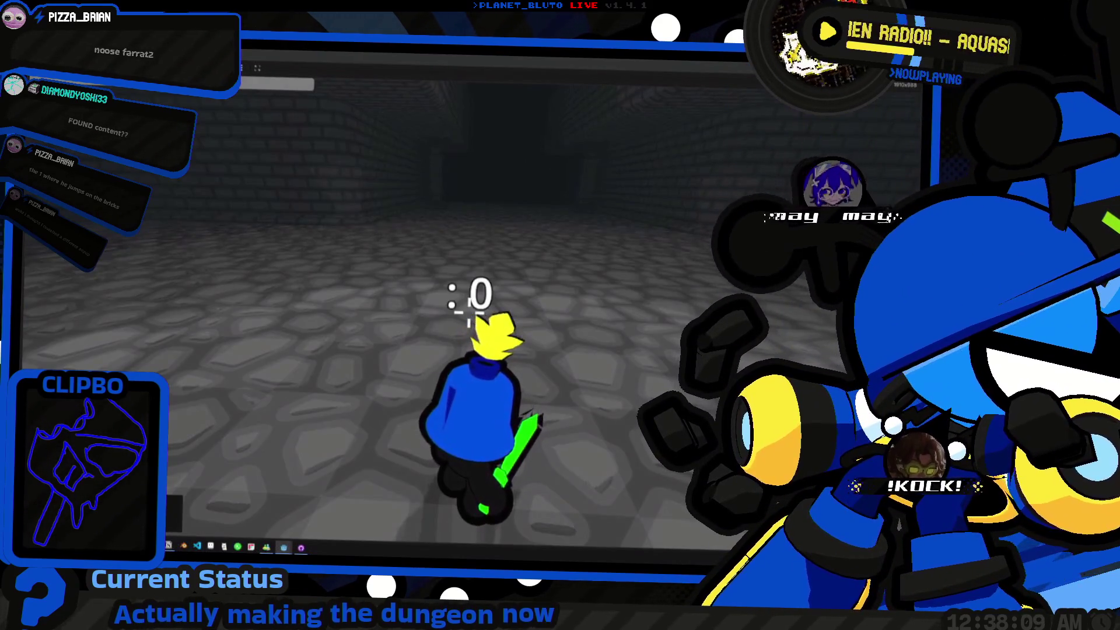
Walk through the fogged brick corridors, stone room and shaft, then stop the game
key("w")
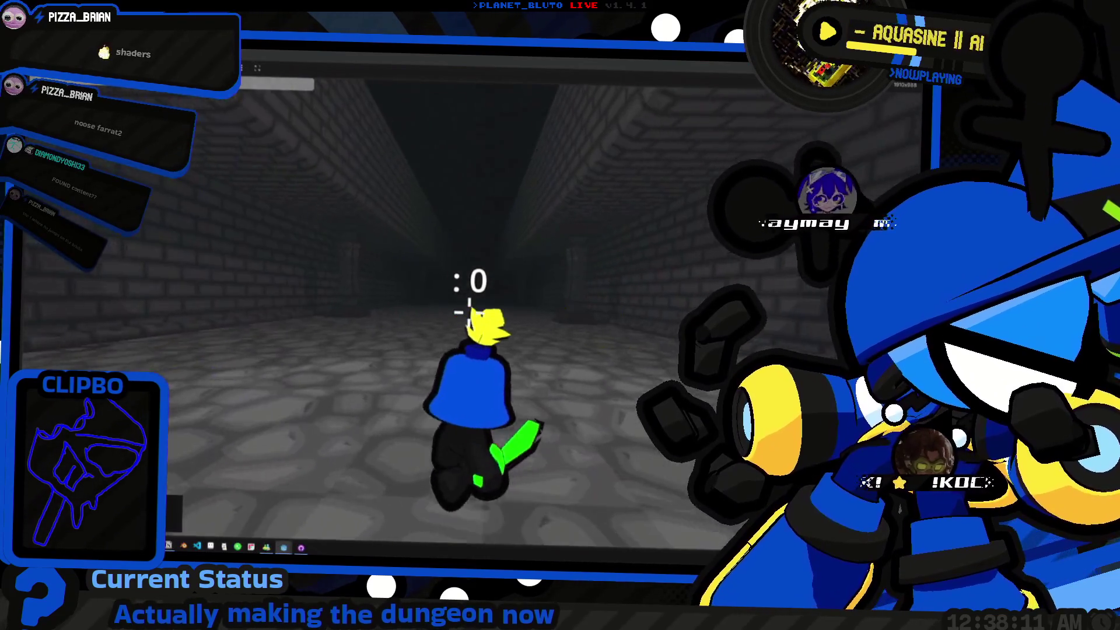
key("w")
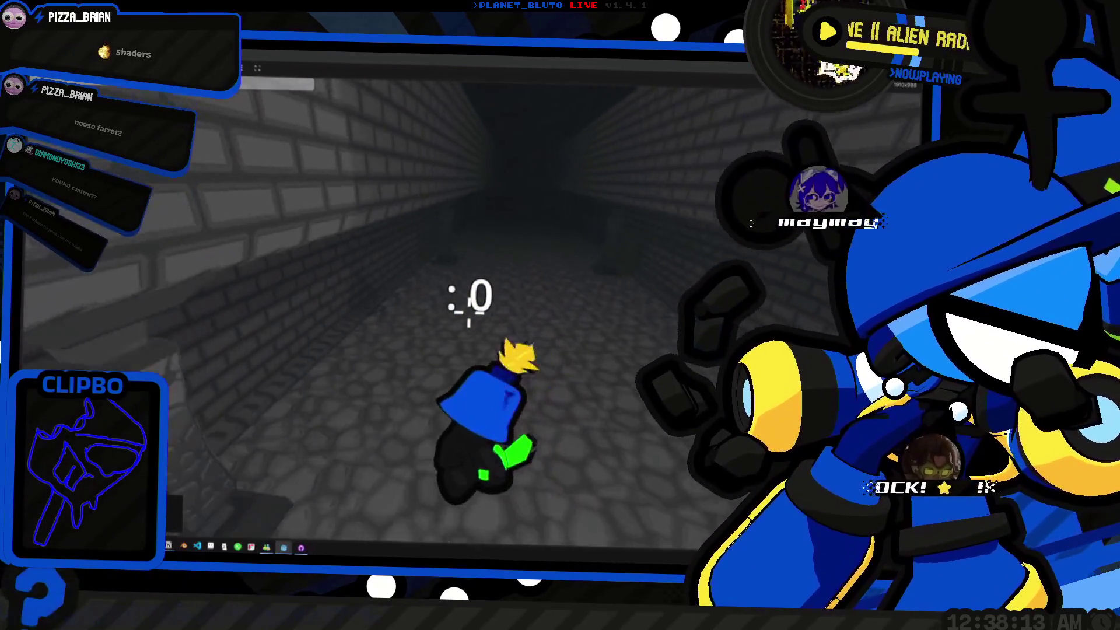
key("w")
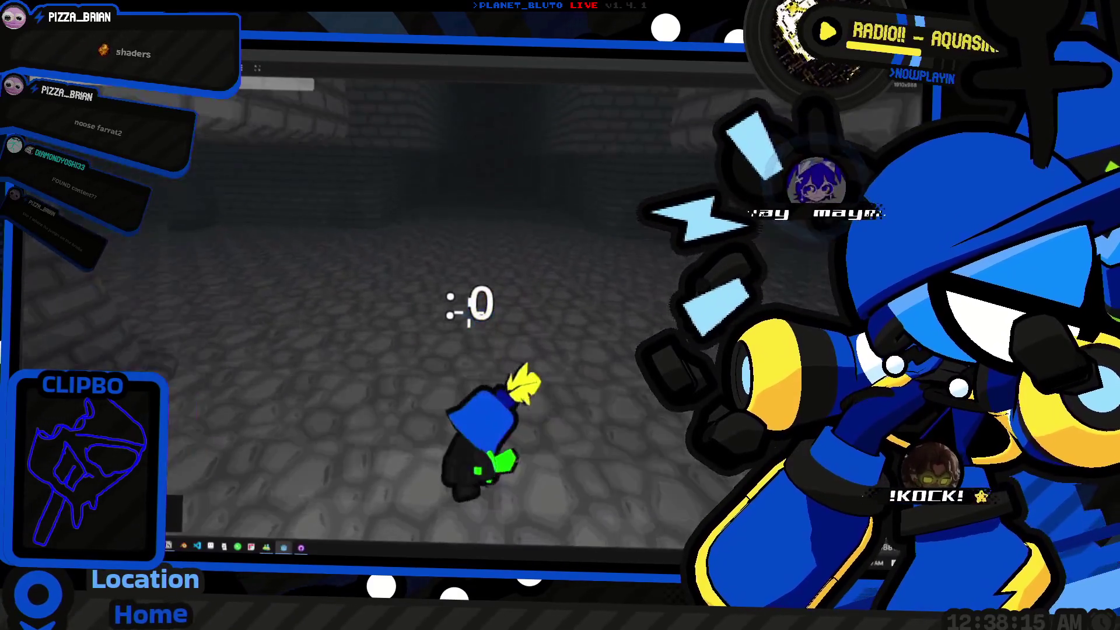
key("w")
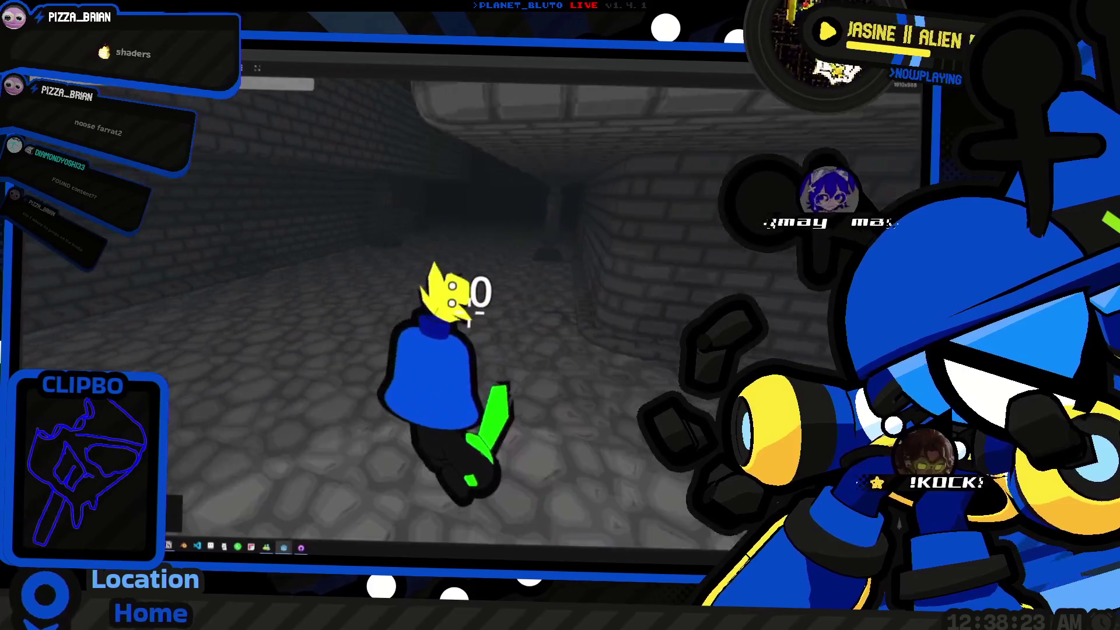
key("w")
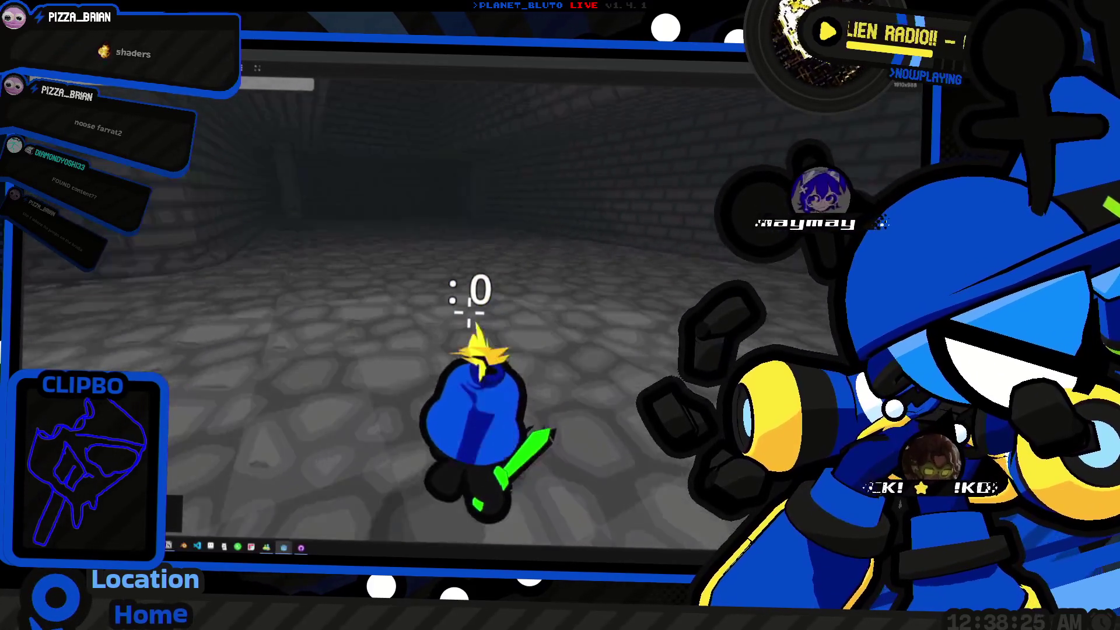
scroll(468, 314, "down", 3)
key("w")
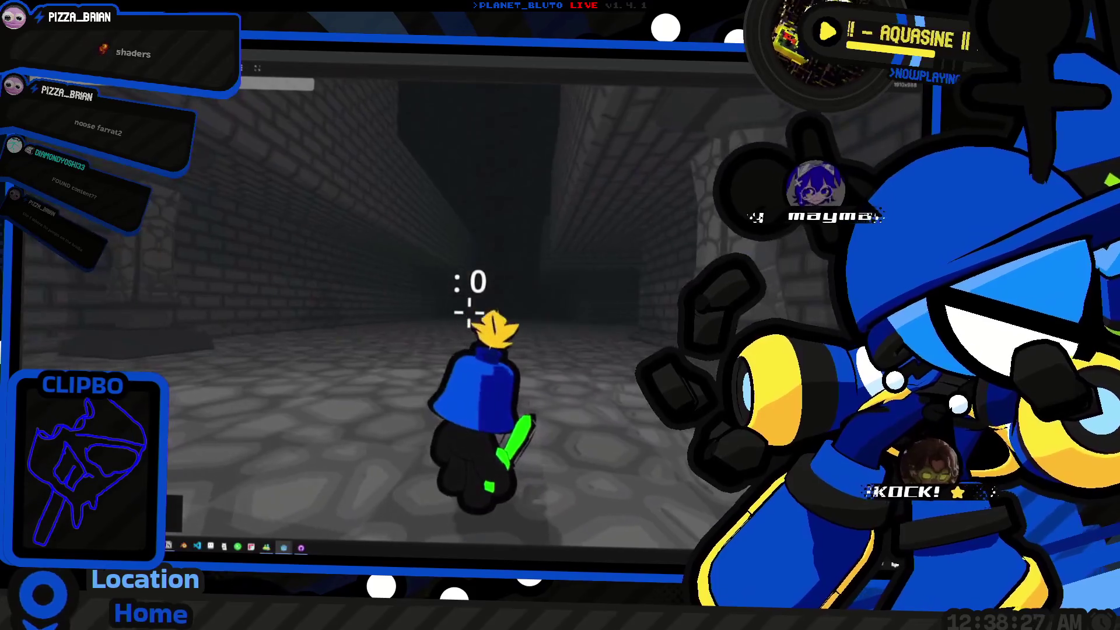
key("w")
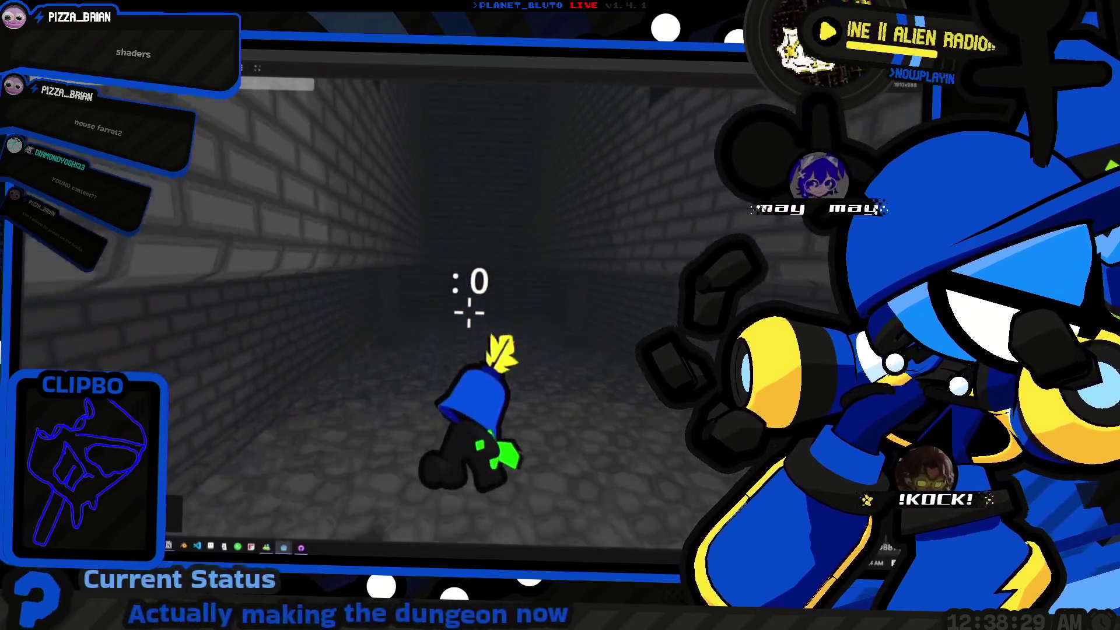
key("w")
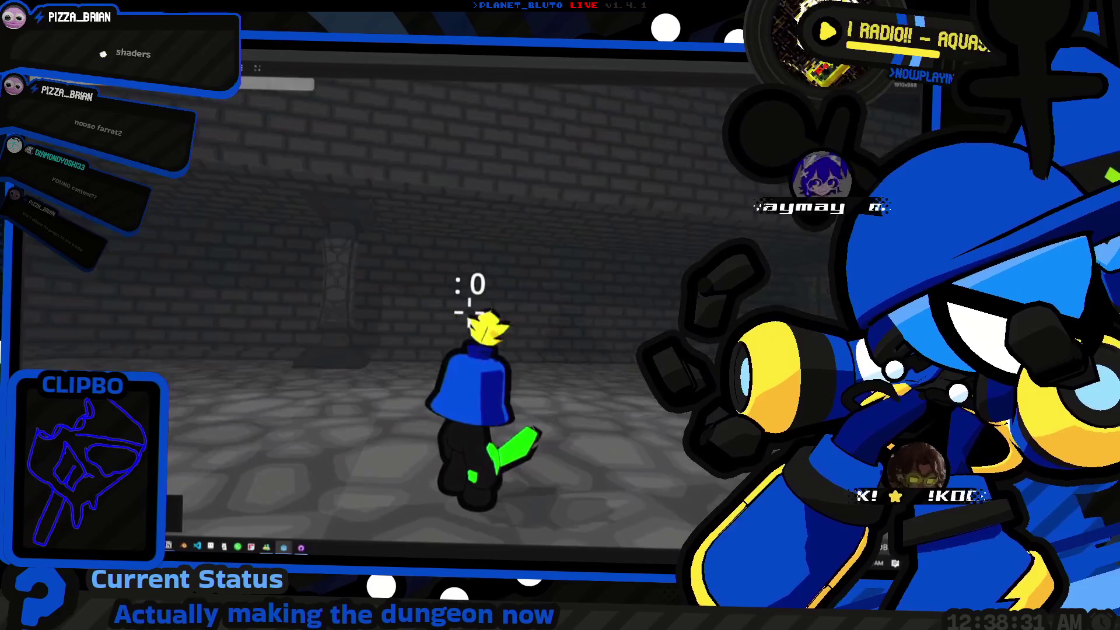
key("w")
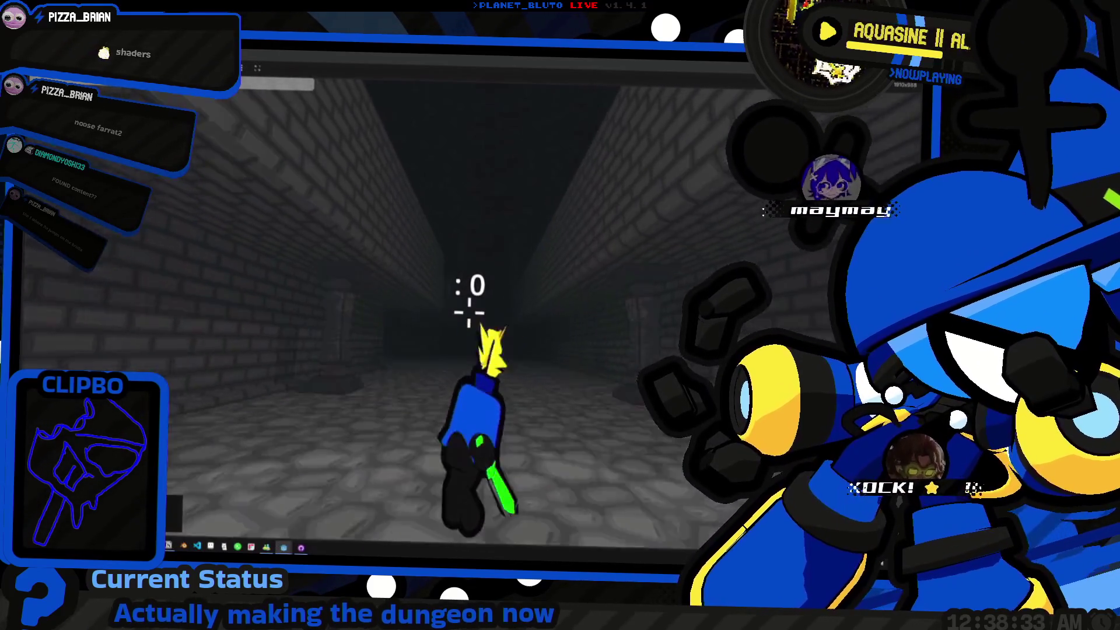
key("w")
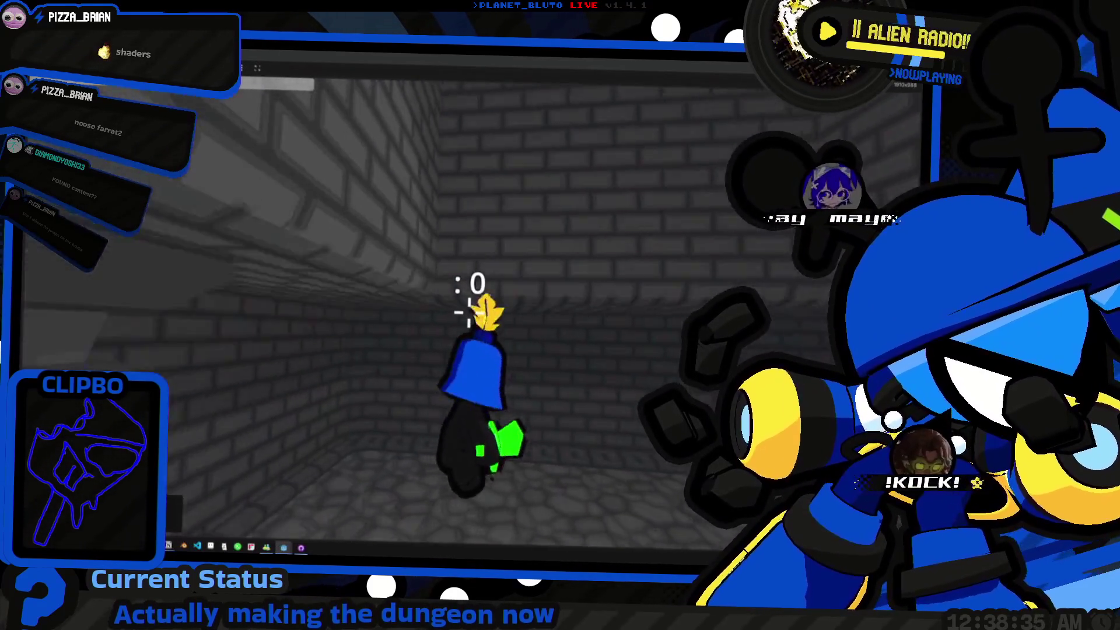
key("F8")
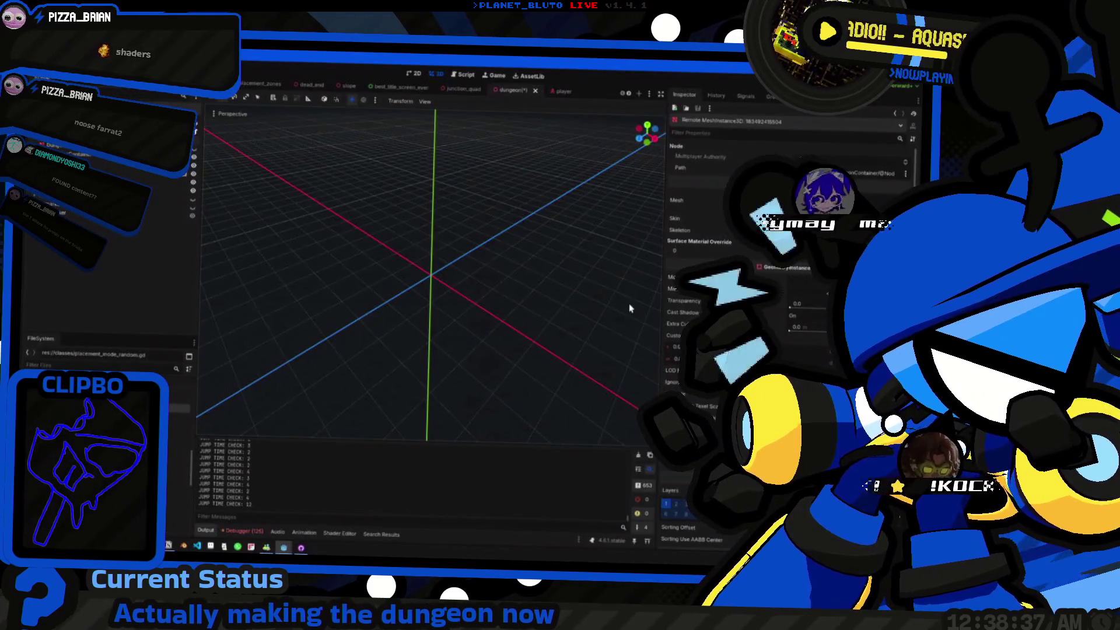
Flip through the placement_zone and cube scene tabs, then open junction_quad
key("alt+Tab")
key("Escape")
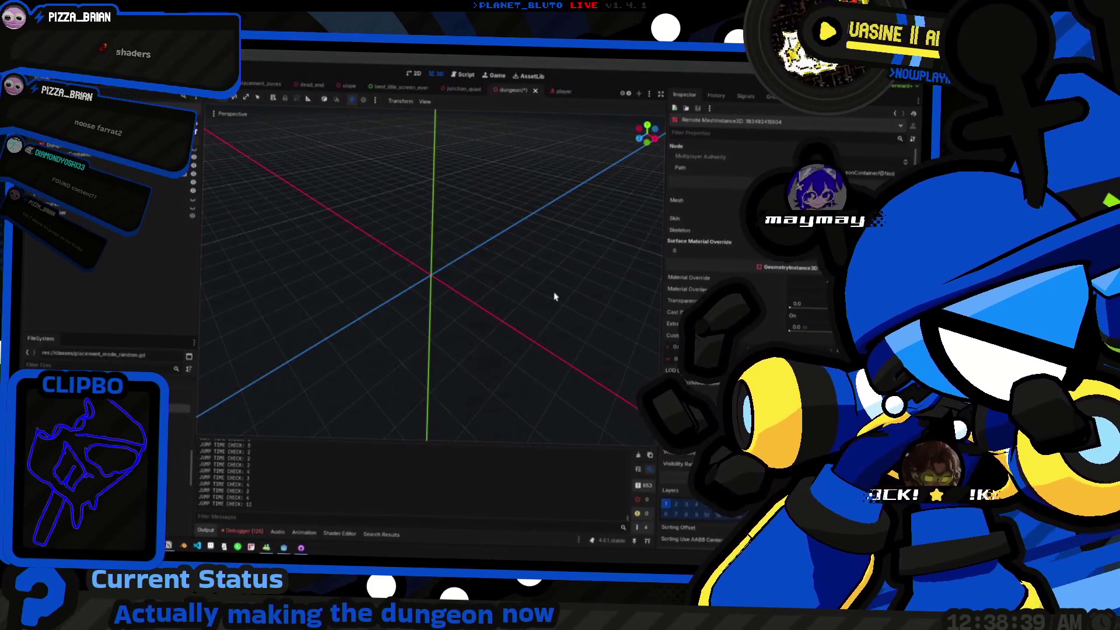
key("alt+Tab")
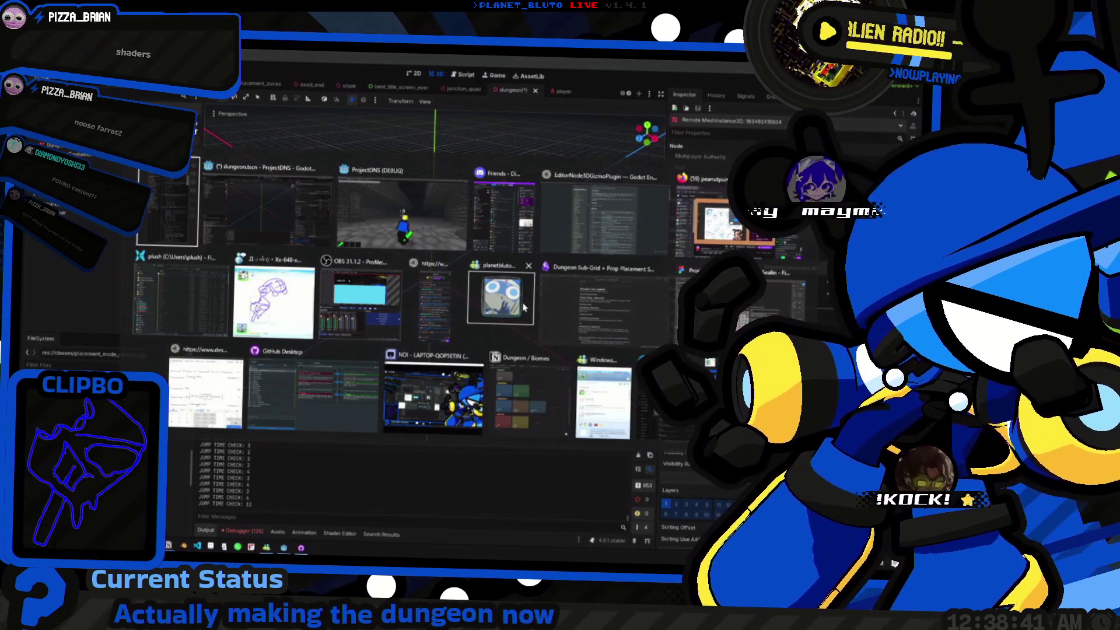
key("Escape")
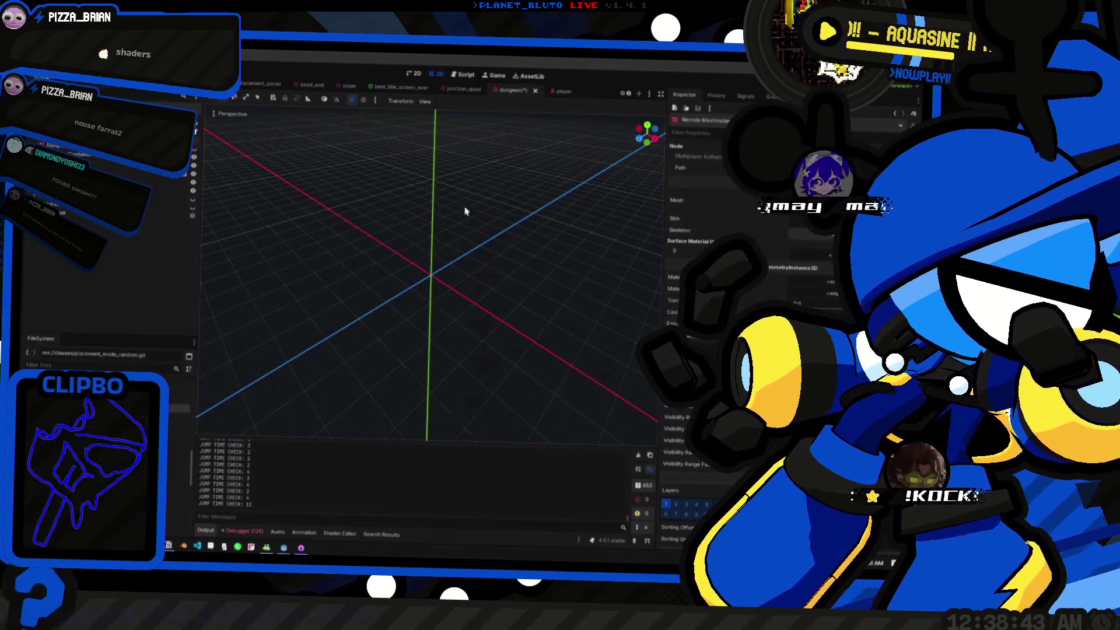
scroll(560, 91, "down", 2)
left_click(570, 91)
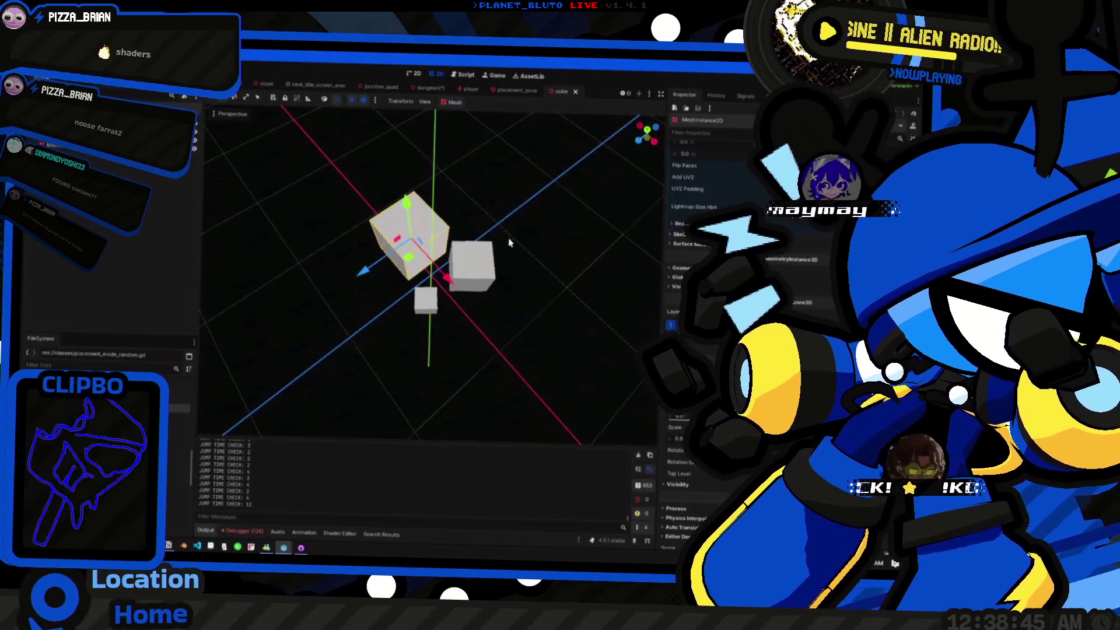
left_click(516, 91)
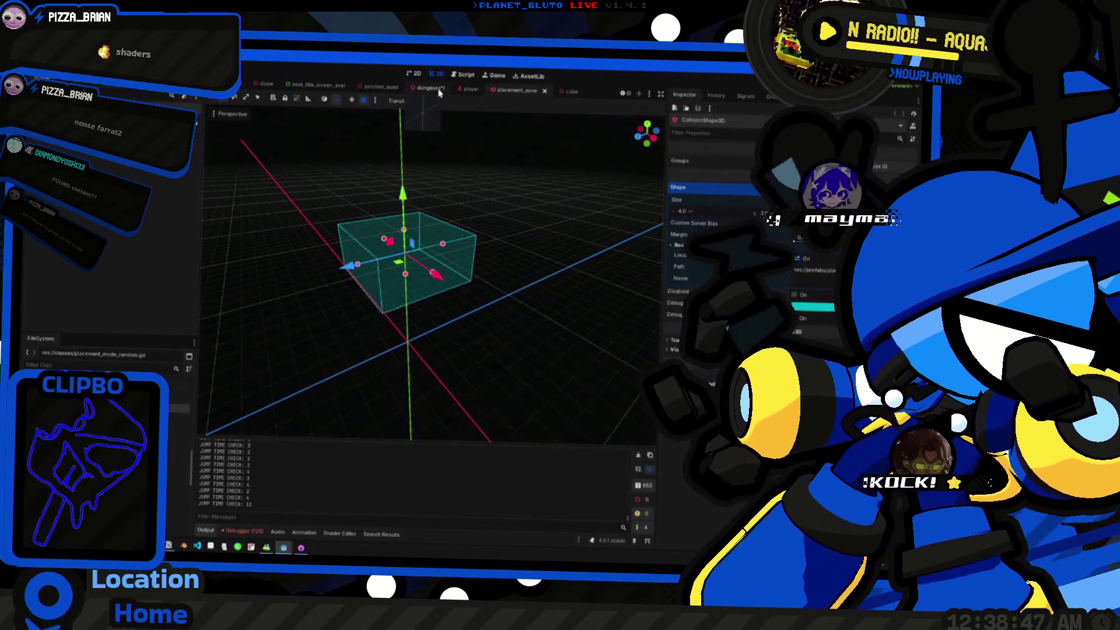
left_click(436, 90)
left_click(513, 91)
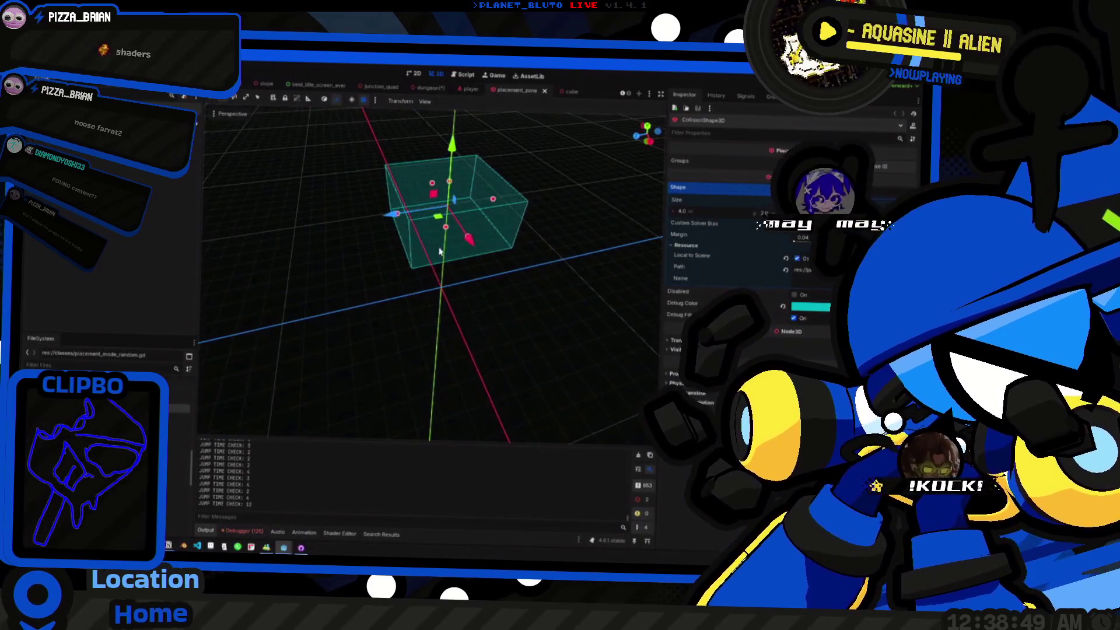
left_click(379, 86)
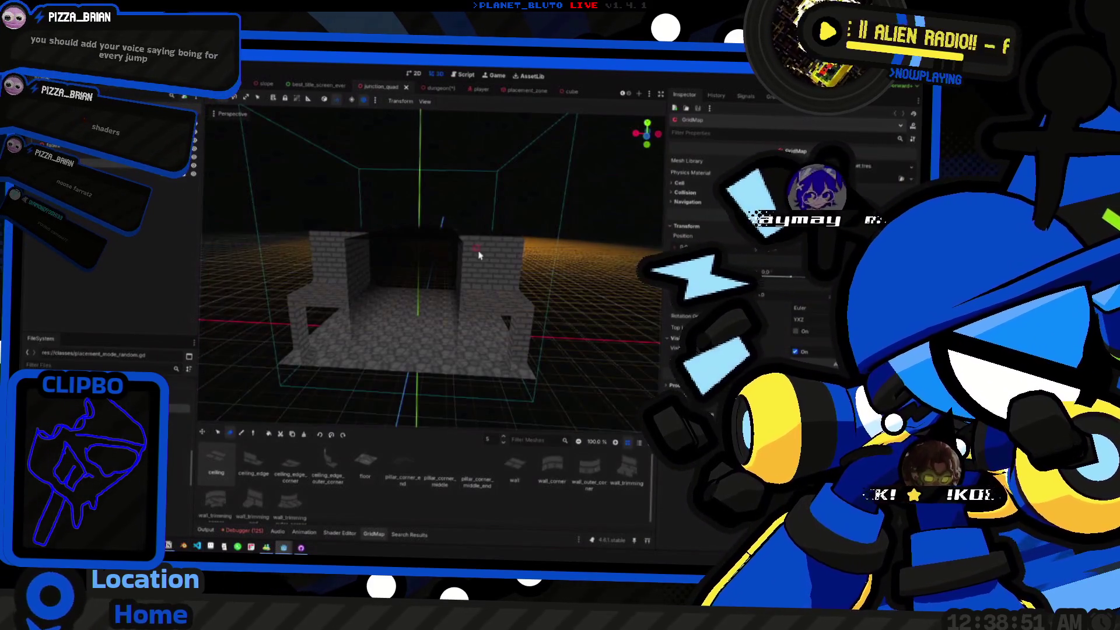
Open the dead_end scene, look over its brick walls and pool, and select the Floor node
scroll(304, 92, "up", 2)
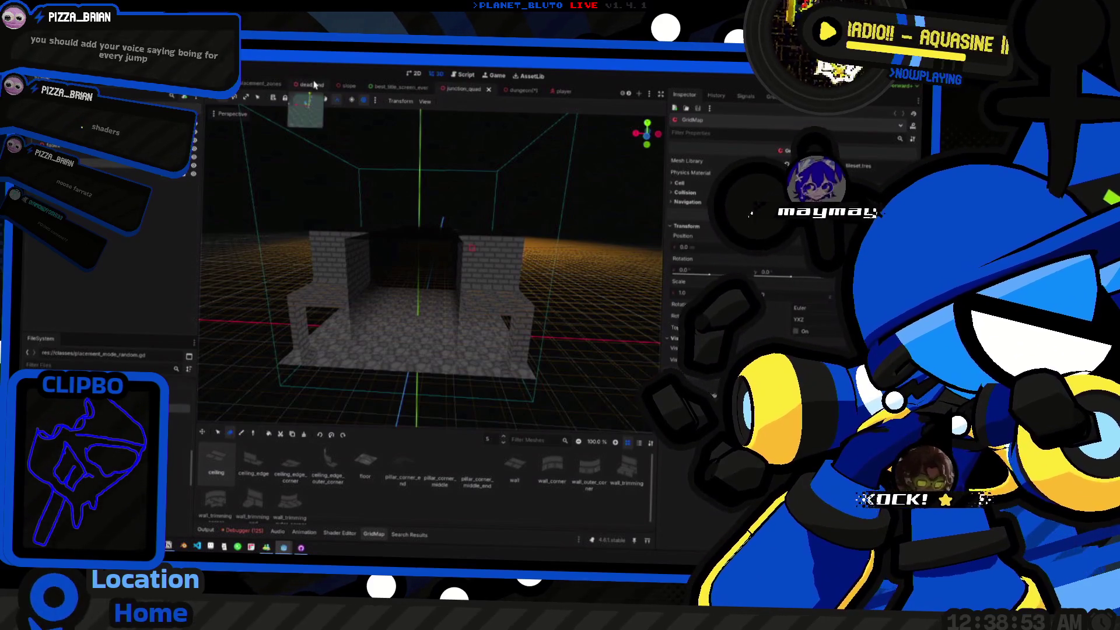
left_click(313, 86)
scroll(428, 315, "down", 3)
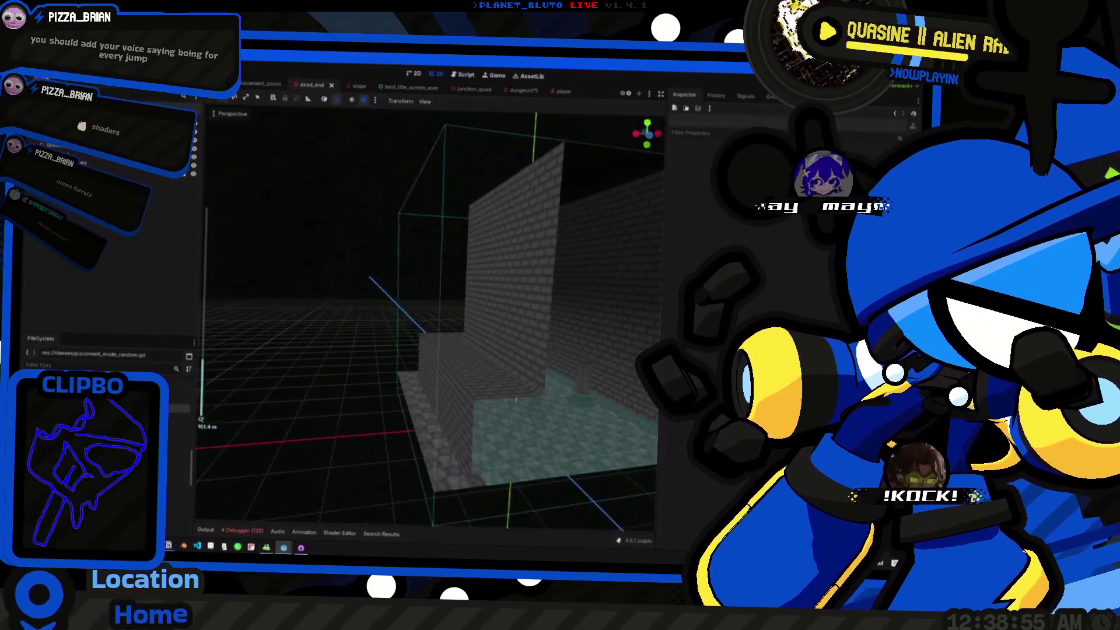
scroll(429, 315, "down", 3)
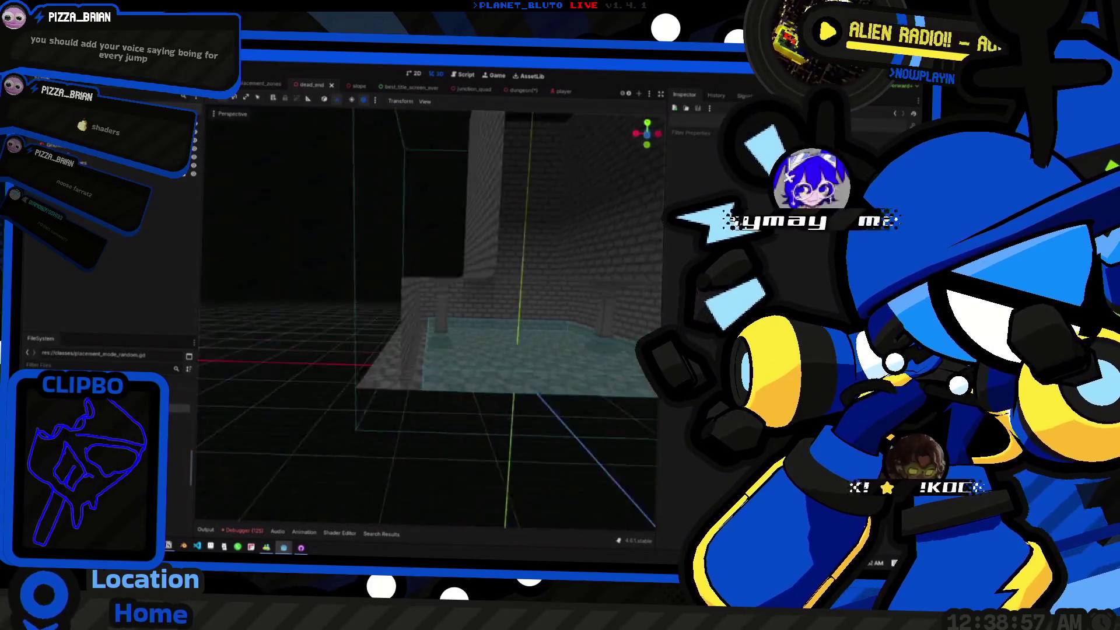
scroll(428, 315, "up", 2)
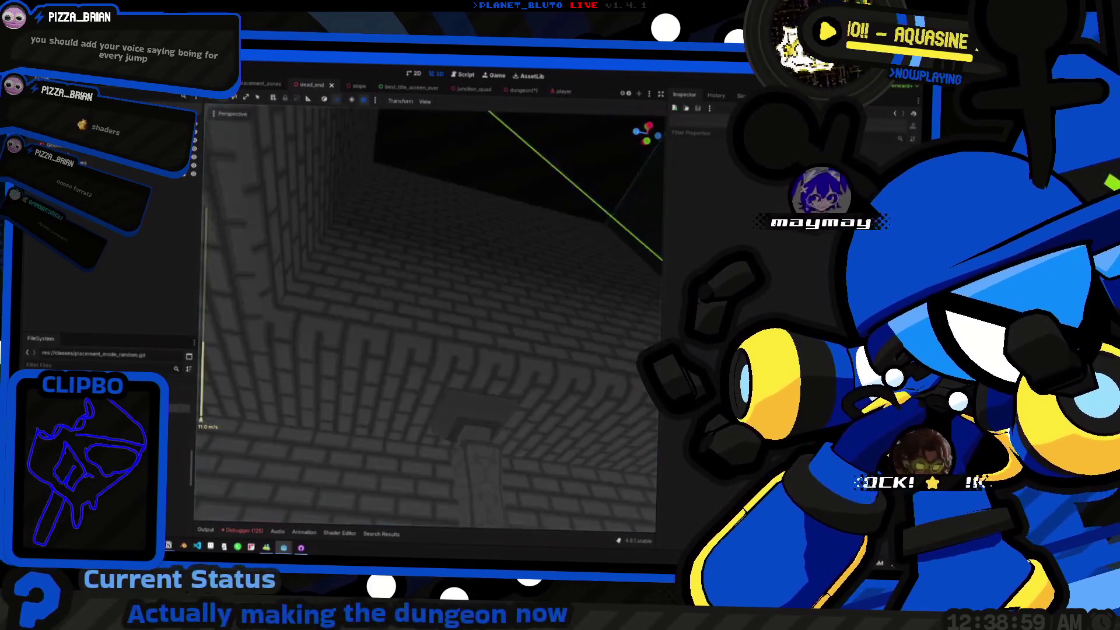
scroll(429, 315, "down", 8)
scroll(429, 315, "up", 6)
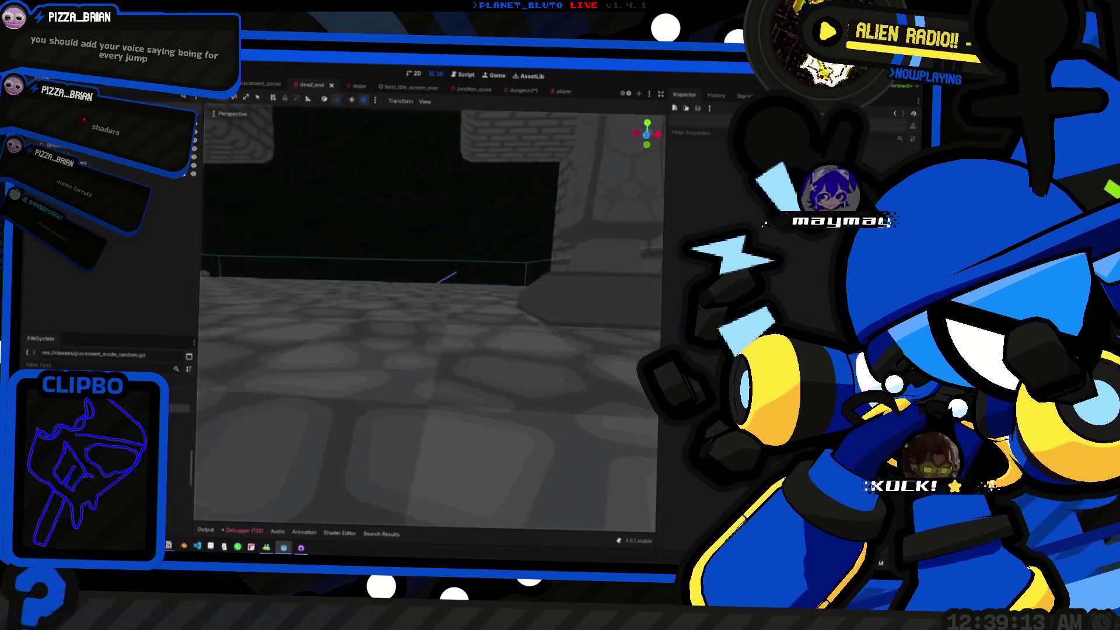
scroll(429, 318, "down", 5)
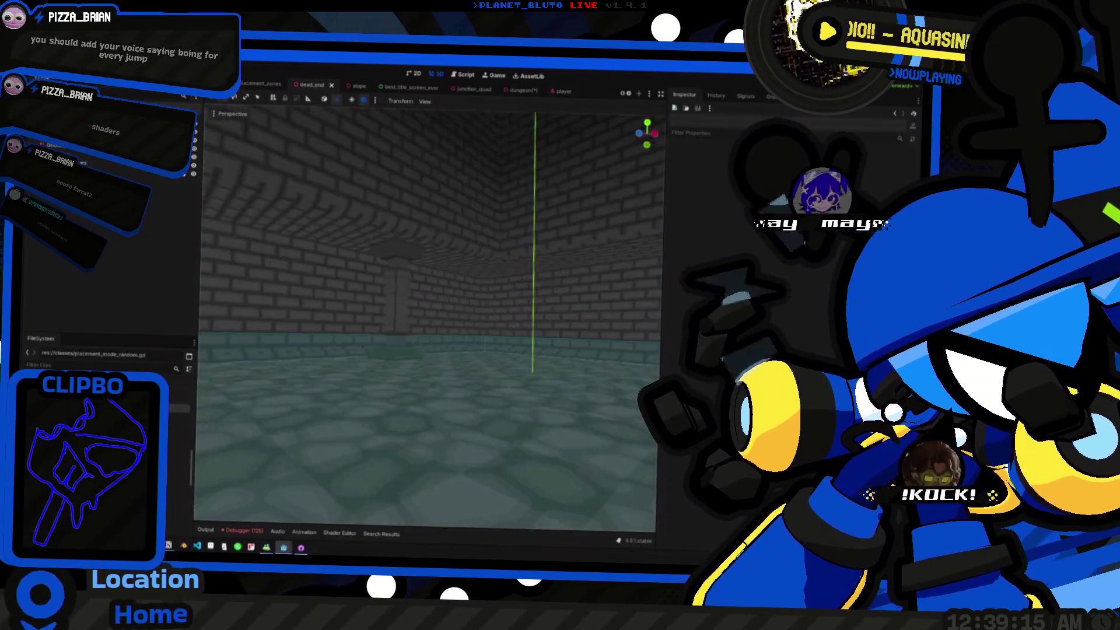
scroll(471, 311, "down", 2)
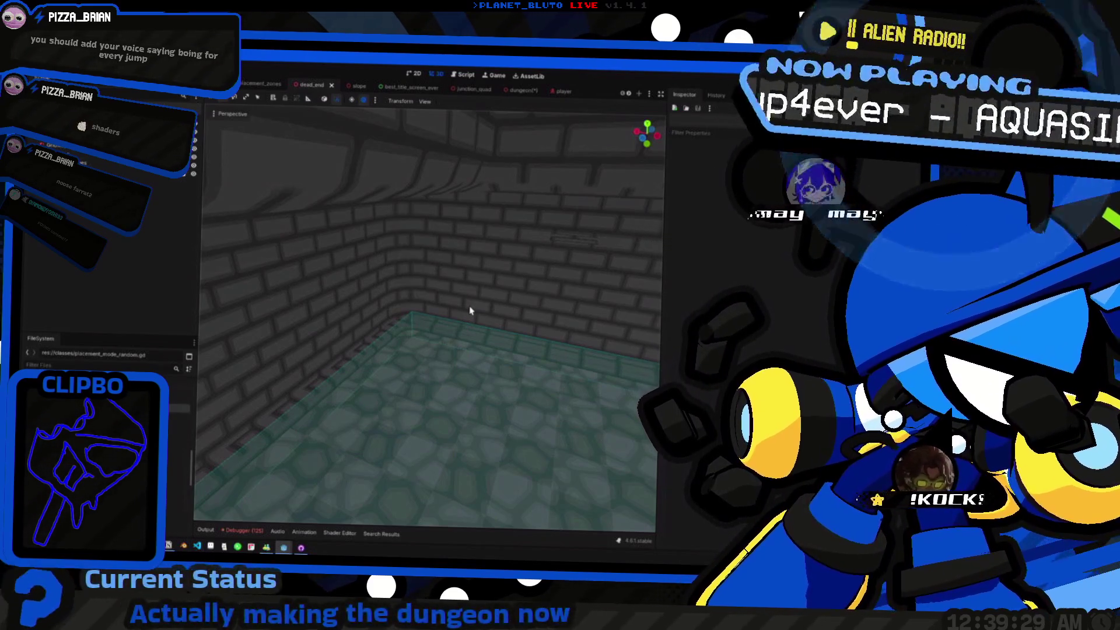
left_click(136, 177)
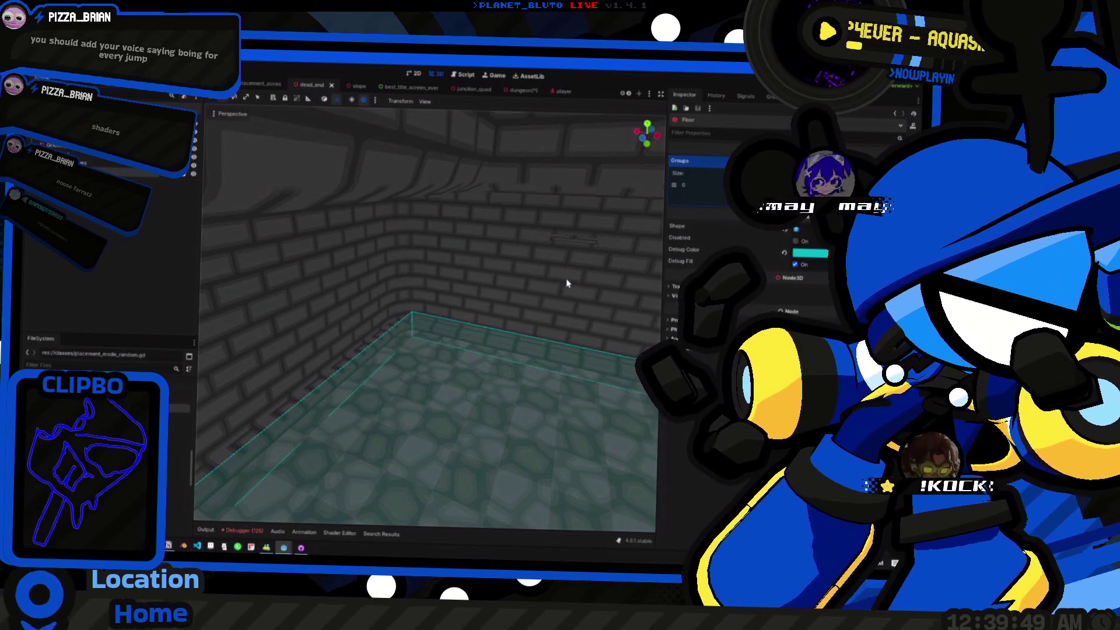
scroll(621, 388, "down", 10)
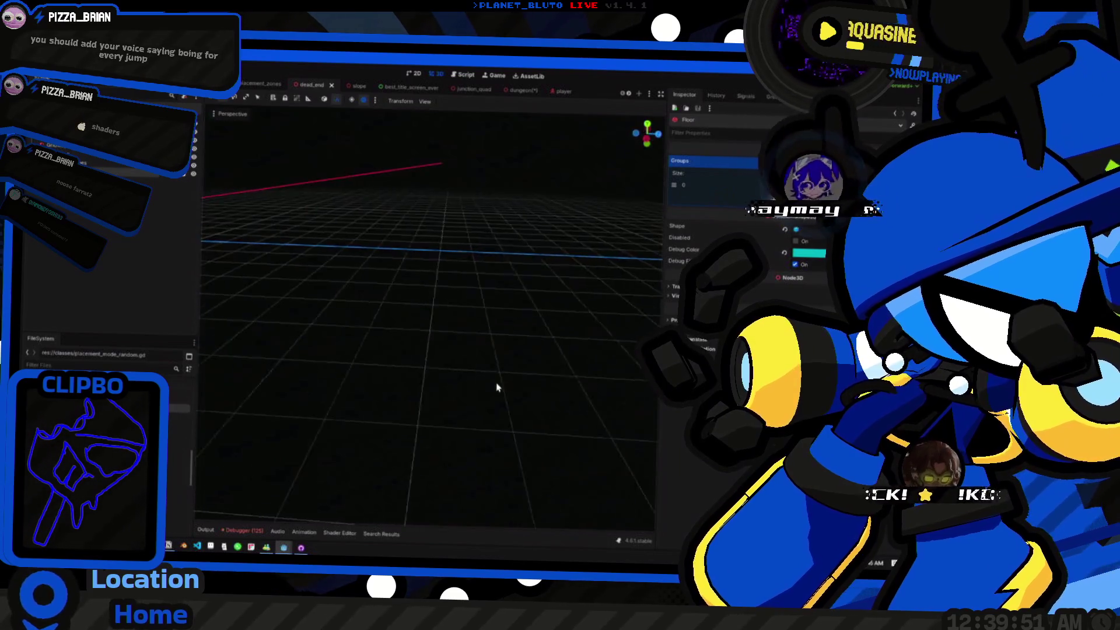
scroll(513, 383, "down", 5)
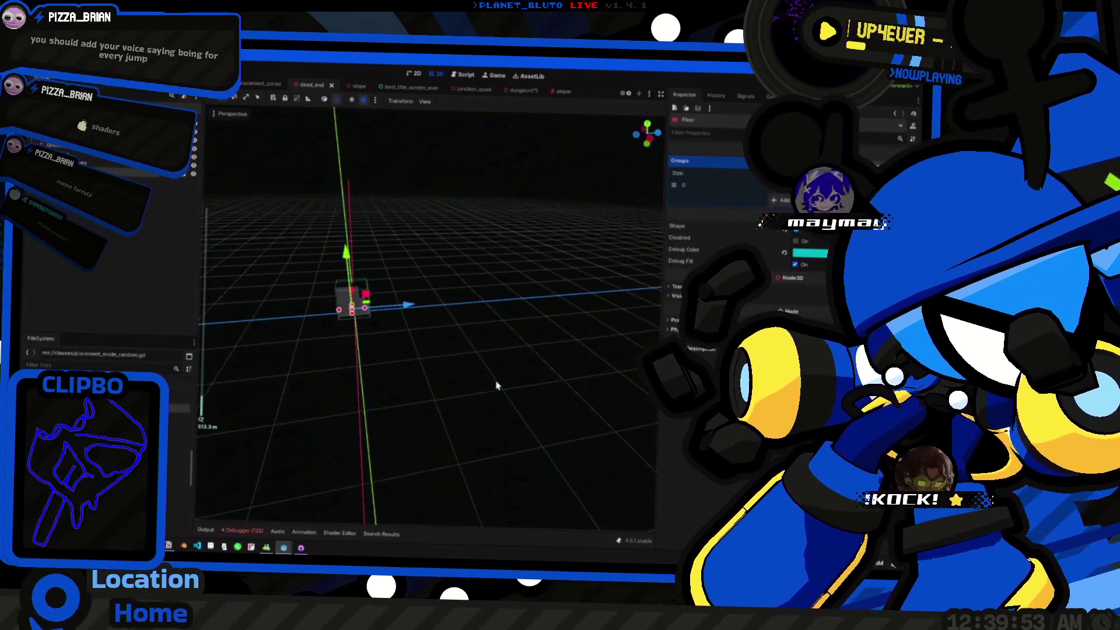
key("f")
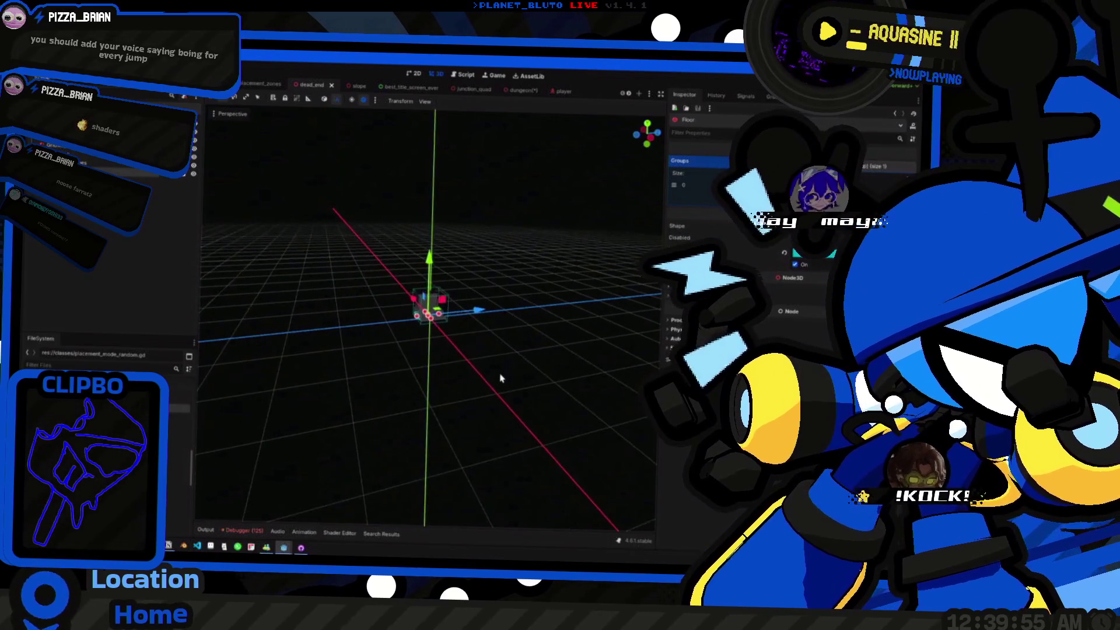
scroll(410, 322, "up", 15)
scroll(410, 323, "down", 5)
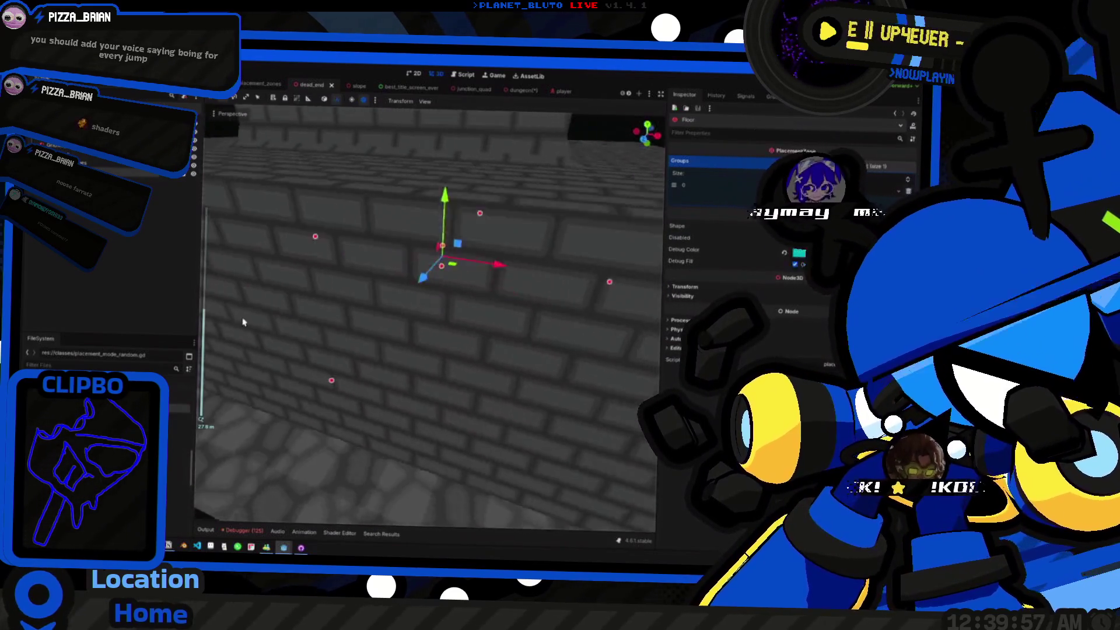
mouse_move(350, 318)
left_mouse_down()
mouse_move(375, 325)
mouse_move(440, 274)
mouse_move(443, 350)
mouse_move(420, 304)
mouse_move(417, 315)
mouse_move(420, 326)
mouse_move(431, 292)
mouse_move(438, 356)
mouse_move(379, 280)
mouse_move(420, 350)
mouse_move(403, 320)
left_mouse_up()
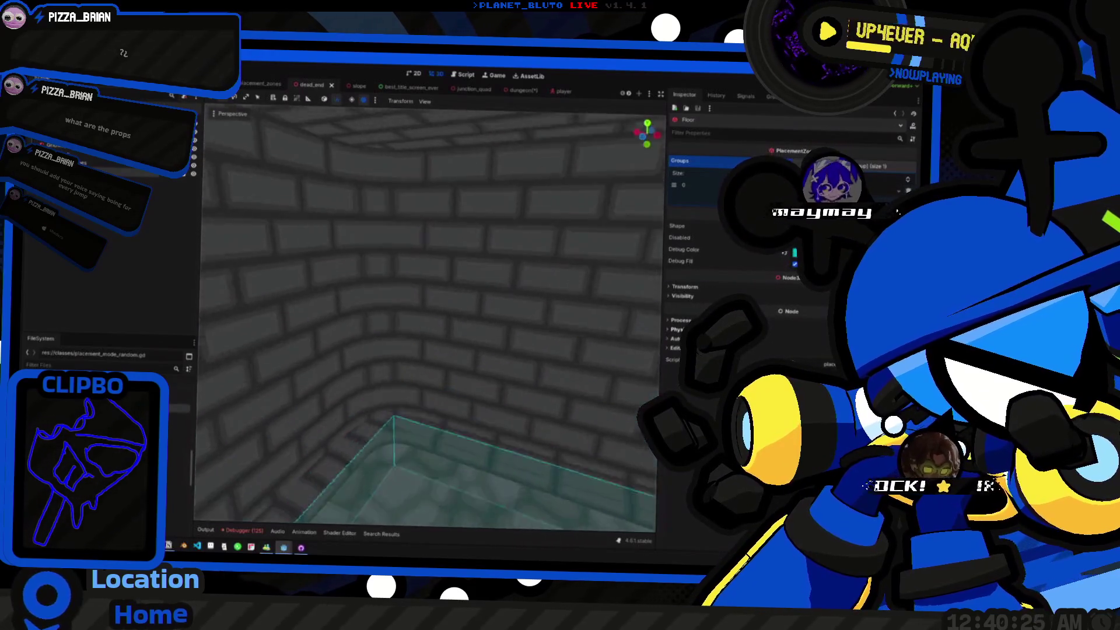
left_click(514, 91)
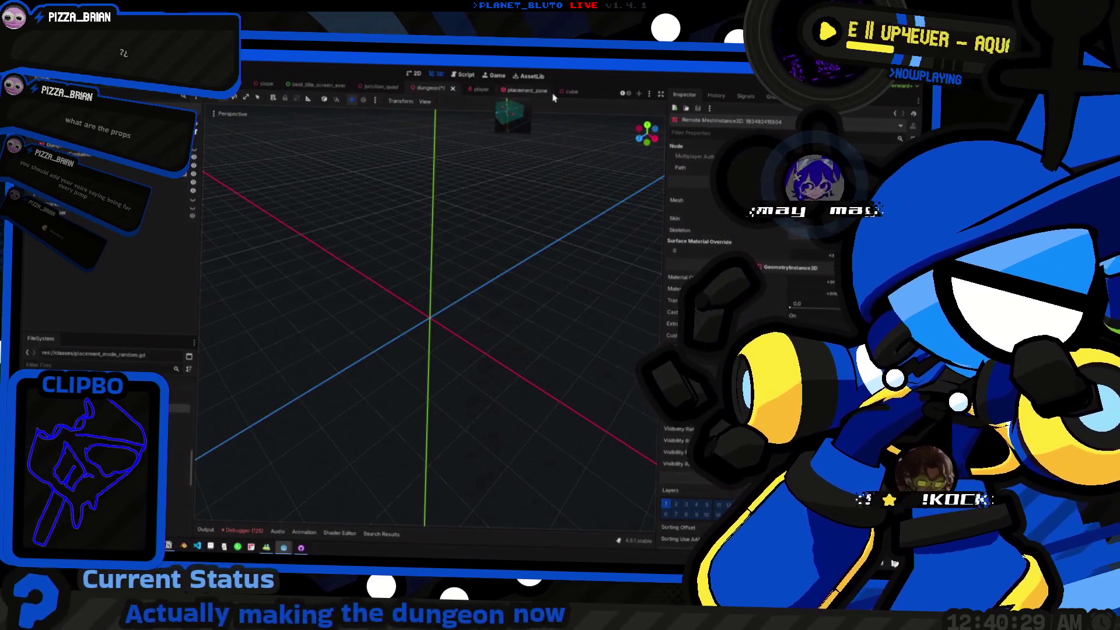
In the cube scene, add a CollisionShape3D child node to the Cube root
left_click(569, 92)
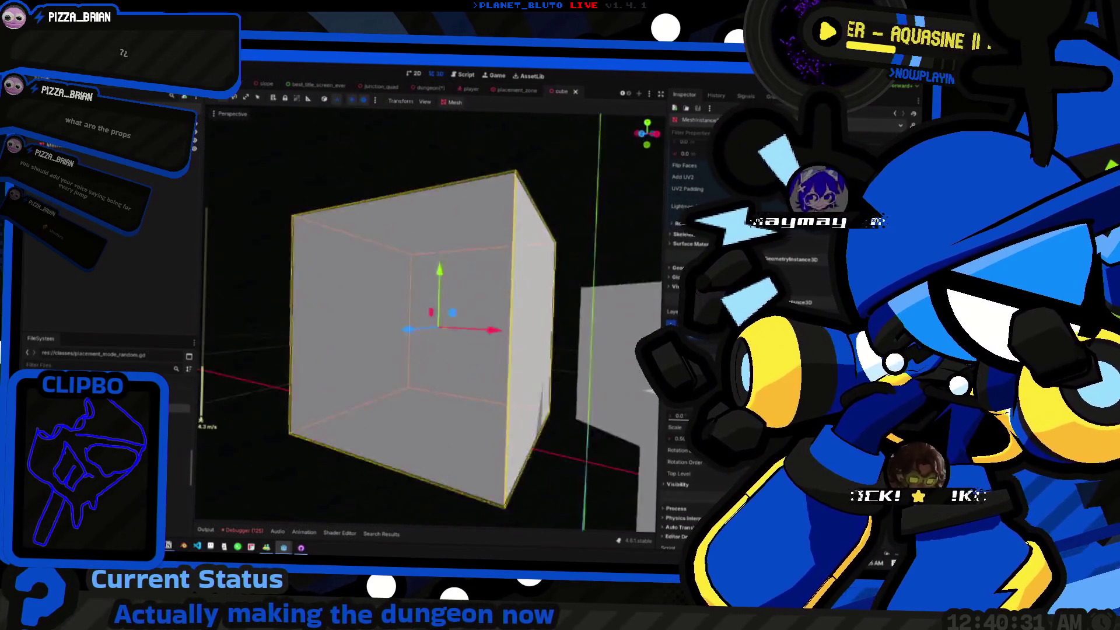
key("s")
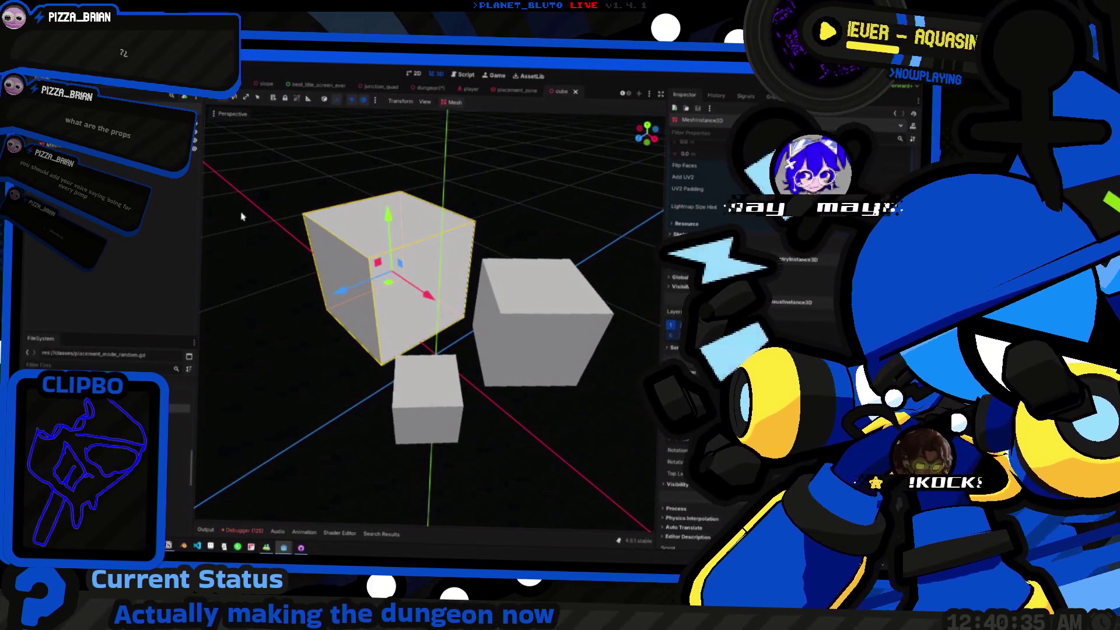
key("ctrl+a")
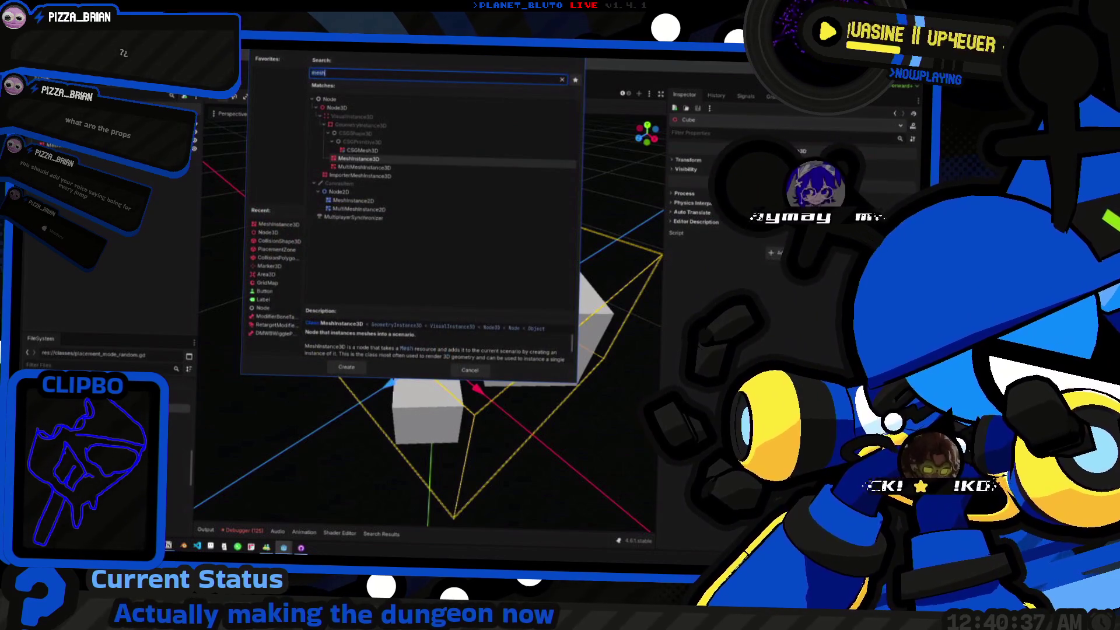
key("BackSpace")
key("BackSpace")
key("BackSpace")
type("collis")
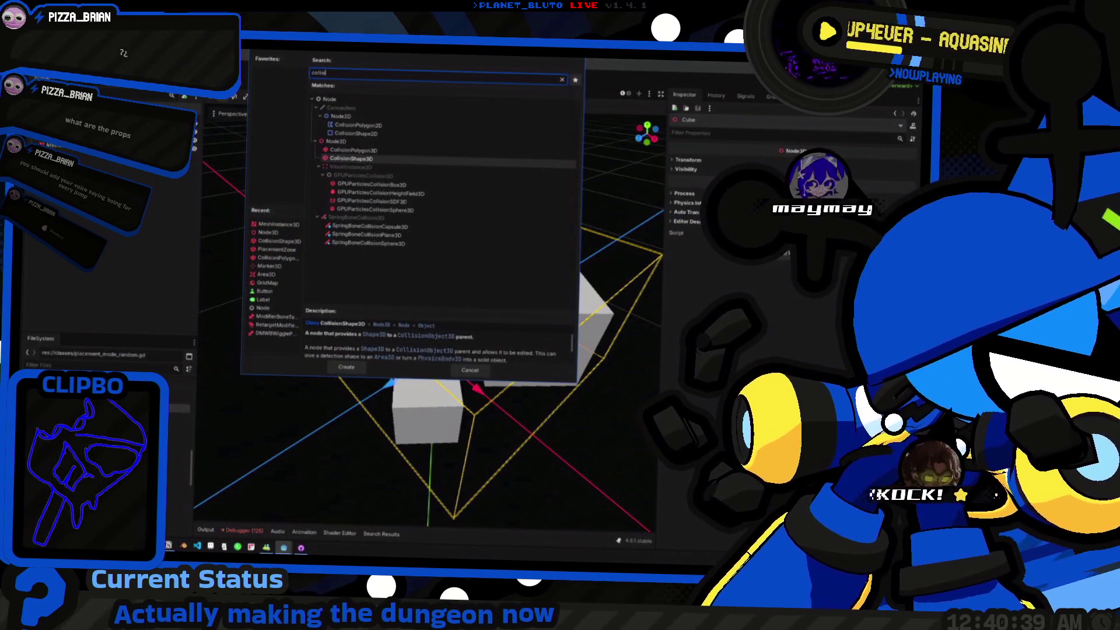
key("Return")
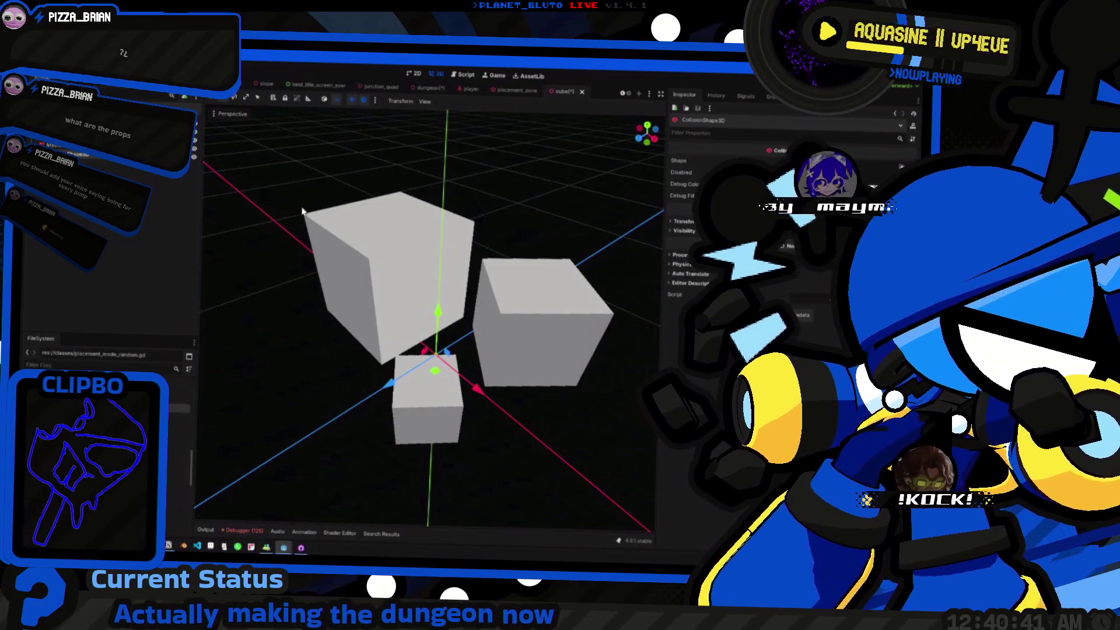
scroll(388, 244, "down", 5)
scroll(388, 244, "up", 3)
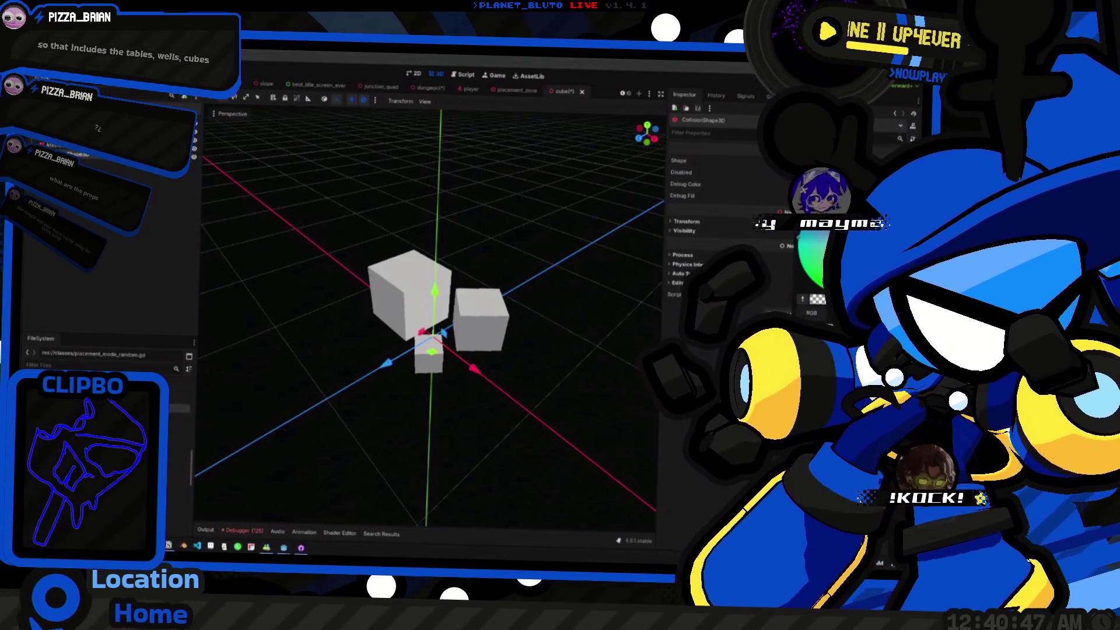
key("Escape")
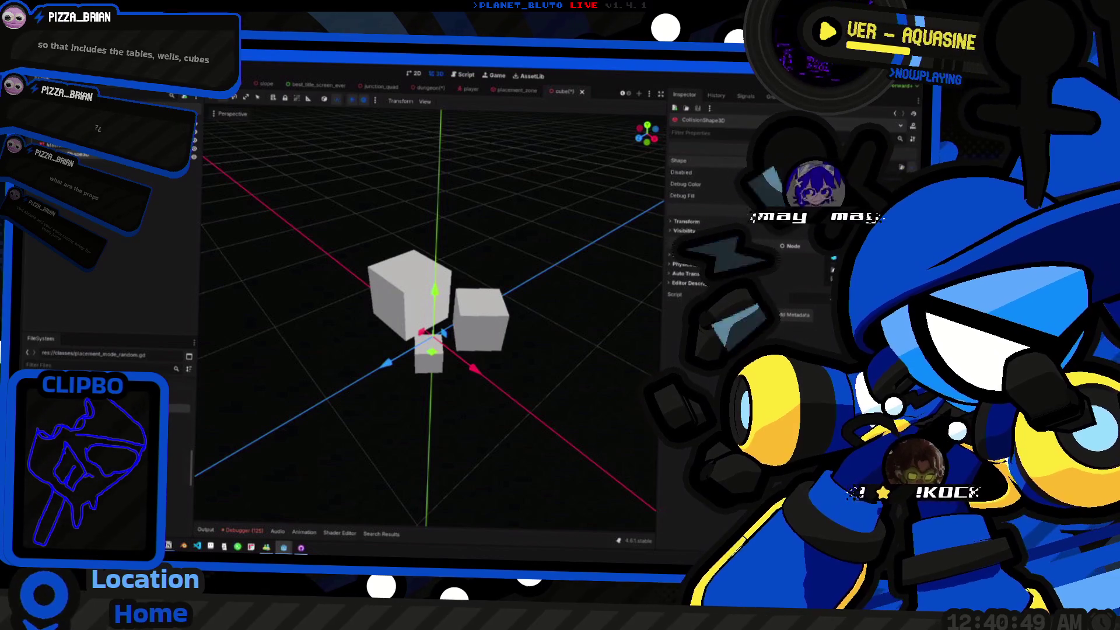
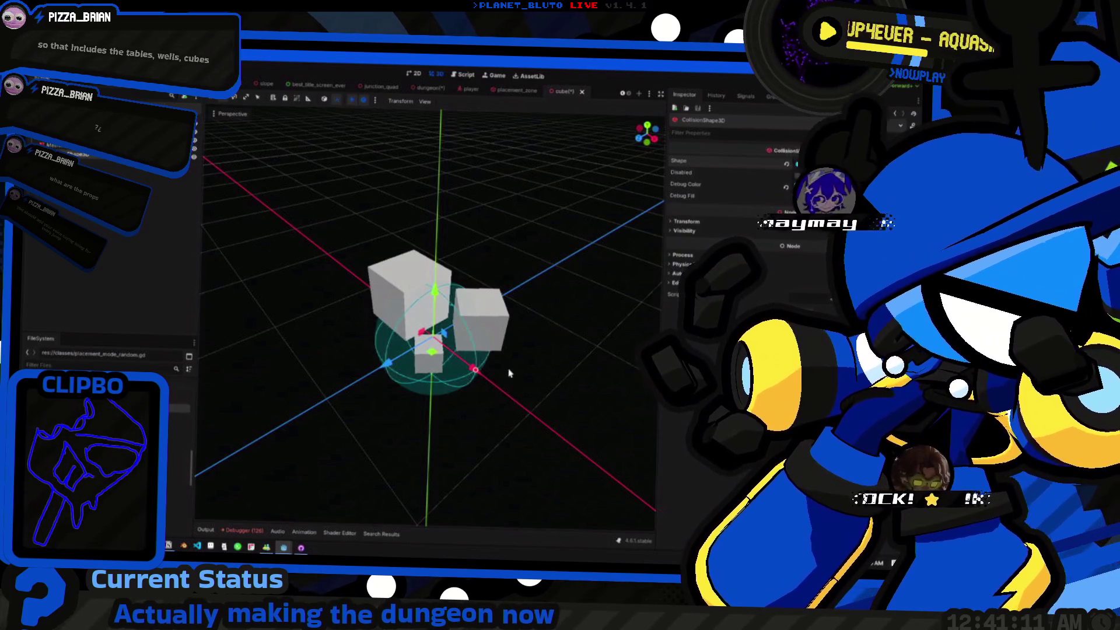
Replace the sphere collision shape with a BoxShape3D sized 2 m
key("ctrl+z")
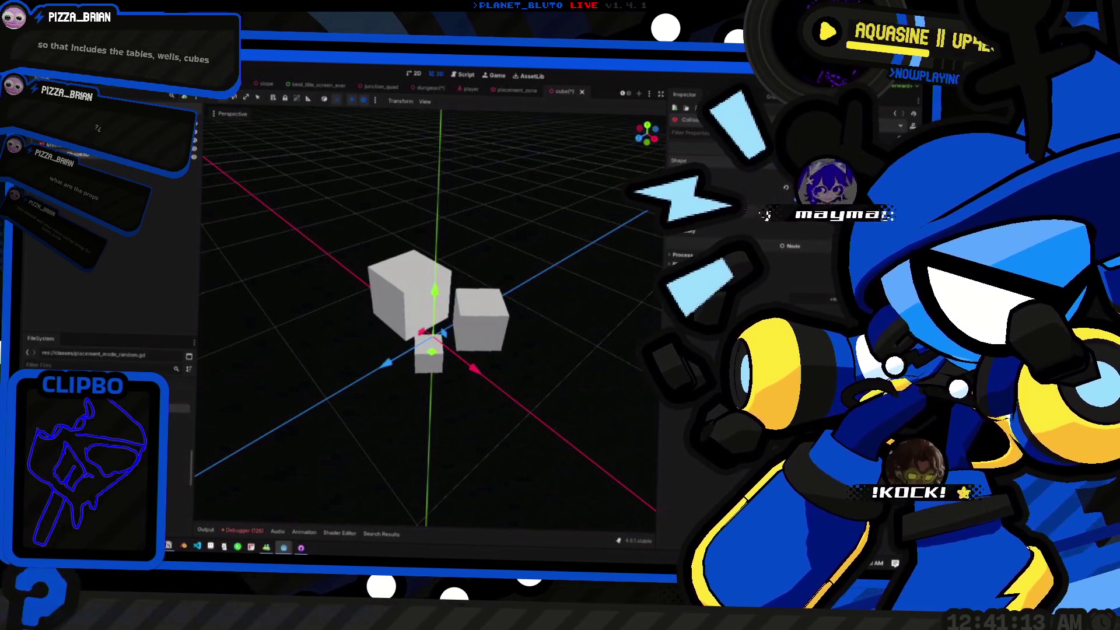
left_click_drag(595, 329, 536, 324)
left_click(816, 161)
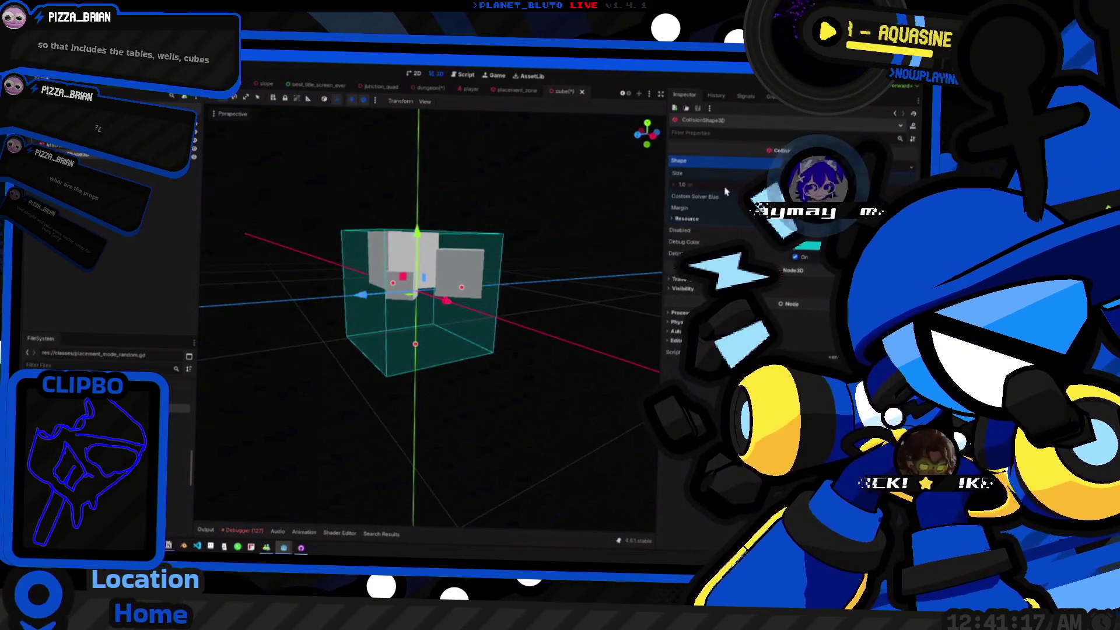
key("Return")
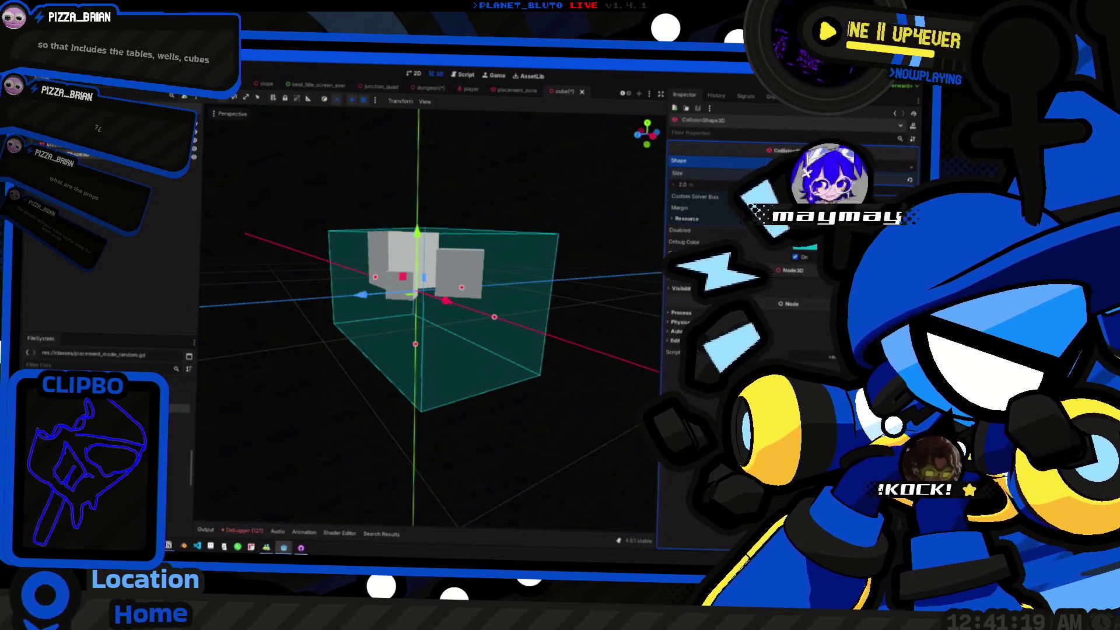
Select the three small cube meshes near the base of the box
scroll(498, 277, "down", 3)
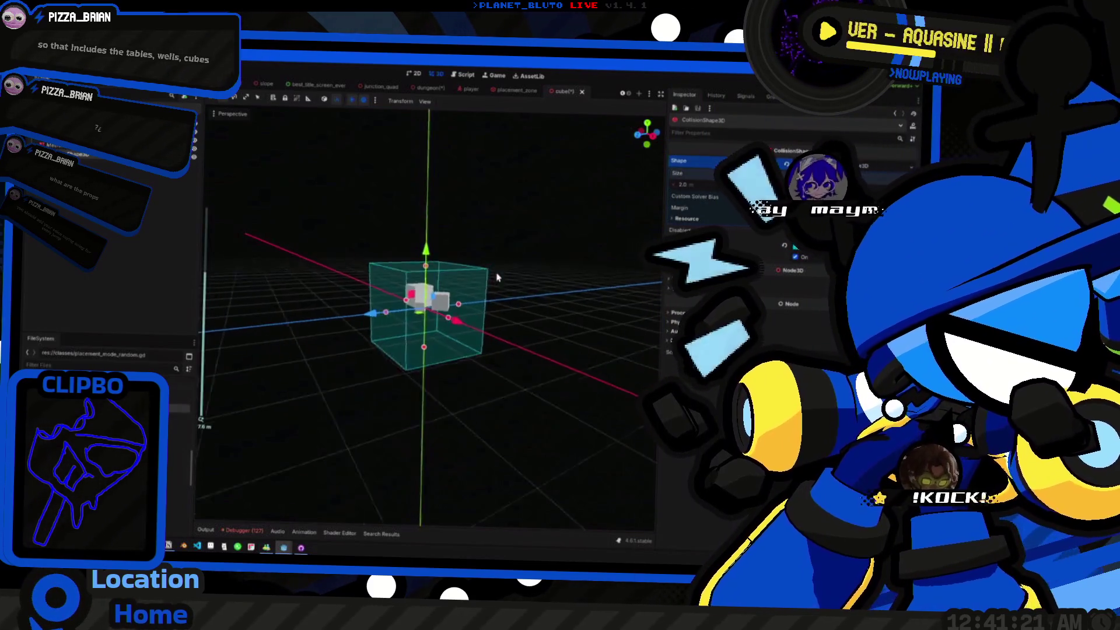
scroll(497, 277, "up", 2)
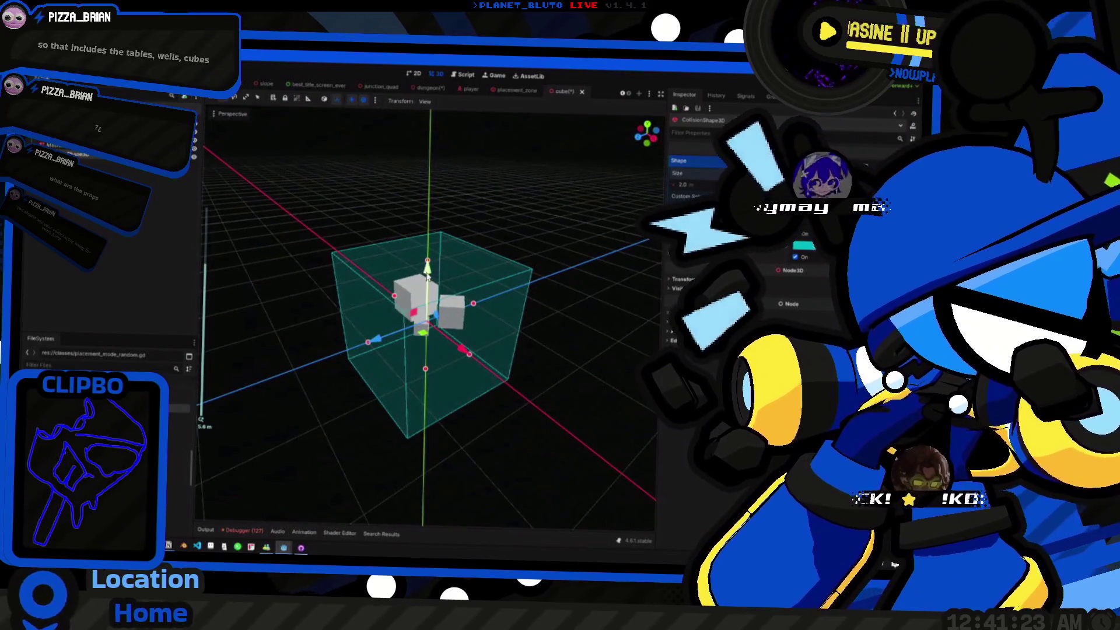
mouse_move(427, 270)
left_mouse_down()
mouse_move(432, 178)
mouse_move(427, 270)
left_mouse_up()
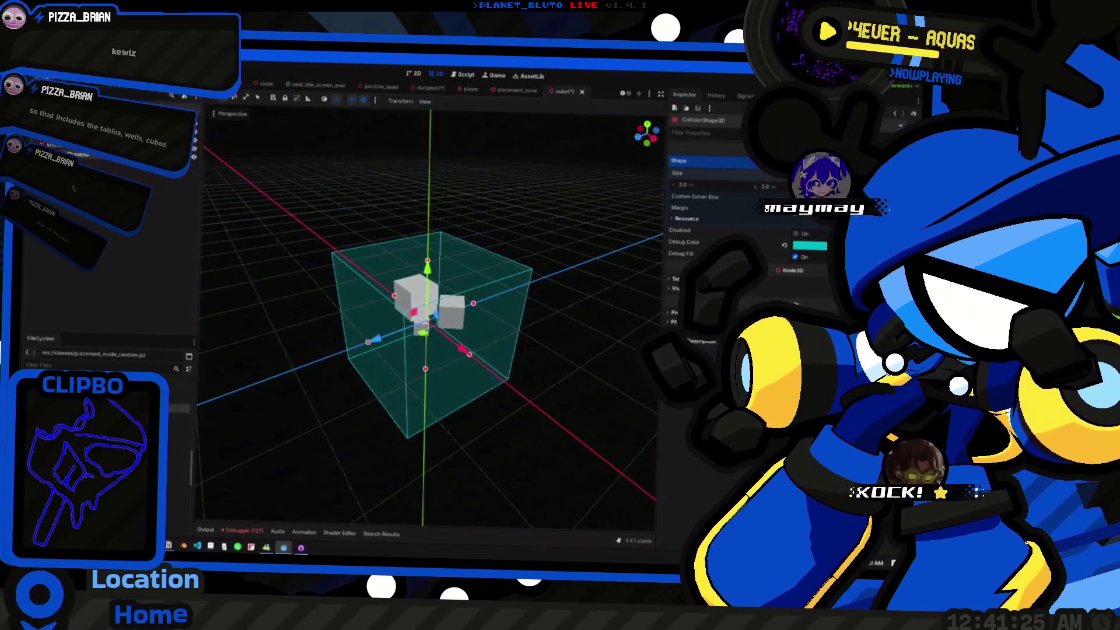
left_click(675, 279)
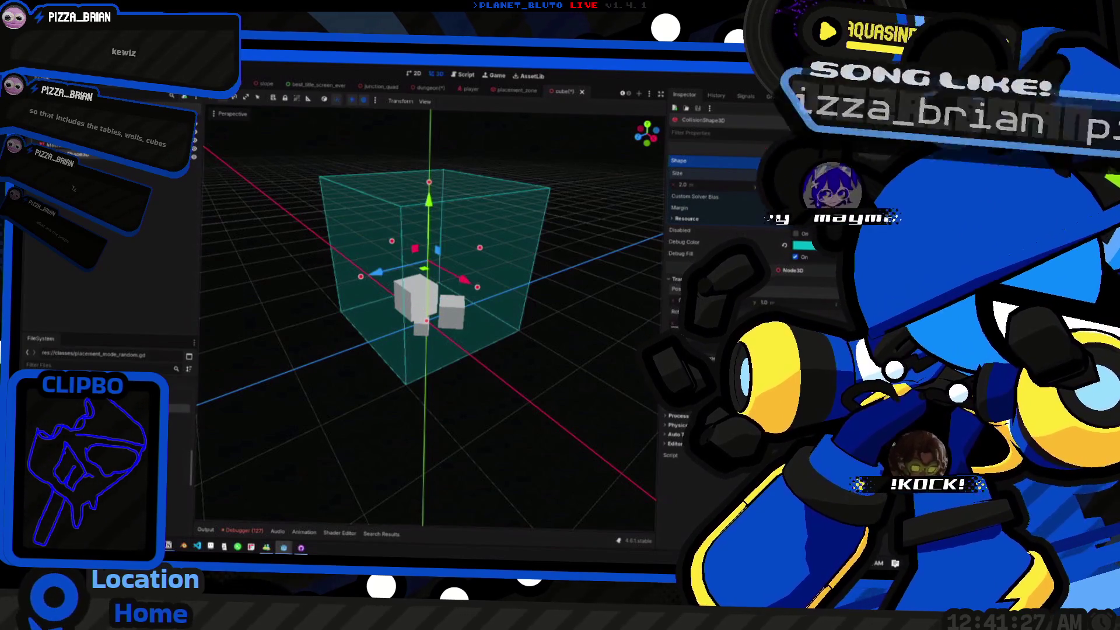
left_click(452, 310)
left_click(413, 294, "shift")
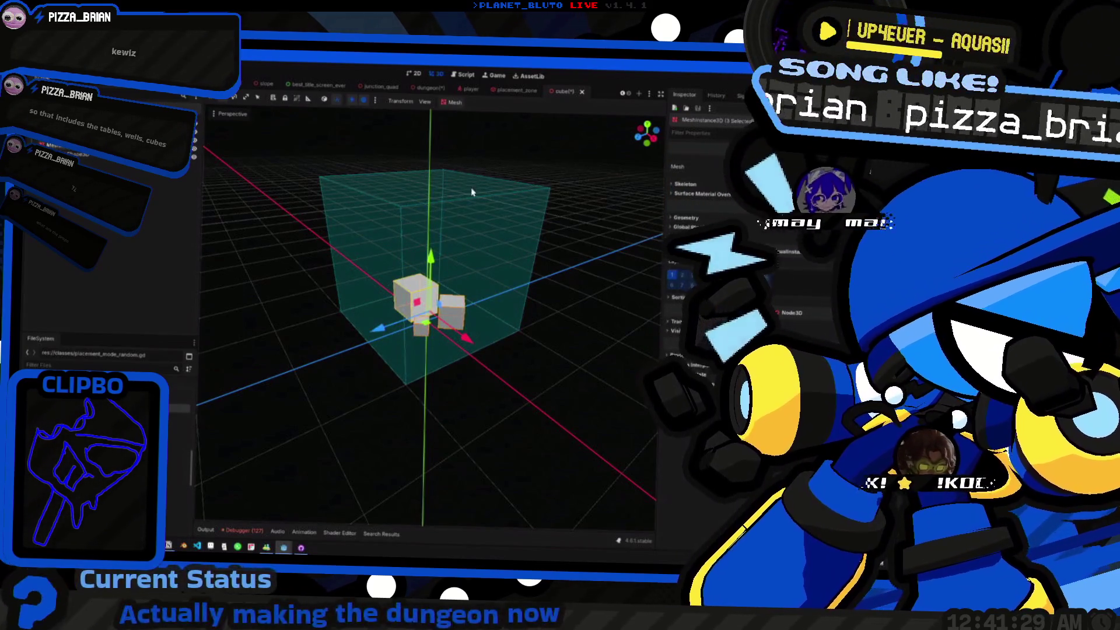
Cancel an accidental enlargement and reselect the three cubes
left_click(246, 98)
left_click_drag(429, 300, 519, 199)
right_click(595, 220)
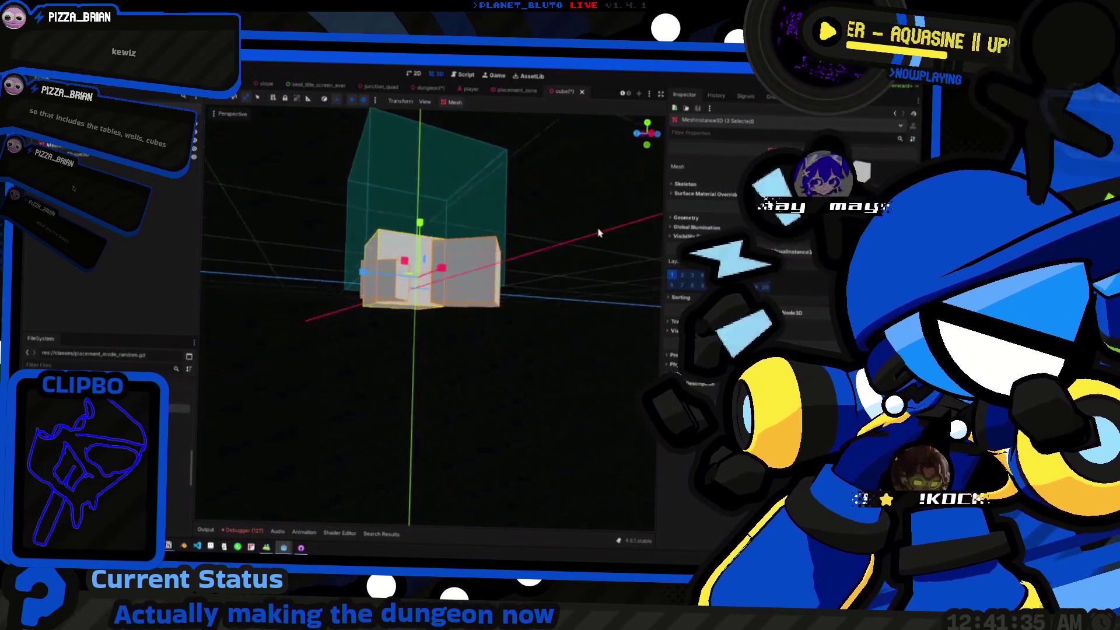
left_click(347, 245)
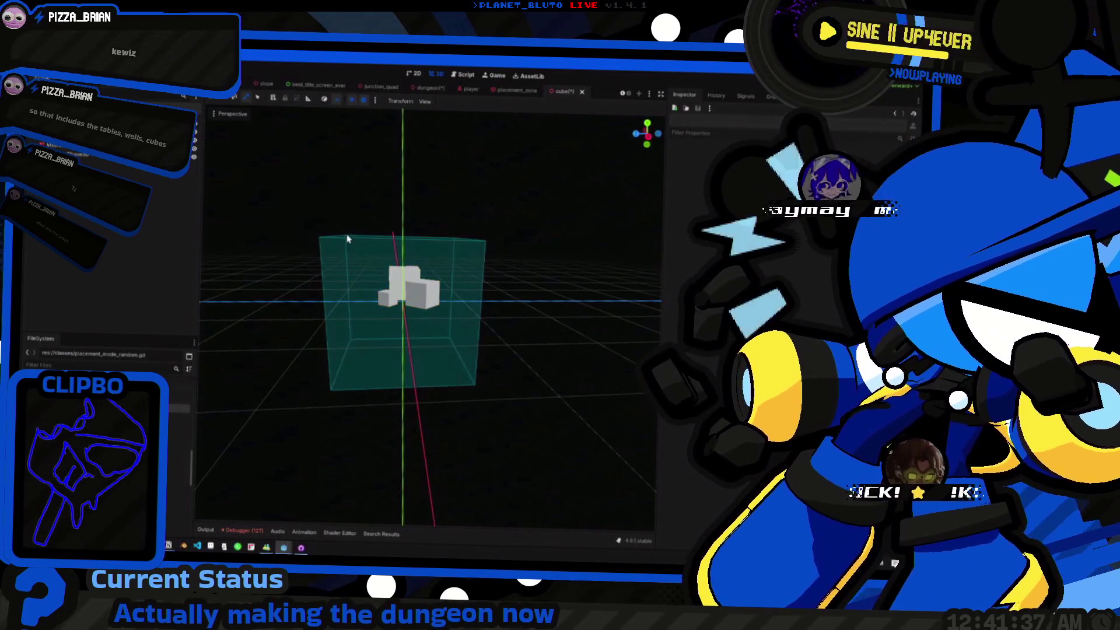
left_click_drag(328, 237, 397, 315)
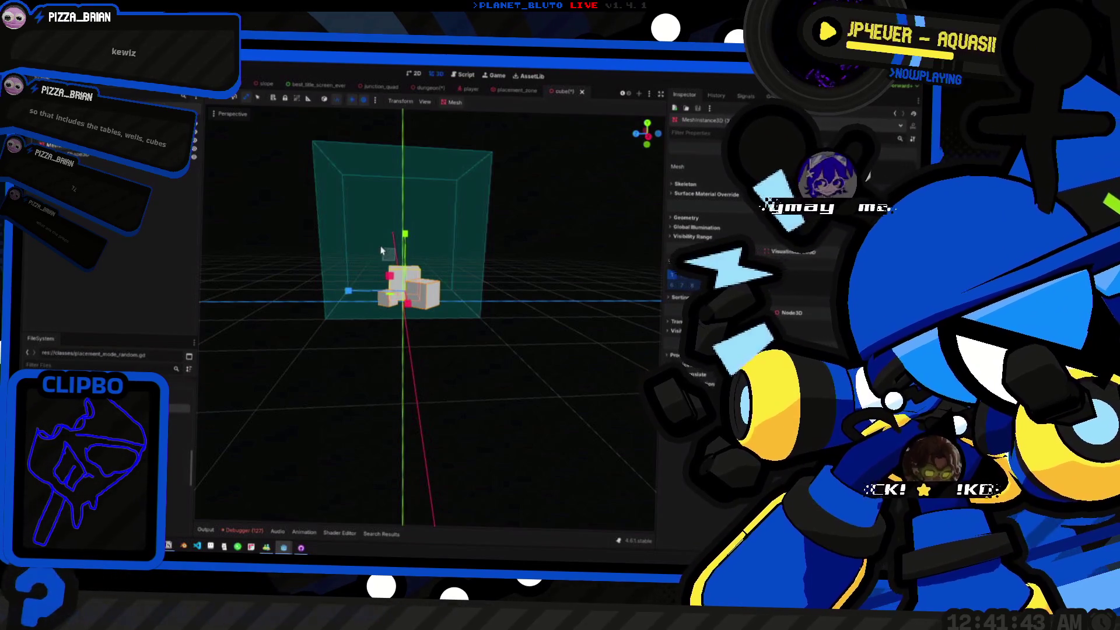
left_click(368, 236)
left_click_drag(348, 238, 363, 249)
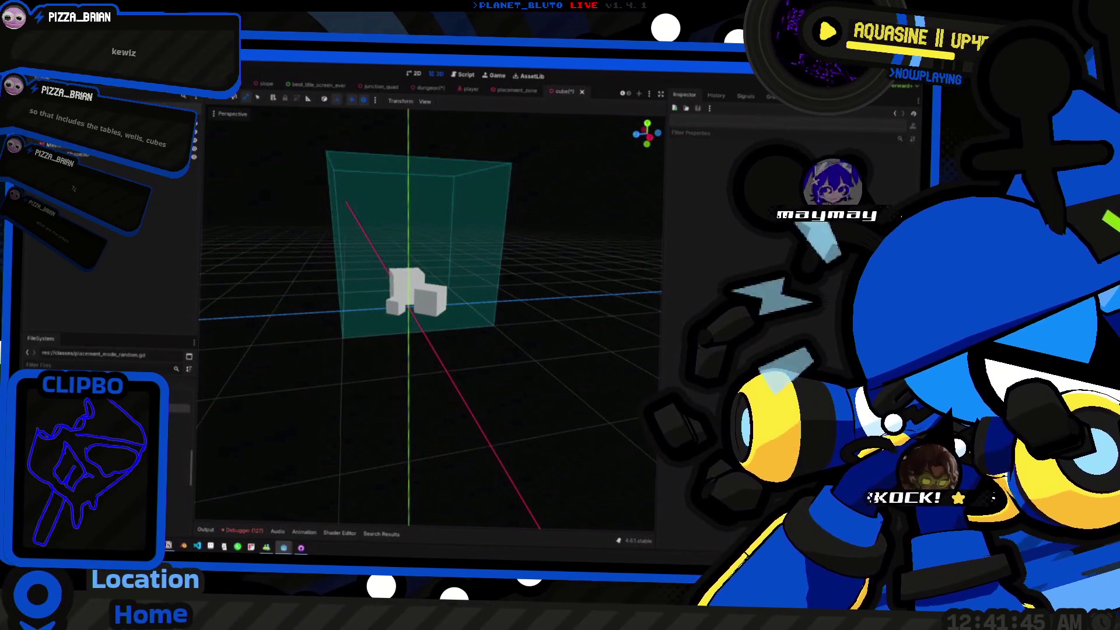
left_click_drag(350, 256, 461, 332)
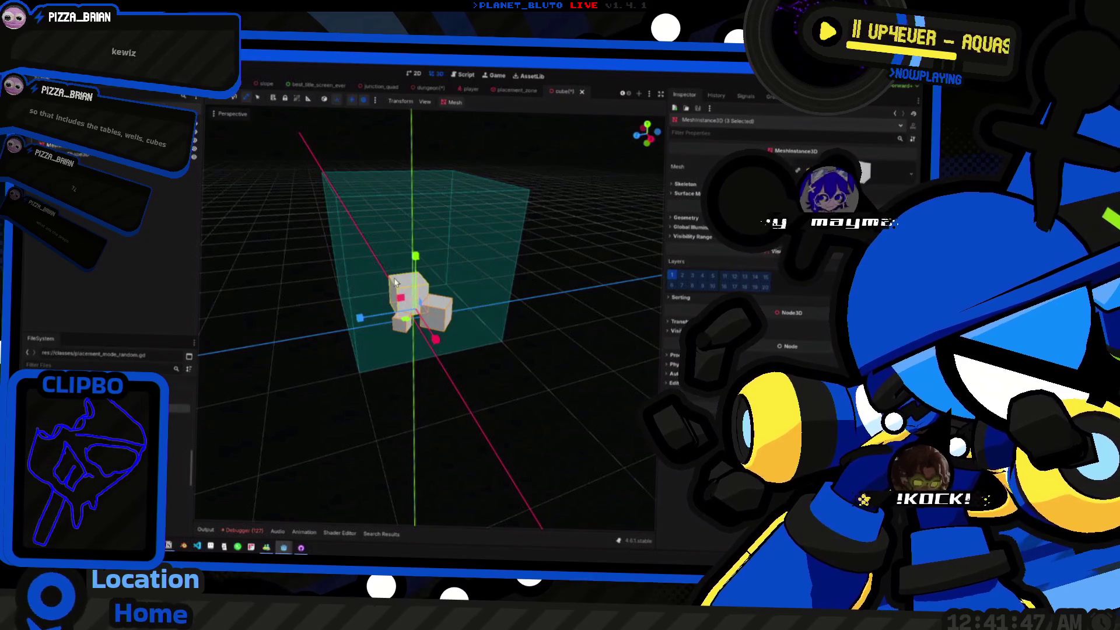
Shrink the three cubes slightly and raise them a little on Y
key("s")
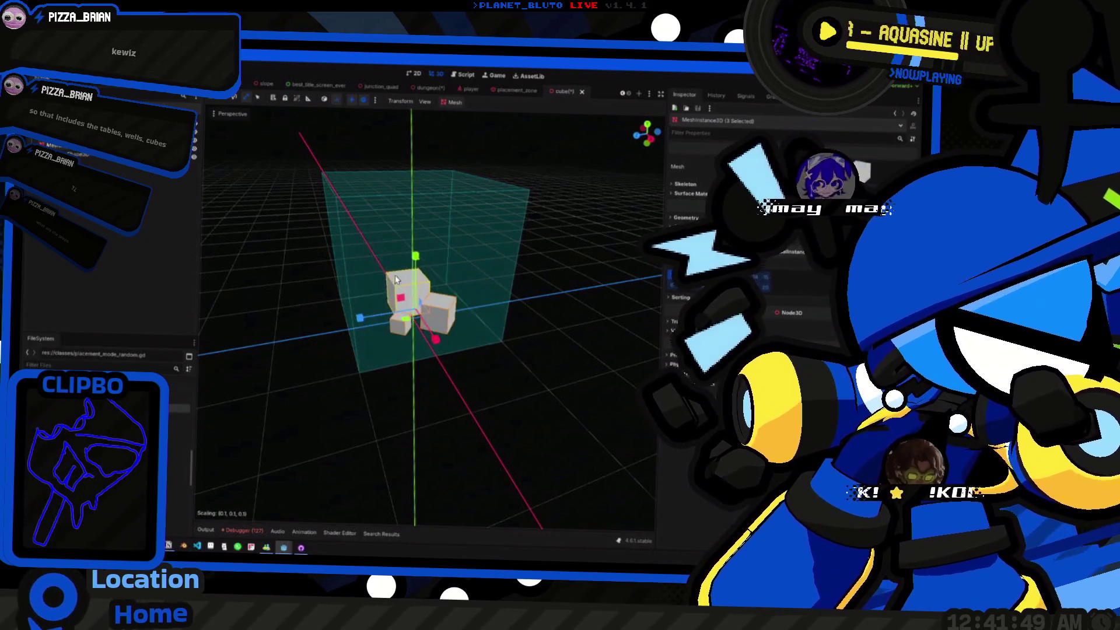
mouse_move(374, 268)
left_mouse_down()
mouse_move(545, 262)
mouse_move(581, 242)
mouse_move(407, 277)
mouse_move(405, 299)
mouse_move(236, 242)
left_mouse_up()
key("s")
left_click_drag(394, 292, 121, 89)
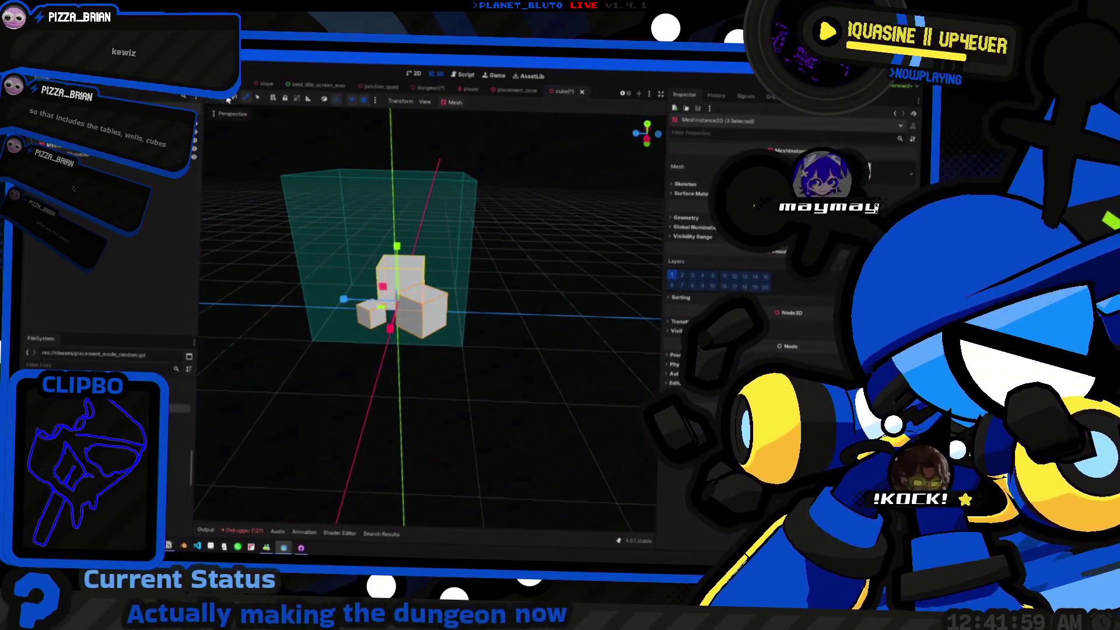
left_click_drag(647, 142, 639, 144)
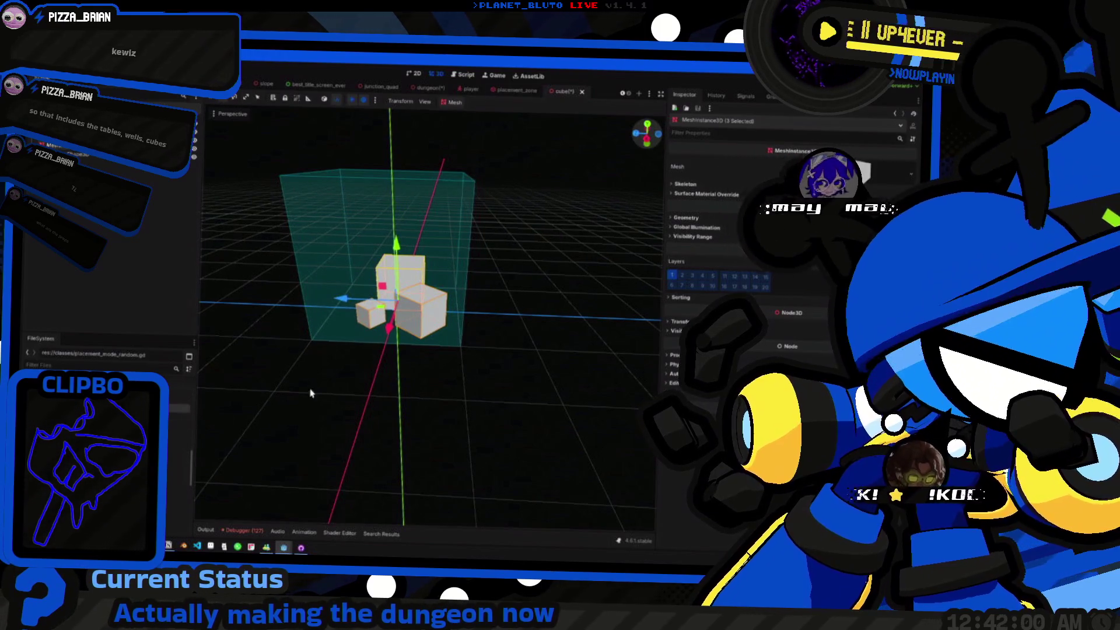
left_click(646, 143)
left_click_drag(407, 234, 406, 225)
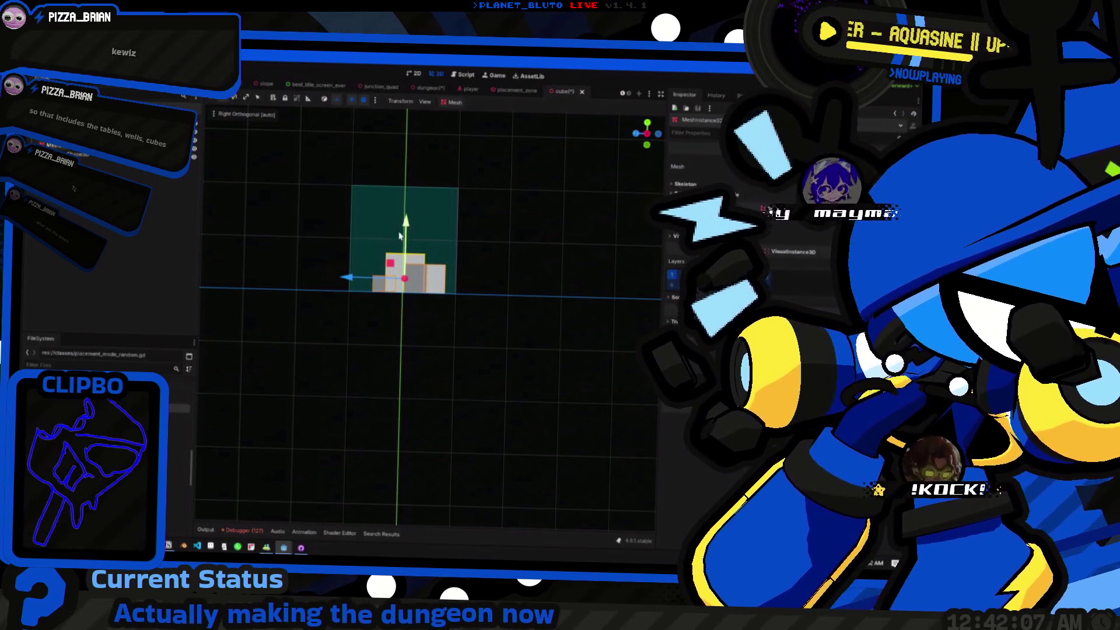
Tilt the cubes by rotating them, then save the cube scene
scroll(345, 270, "up", 3)
left_click_drag(318, 233, 406, 290)
scroll(406, 290, "up", 2)
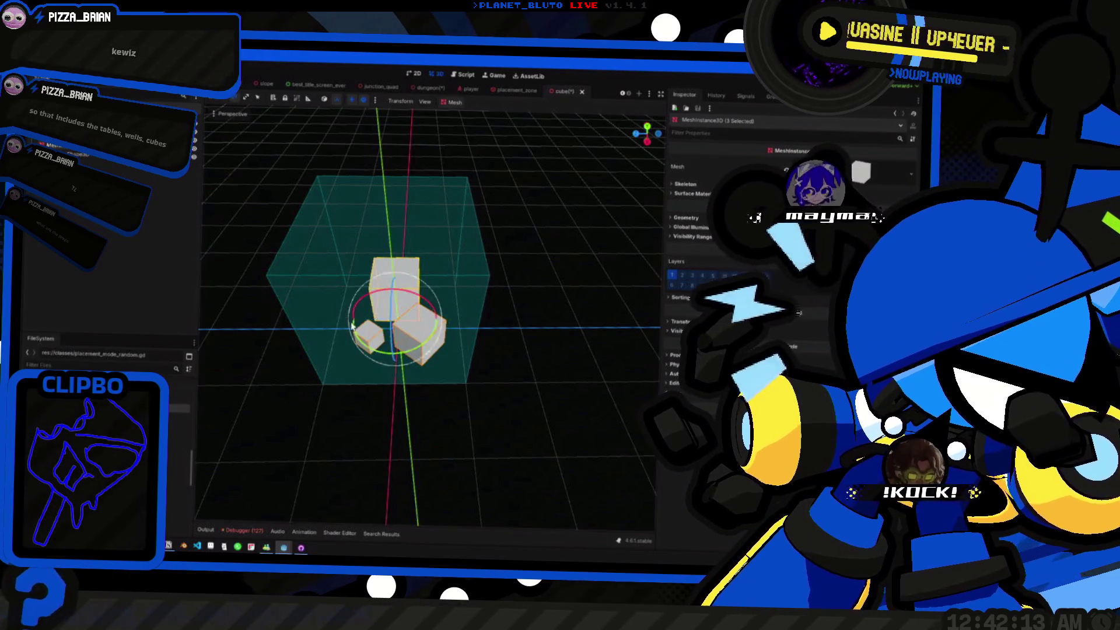
mouse_move(372, 355)
left_mouse_down()
mouse_move(578, 388)
mouse_move(375, 300)
mouse_move(508, 268)
mouse_move(250, 337)
mouse_move(282, 418)
mouse_move(471, 362)
mouse_move(530, 420)
mouse_move(607, 450)
mouse_move(208, 426)
mouse_move(378, 419)
mouse_move(323, 362)
left_mouse_up()
left_click(578, 387)
scroll(571, 387, "down", 5)
scroll(344, 347, "up", 8)
key("ctrl+s")
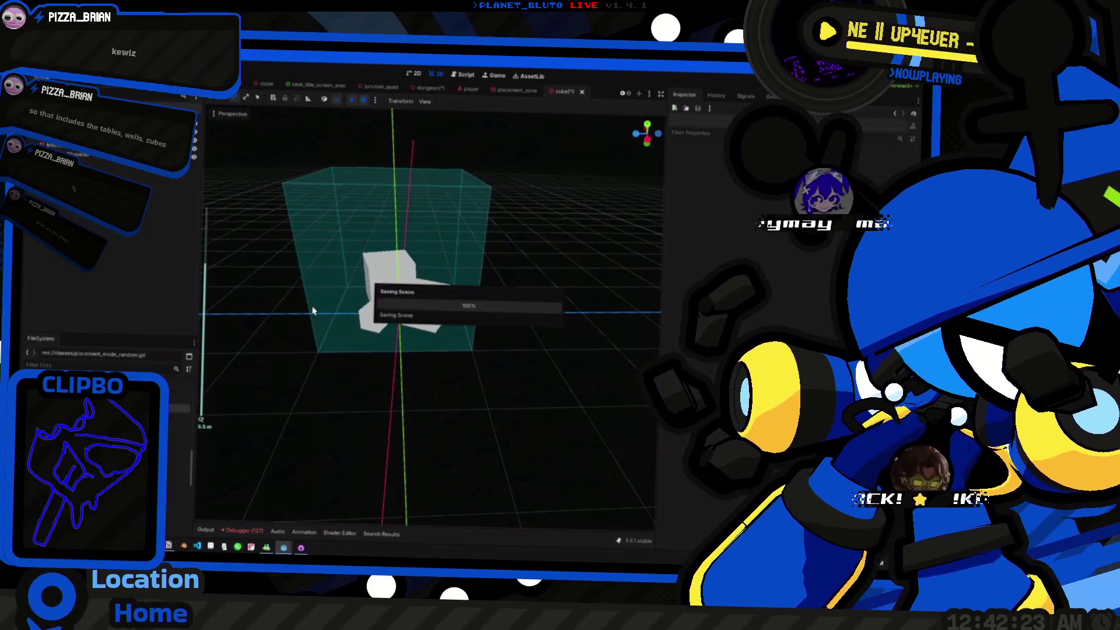
mouse_move(309, 324)
left_mouse_down()
mouse_move(344, 321)
mouse_move(437, 373)
mouse_move(475, 379)
mouse_move(456, 244)
mouse_move(444, 343)
mouse_move(283, 299)
left_mouse_up()
Select the cube group, switch to the move tool, and glance at the dungeon floor scene
left_click(469, 331)
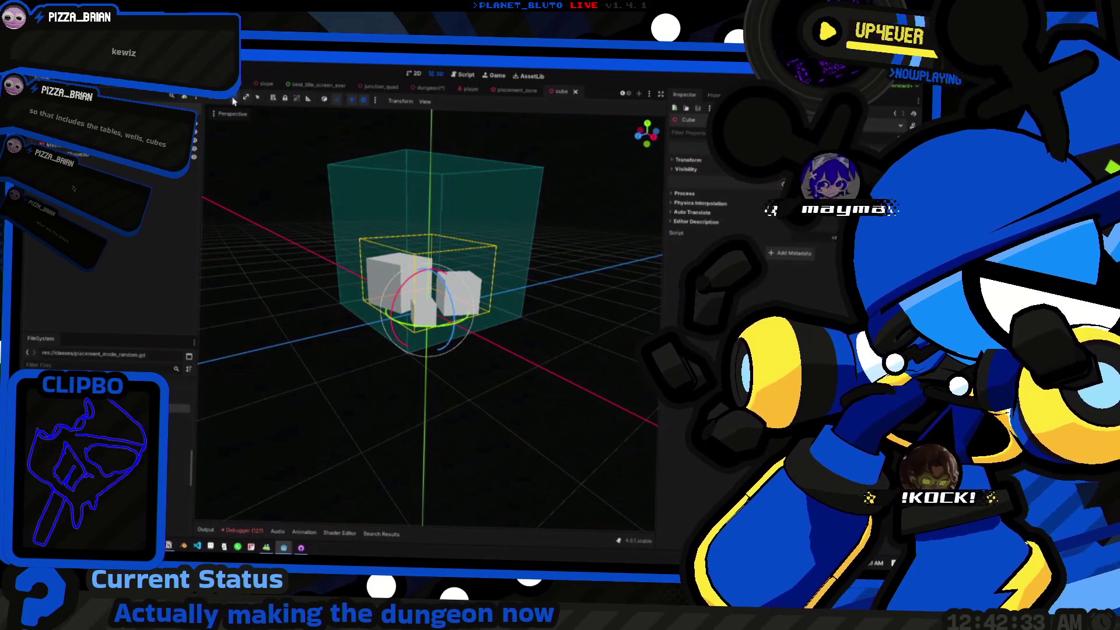
left_click(233, 99)
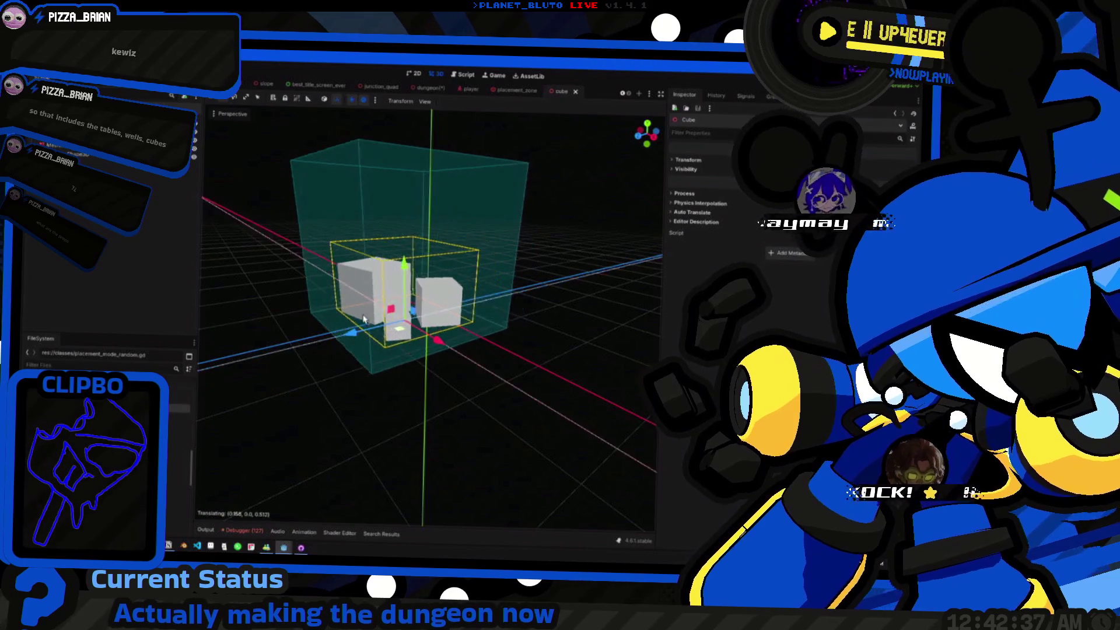
left_click(239, 84)
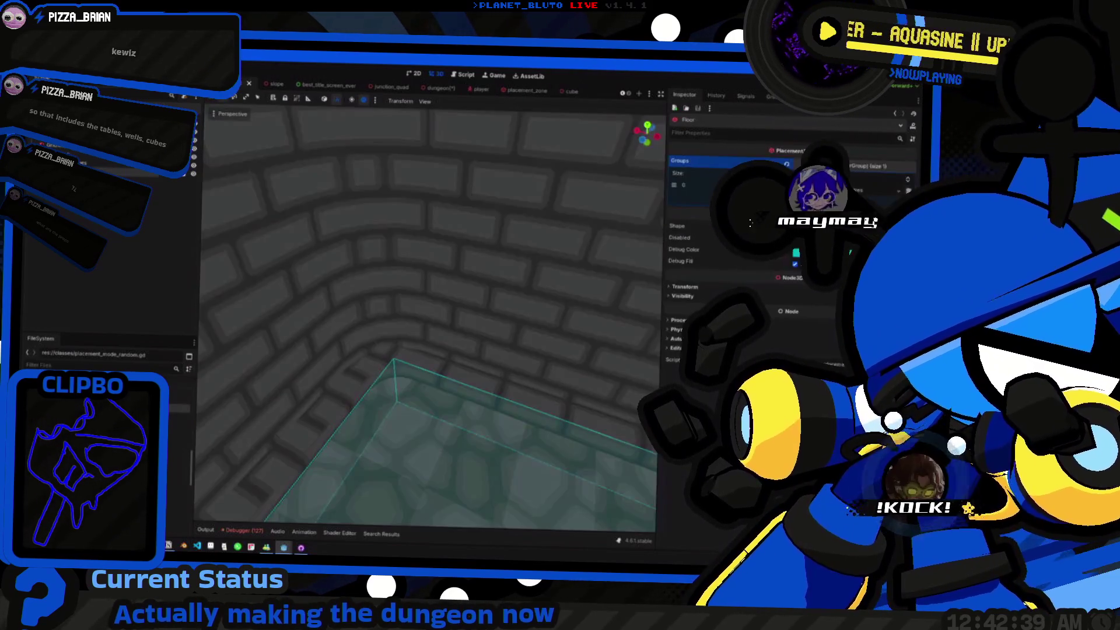
scroll(383, 295, "down", 5)
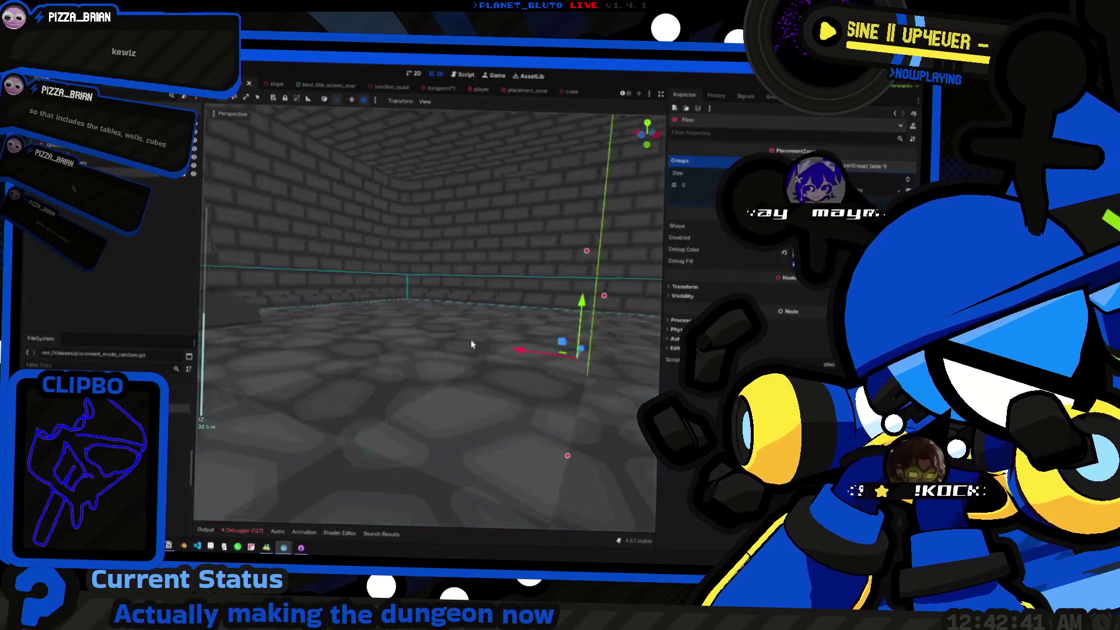
scroll(475, 358, "down", 5)
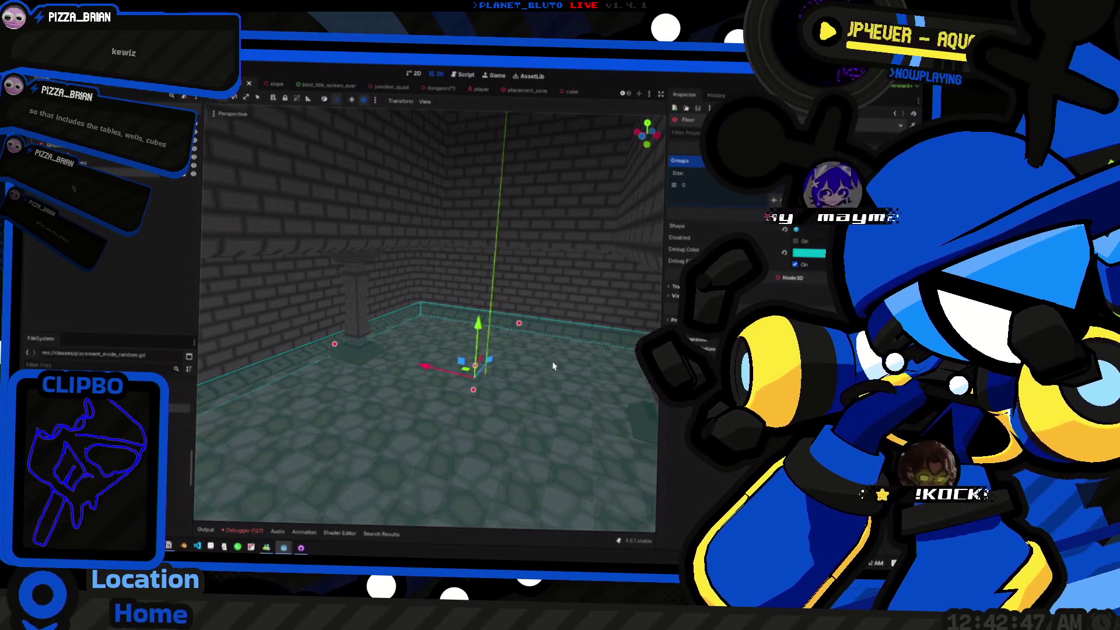
Return to the cube scene and orbit around the scattered test cubes
left_click(567, 92)
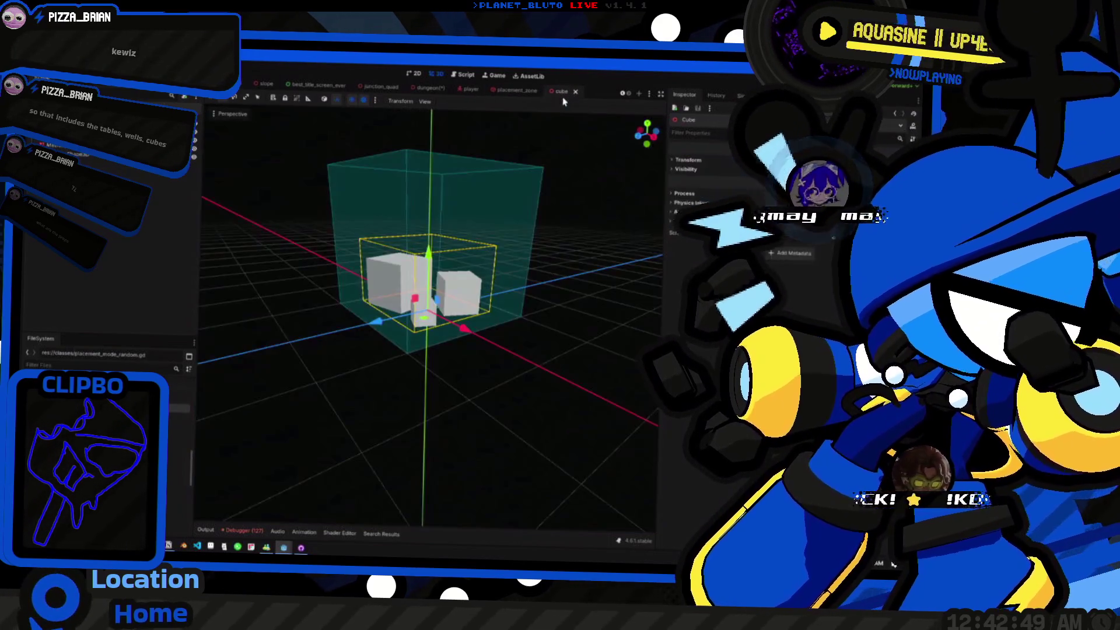
scroll(442, 325, "up", 3)
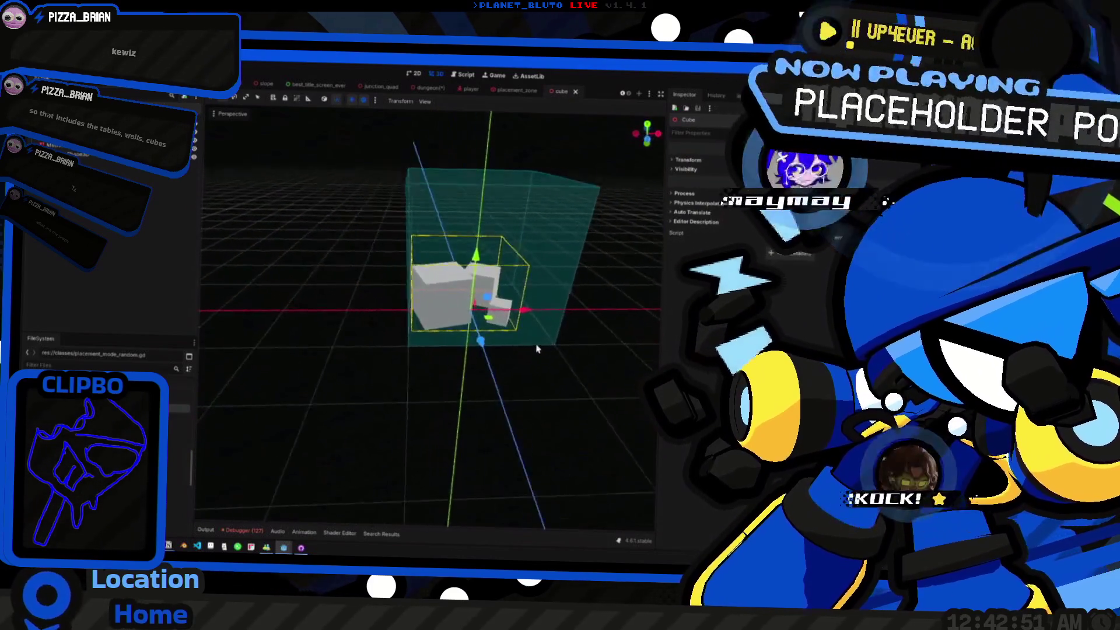
left_click_drag(447, 346, 401, 334)
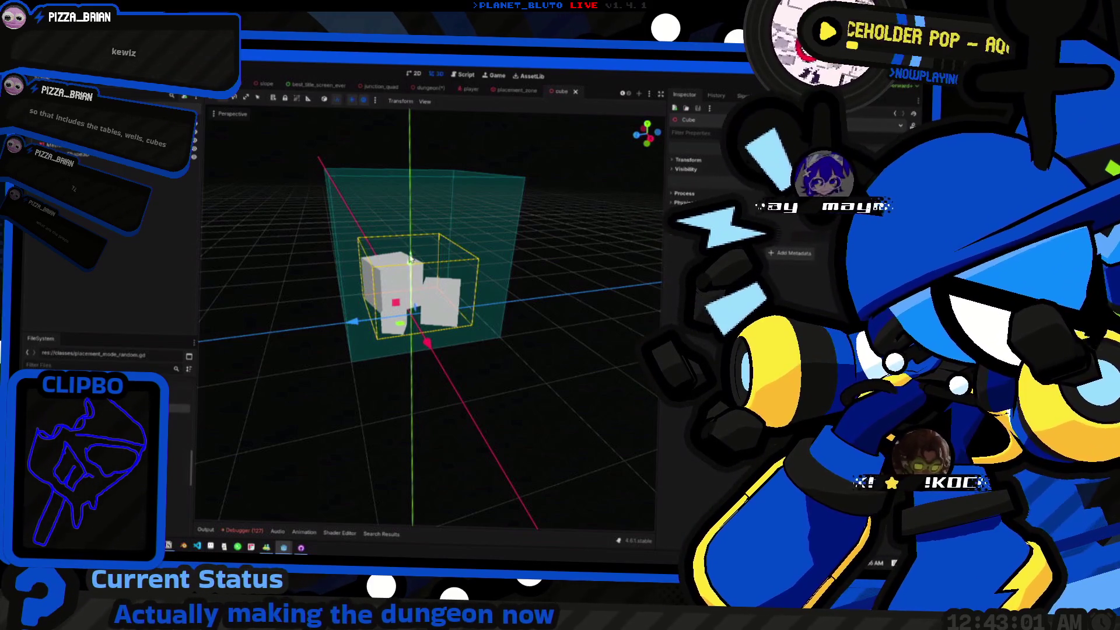
mouse_move(402, 282)
left_mouse_down()
mouse_move(437, 344)
mouse_move(470, 298)
mouse_move(439, 331)
left_mouse_up()
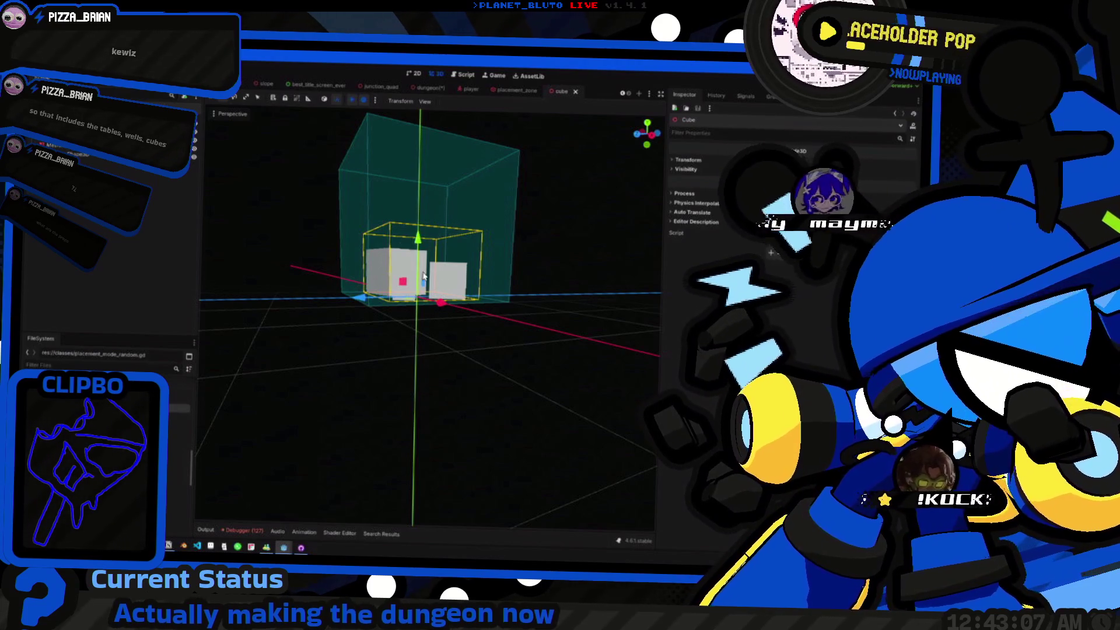
left_click_drag(461, 304, 473, 326)
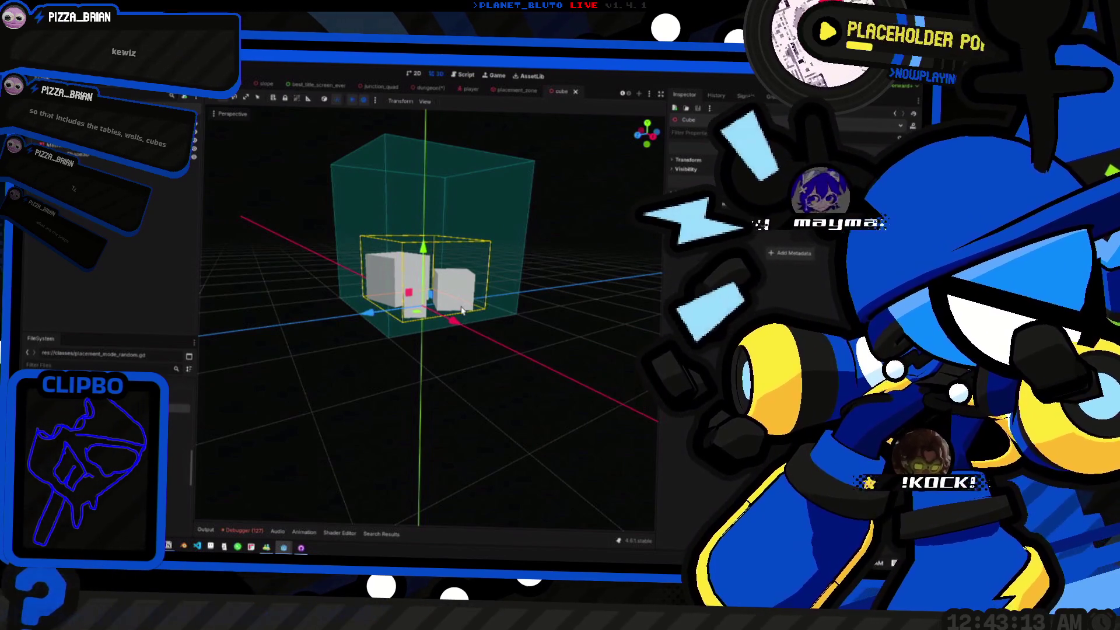
left_click_drag(426, 271, 386, 321)
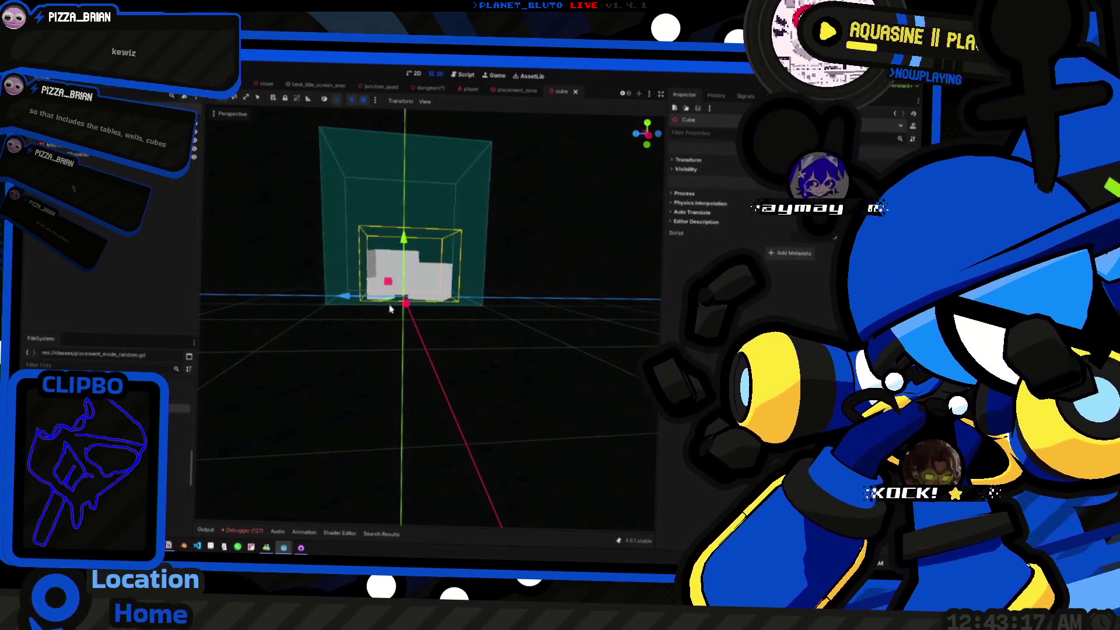
Inspect the cubes from higher angles, then bring up the dungeon scene
left_click_drag(415, 269, 413, 285)
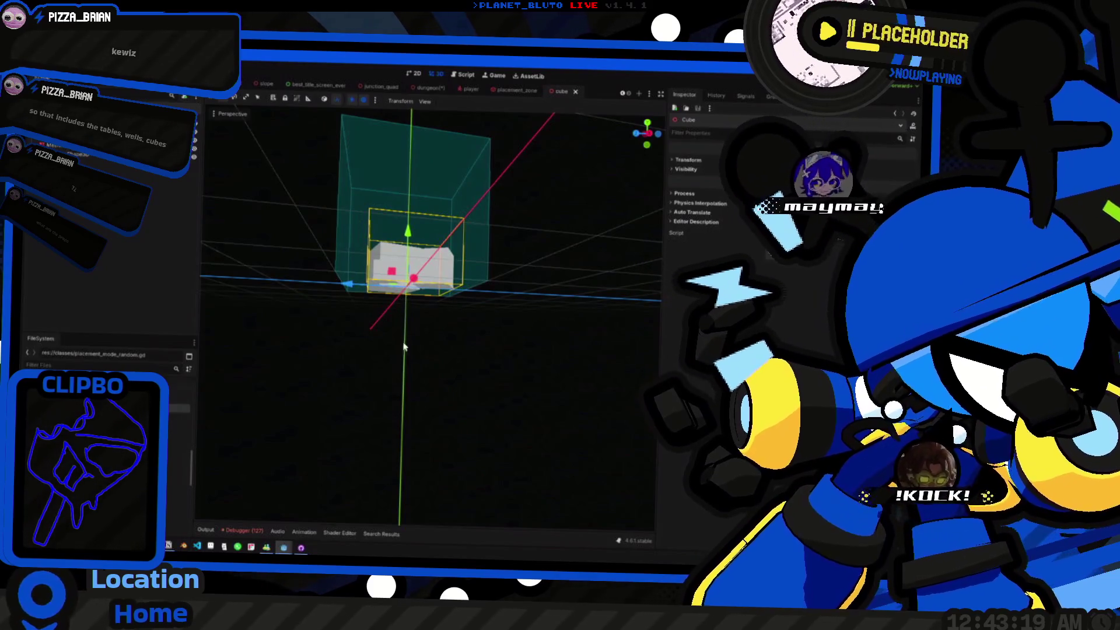
mouse_move(425, 339)
left_mouse_down()
mouse_move(410, 378)
mouse_move(507, 365)
mouse_move(441, 380)
left_mouse_up()
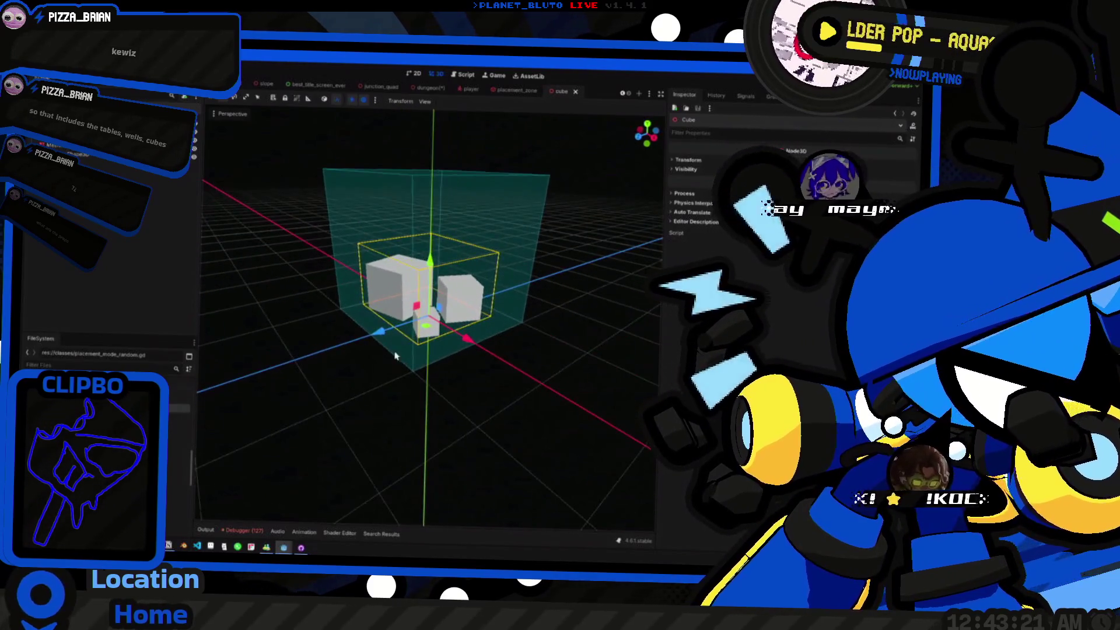
mouse_move(430, 313)
left_mouse_down()
mouse_move(396, 331)
mouse_move(363, 321)
mouse_move(430, 313)
left_mouse_up()
mouse_move(445, 351)
left_mouse_down()
mouse_move(375, 365)
mouse_move(288, 284)
left_mouse_up()
left_click_drag(295, 322, 350, 280)
left_click(425, 88)
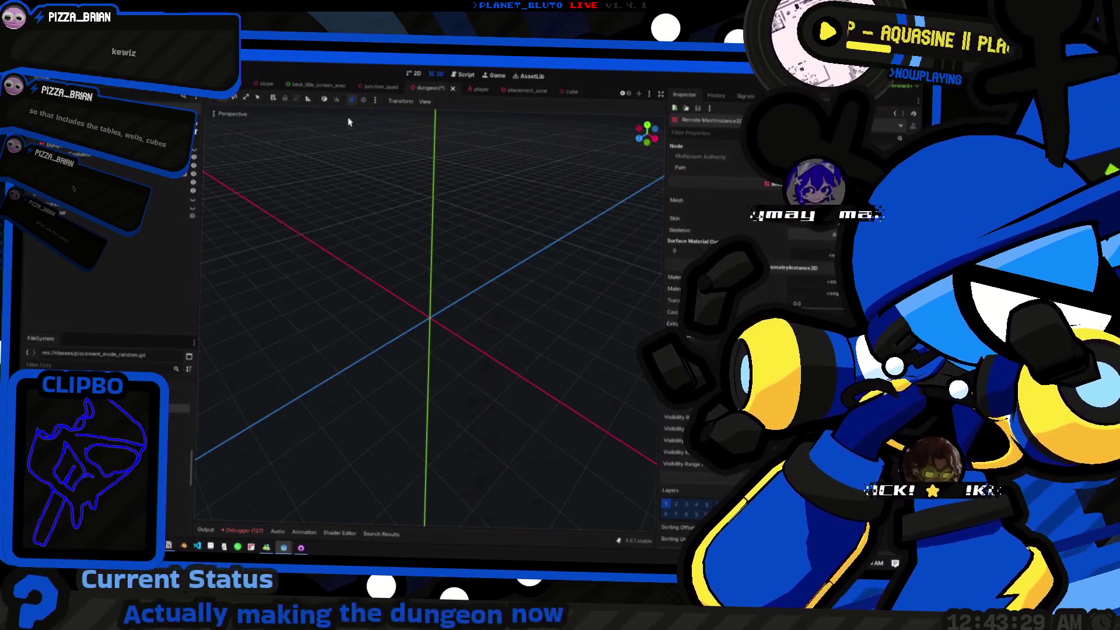
Look over the placement_zones and dead_end room scenes, then switch to the Script workspace
scroll(244, 82, "up", 2)
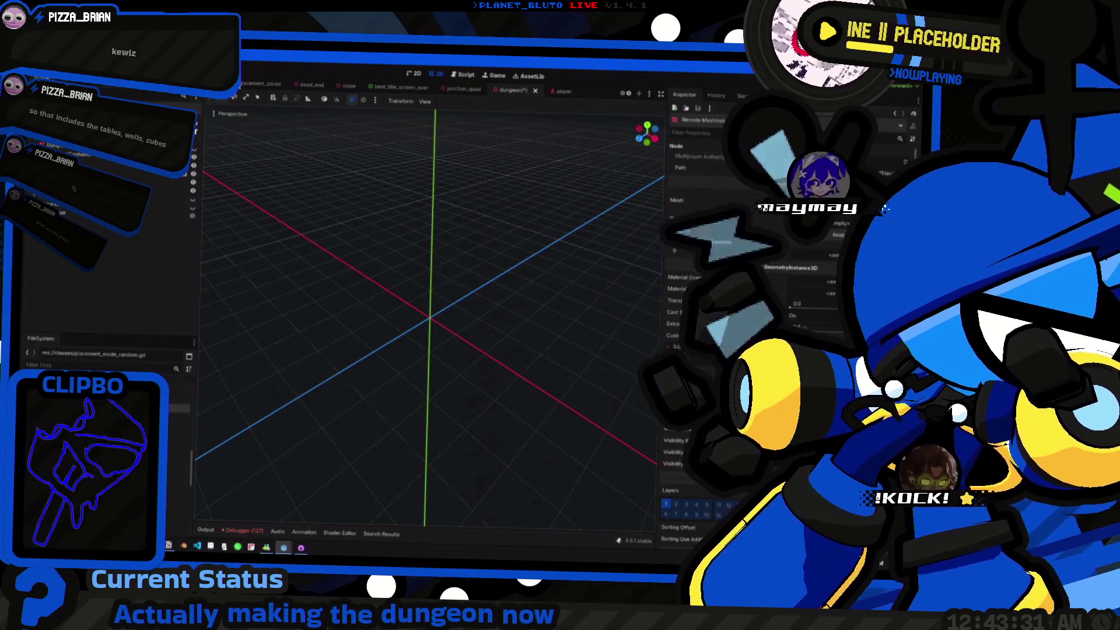
left_click(260, 86)
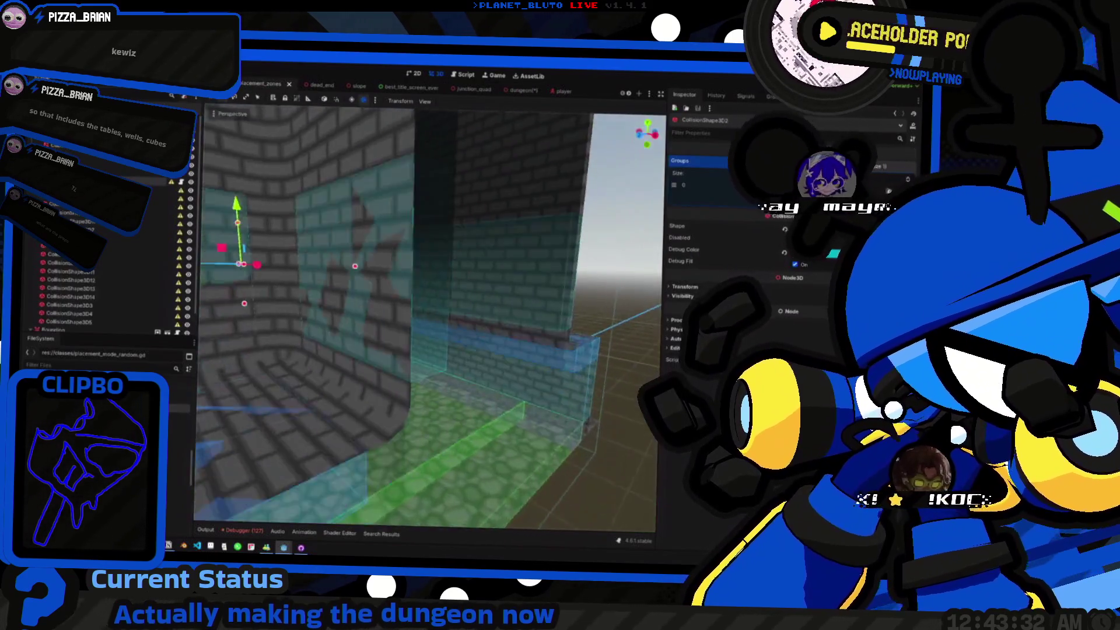
mouse_move(426, 315)
left_mouse_down()
mouse_move(402, 362)
mouse_move(423, 303)
mouse_move(414, 268)
mouse_move(463, 291)
left_mouse_up()
left_click(525, 91)
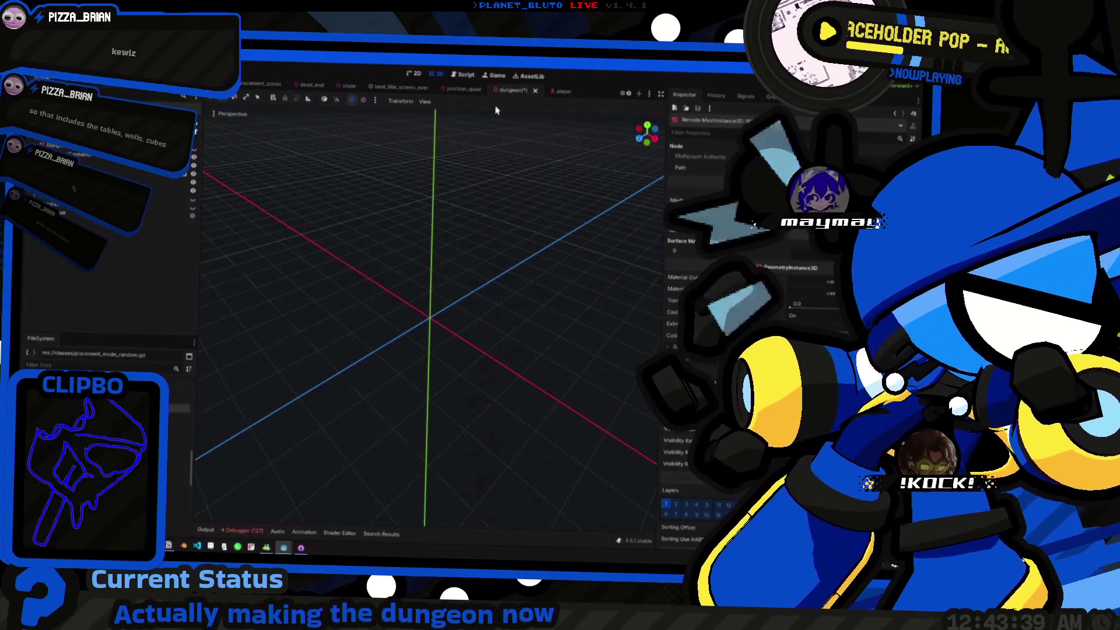
left_click(307, 88)
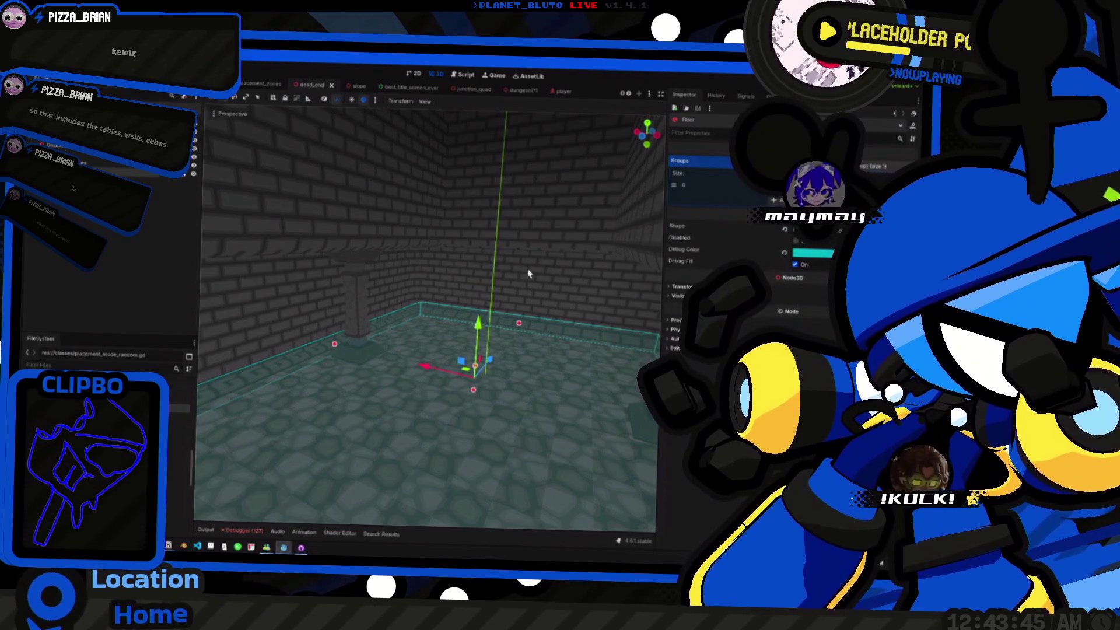
mouse_move(515, 301)
left_mouse_down()
mouse_move(519, 396)
mouse_move(507, 385)
mouse_move(525, 373)
mouse_move(513, 362)
mouse_move(516, 320)
mouse_move(502, 301)
left_mouse_up()
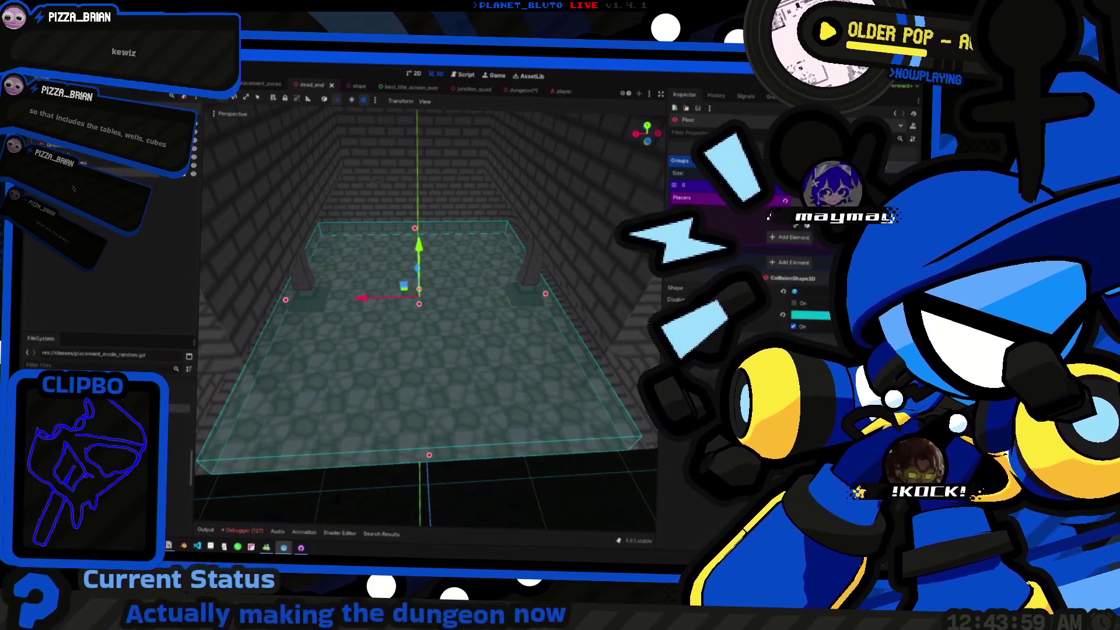
key("ctrl+F3")
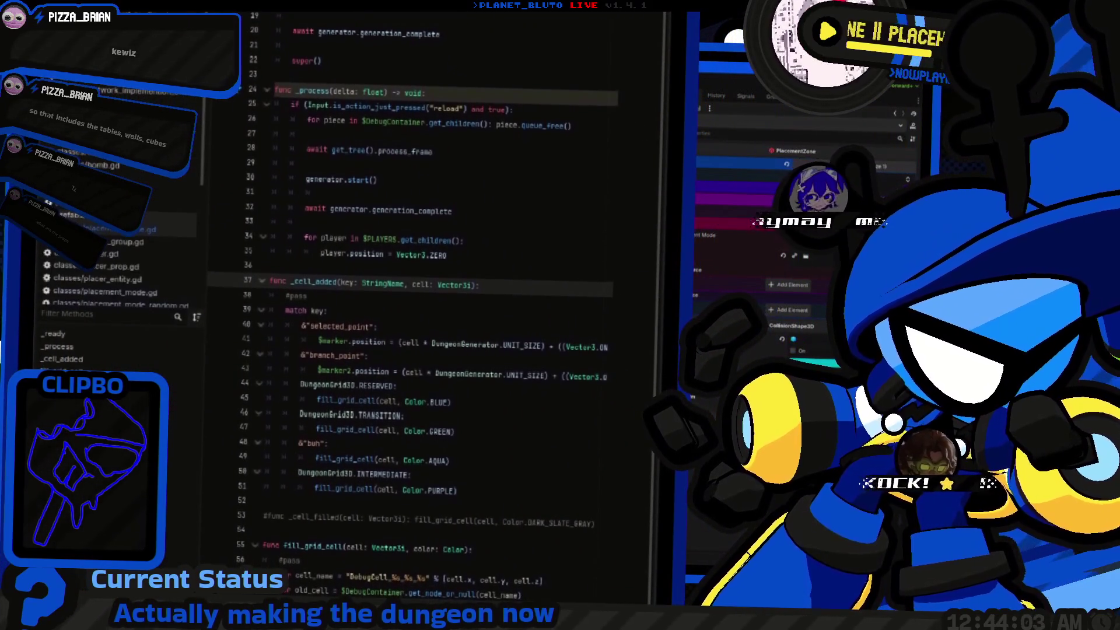
Open placement_zone.gd and complete the _ready() function header
key("ctrl+F2")
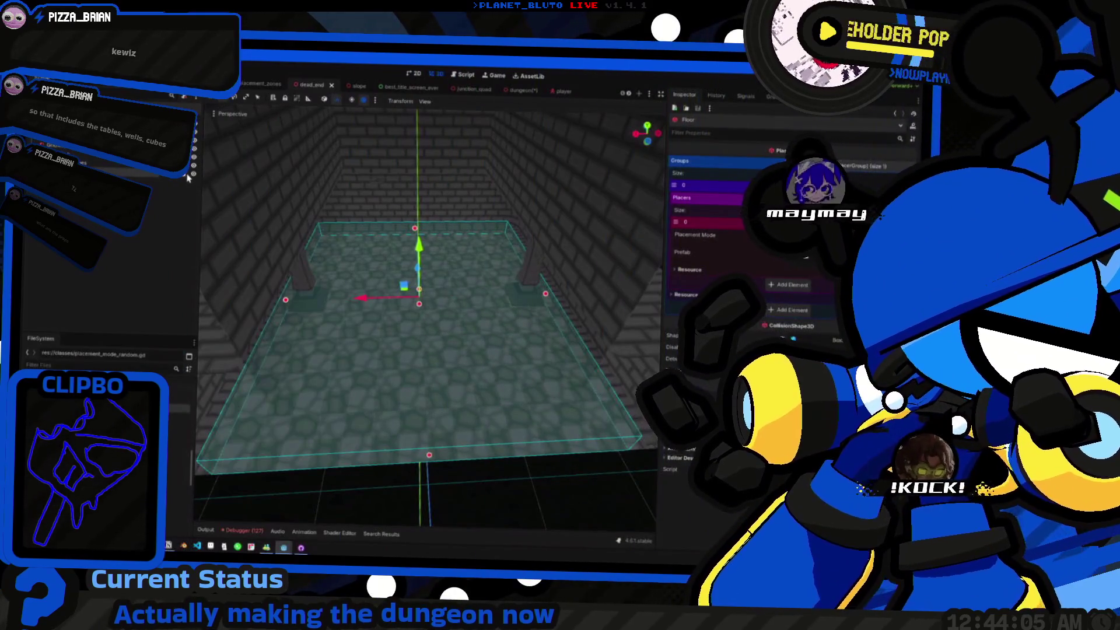
left_click(188, 175)
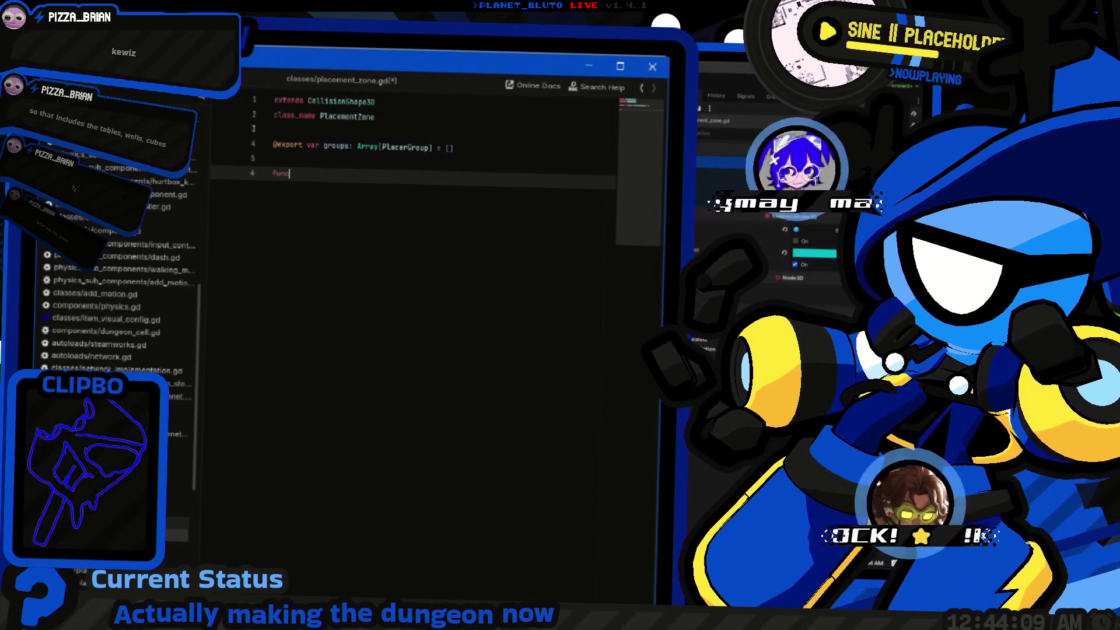
type("re")
key("Return")
key("Return")
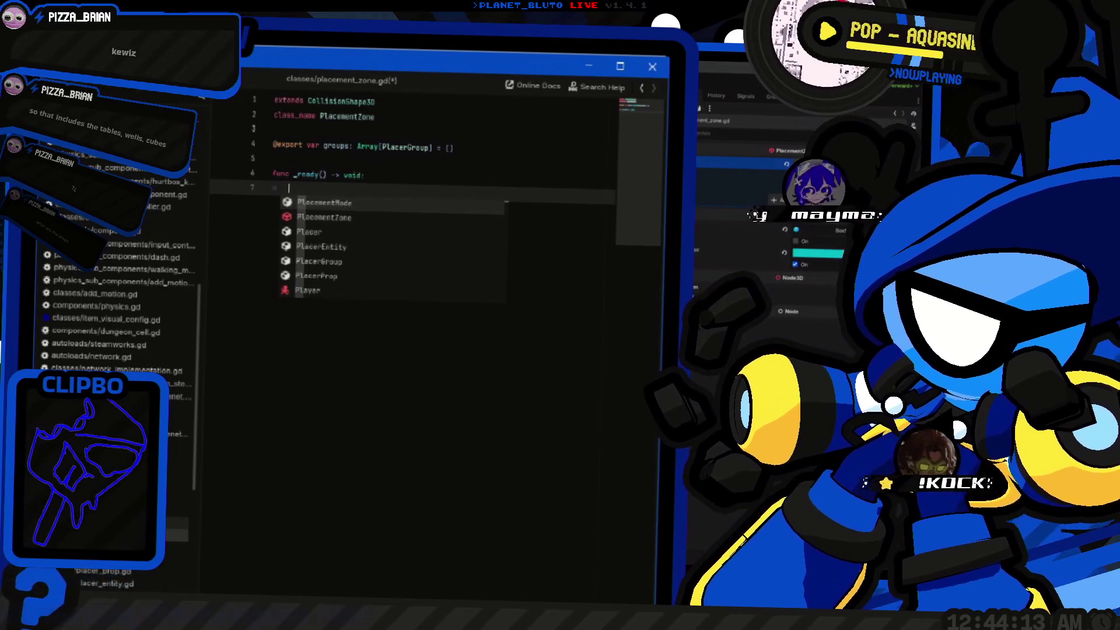
Write the 'for group in groups:' loop inside _ready and open an indented line
type("groups")
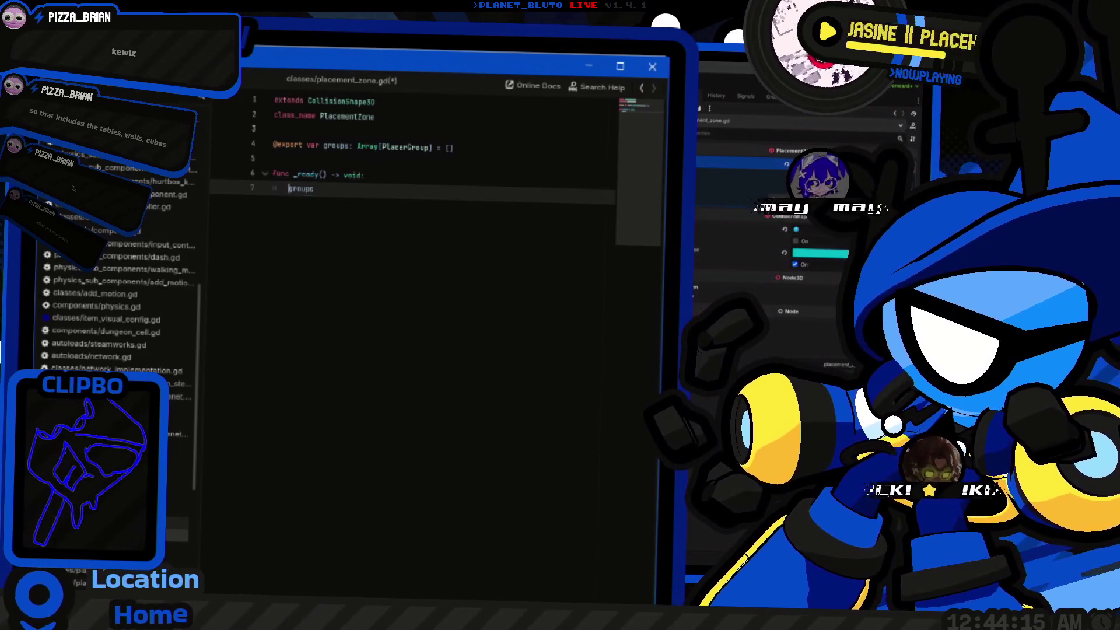
type("in")
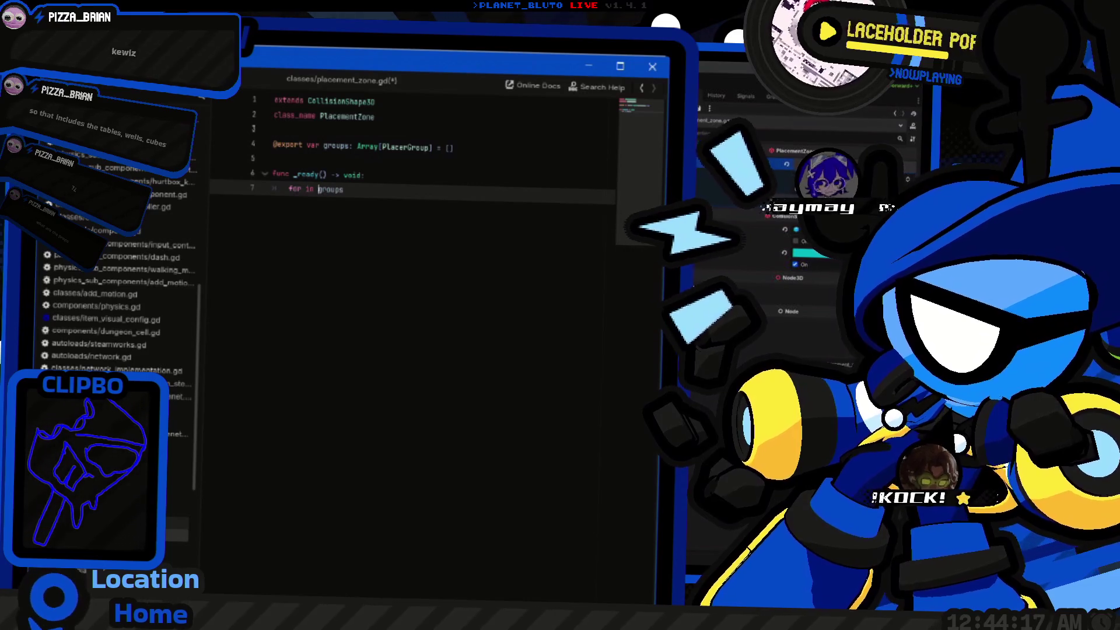
key("BackSpace")
type("up in")
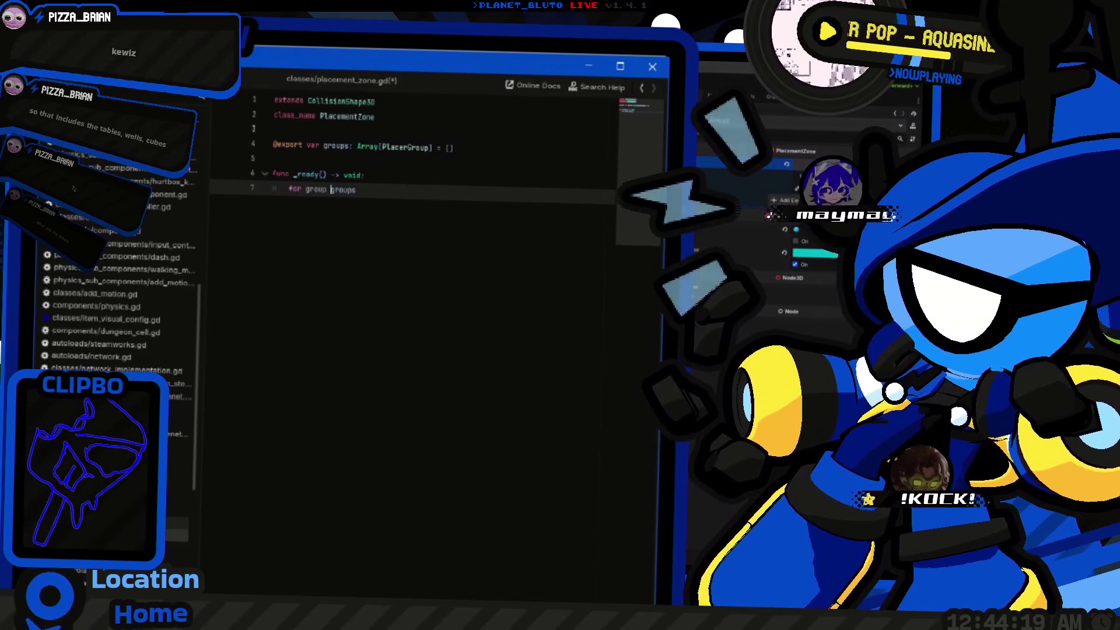
key("End")
type(":")
left_click(288, 190)
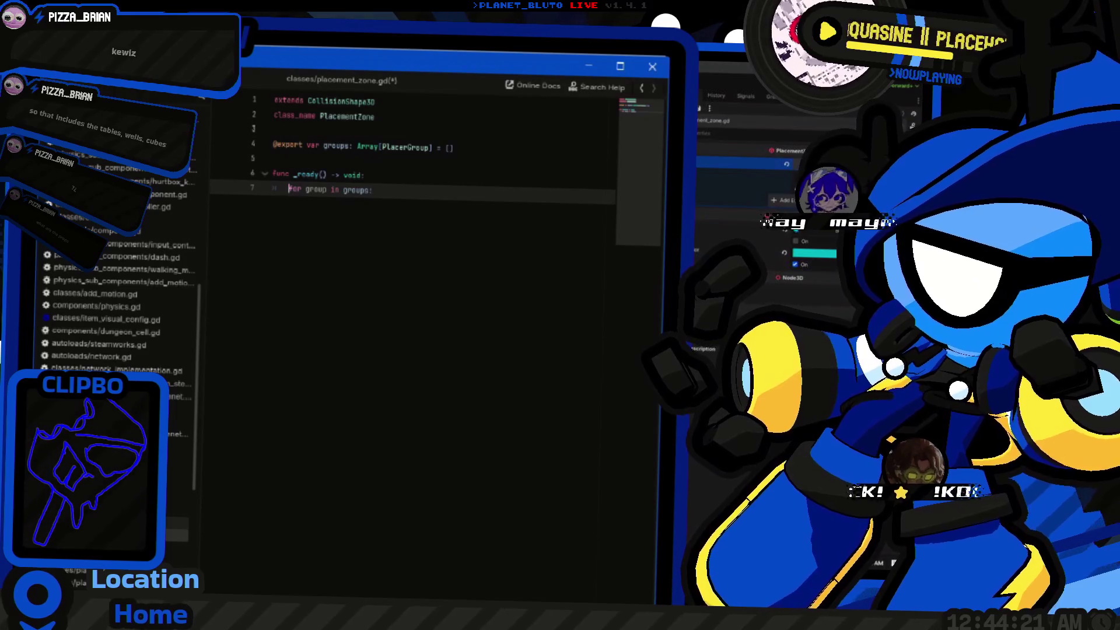
key("End")
key("Return")
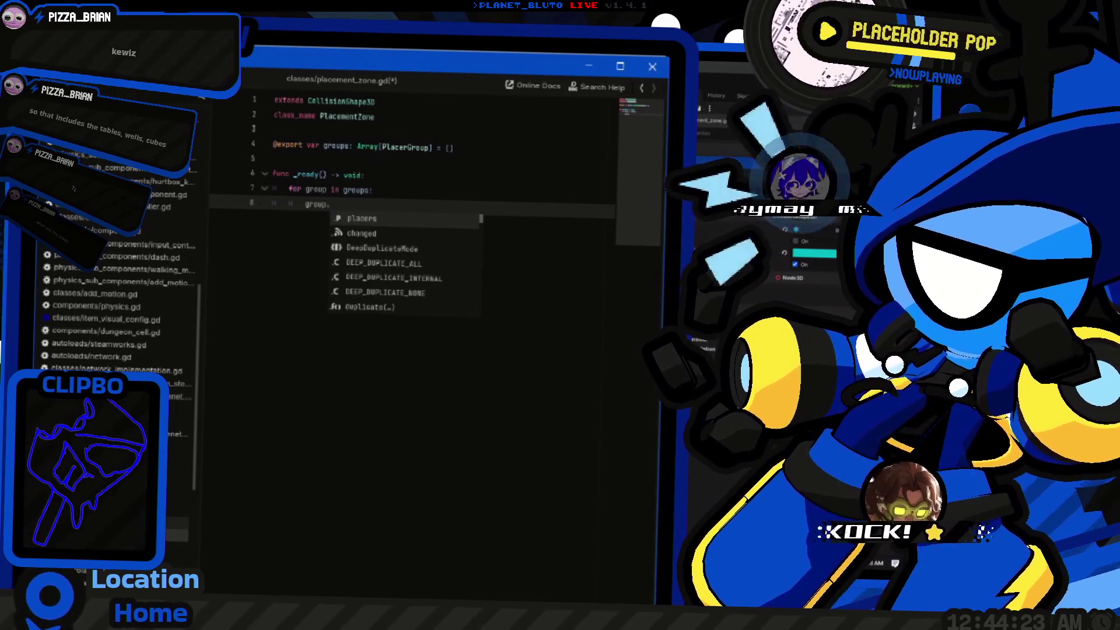
Add a nested 'for placer in group.placers:' loop
type("placers.")
left_click(366, 101)
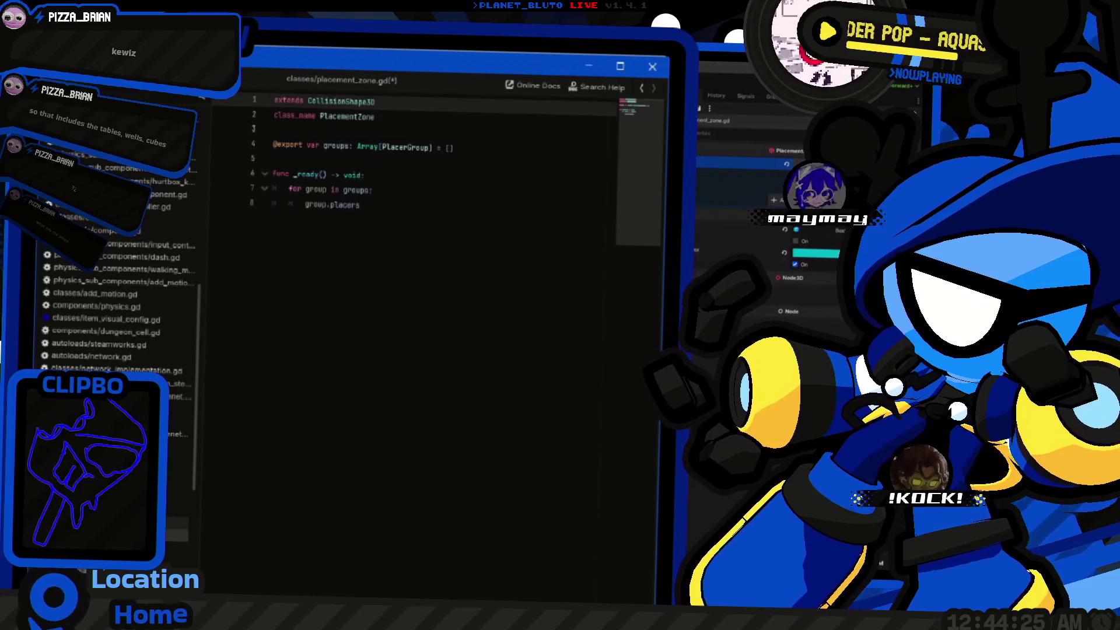
key("Down")
key("Down")
key("Down")
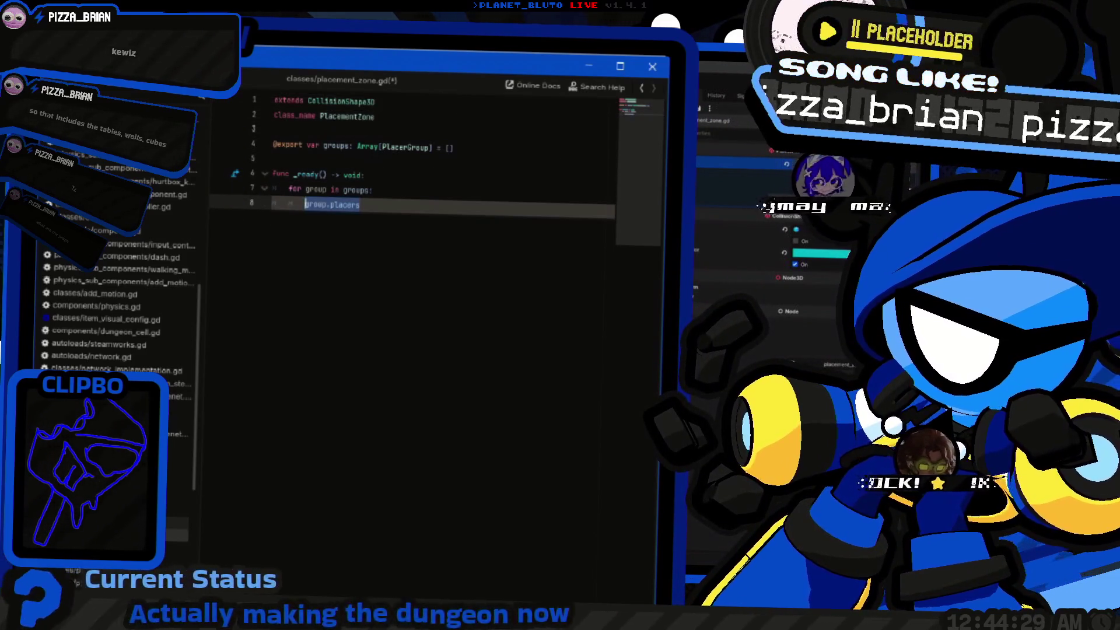
type("acer")
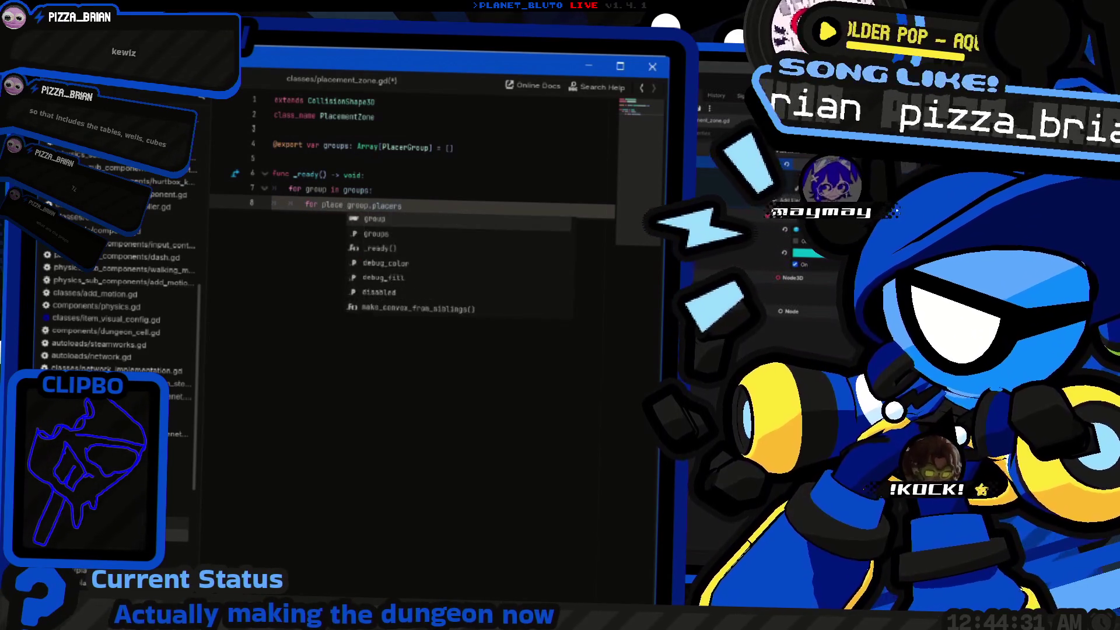
type(" in")
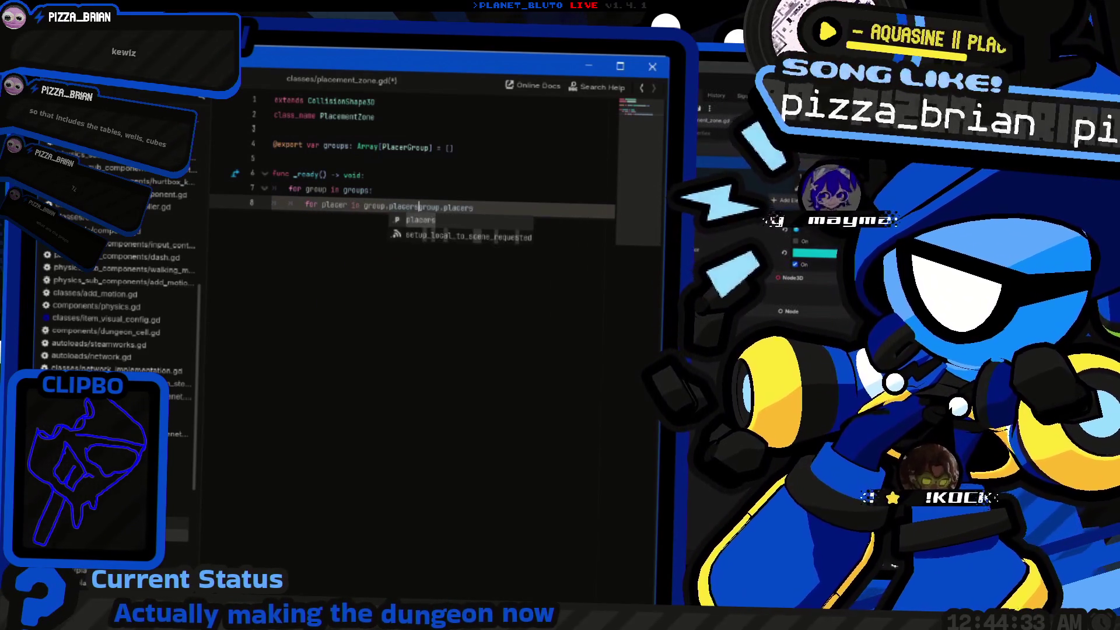
key("End")
type(":")
key("Return")
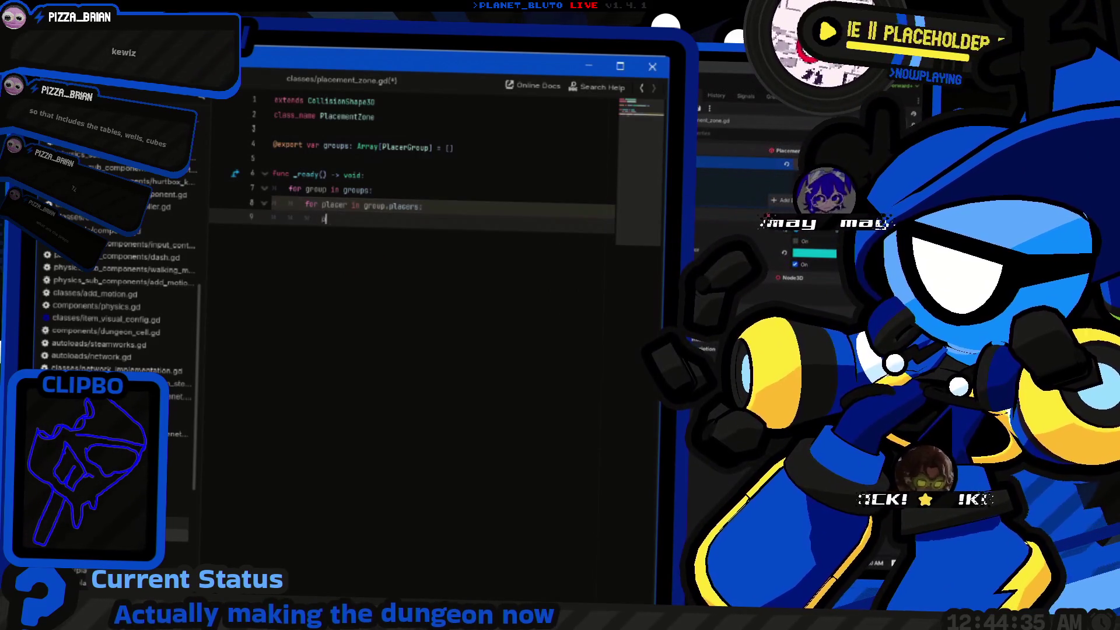
Begin a placer check in the loop body, removing the stray dot and '.typ' text
type(".")
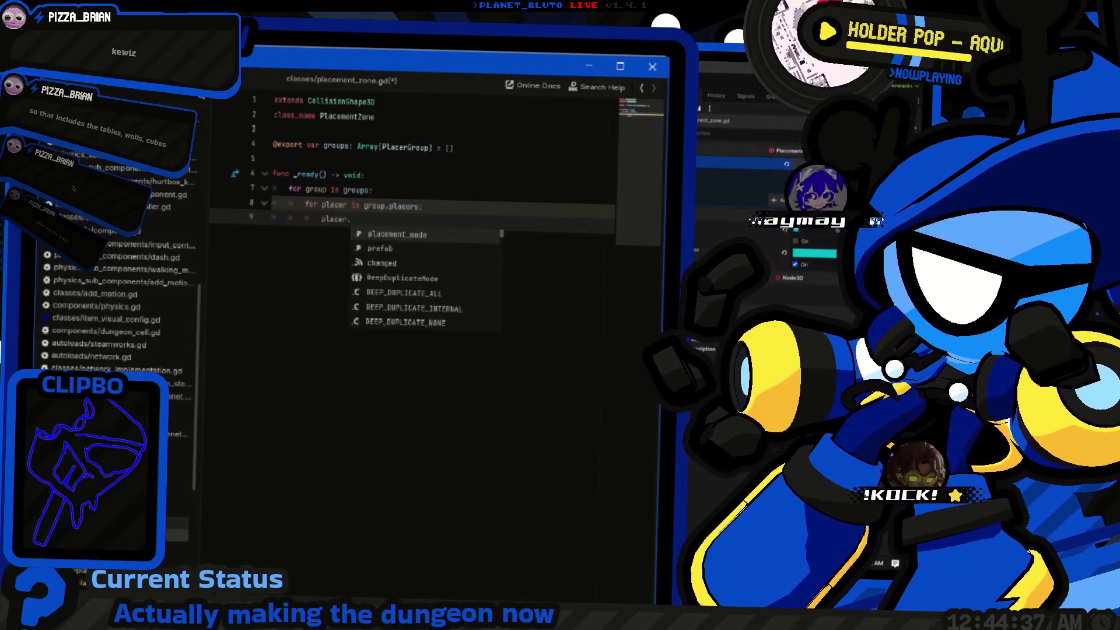
key("BackSpace")
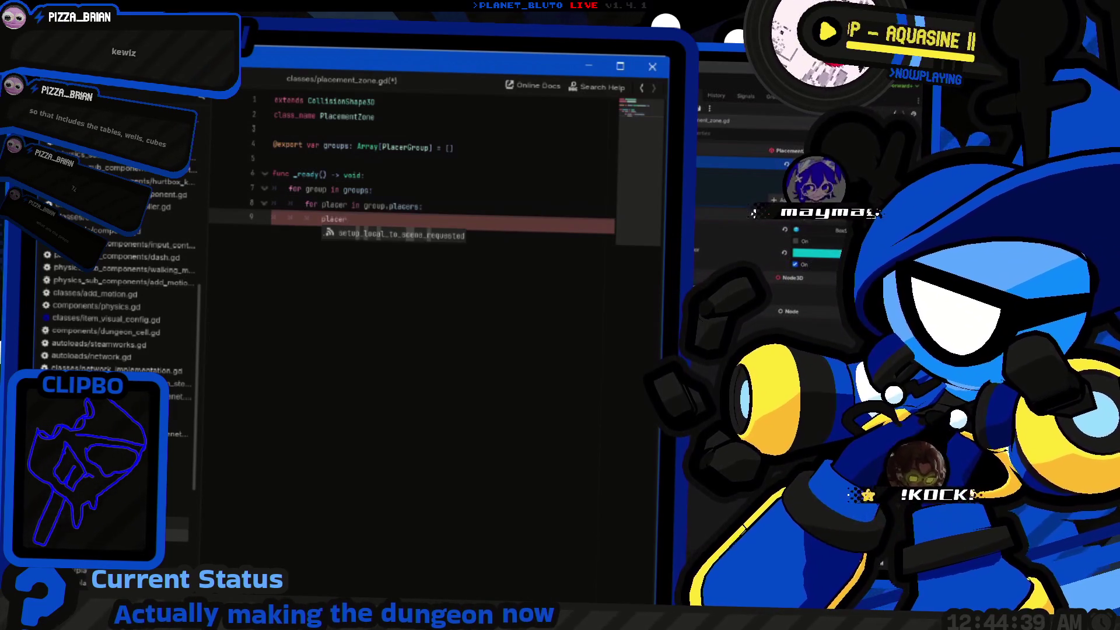
key("ctrl+shift+Left")
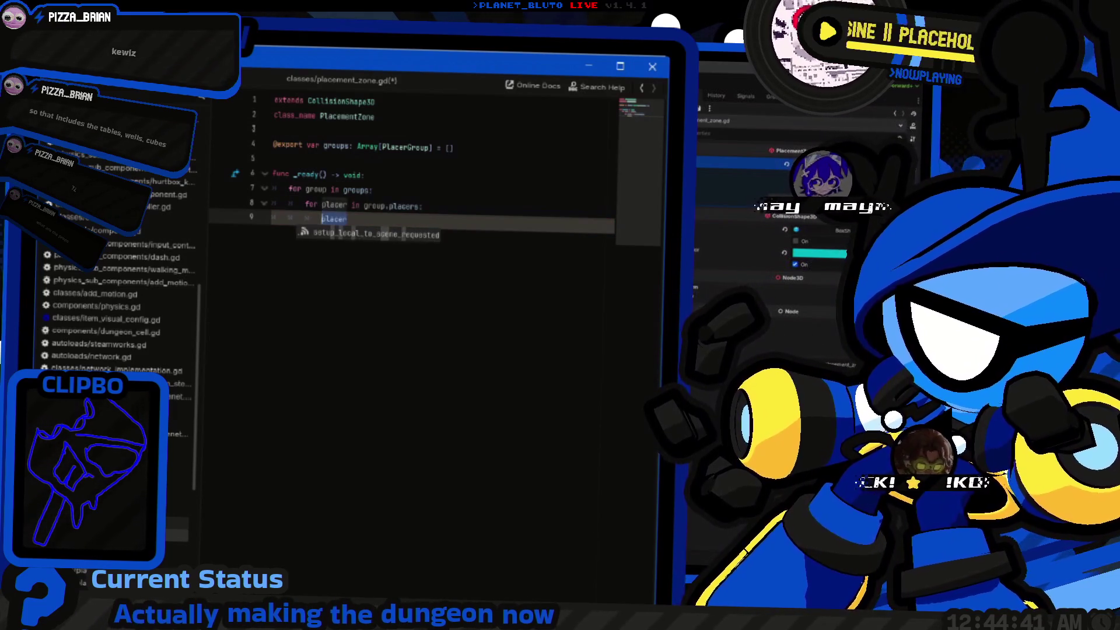
type("if (placer")
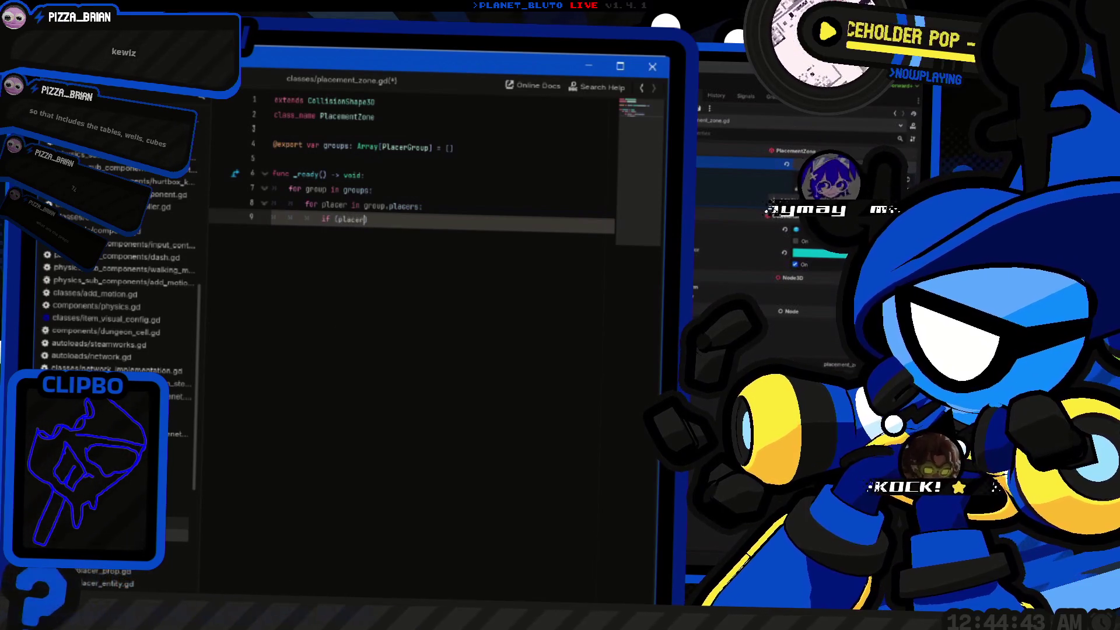
type(" is")
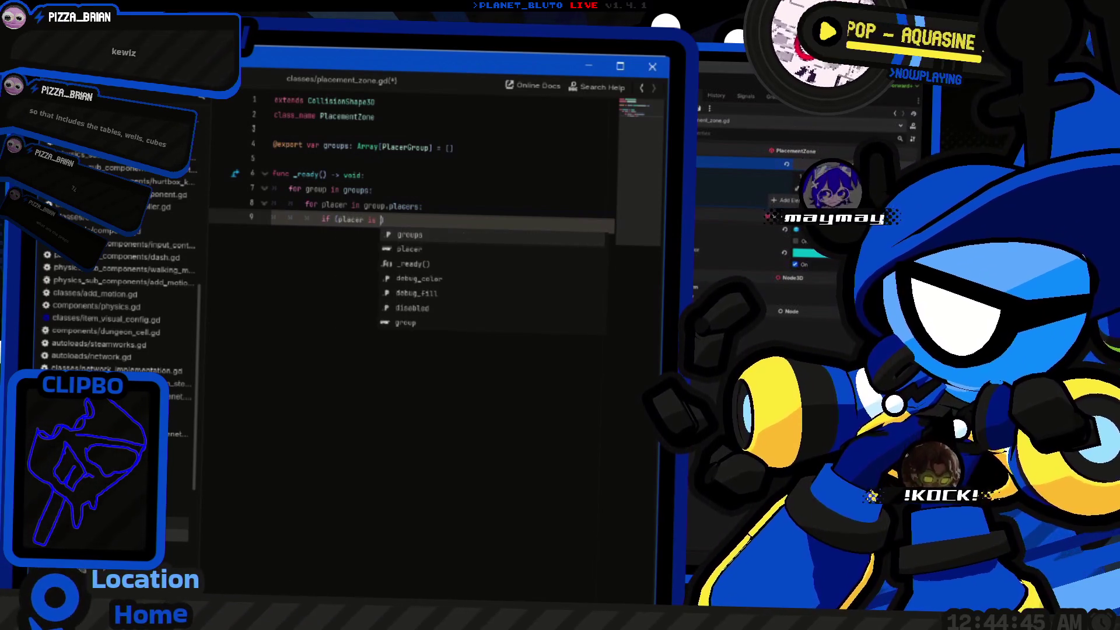
key("Escape")
key("ctrl+z")
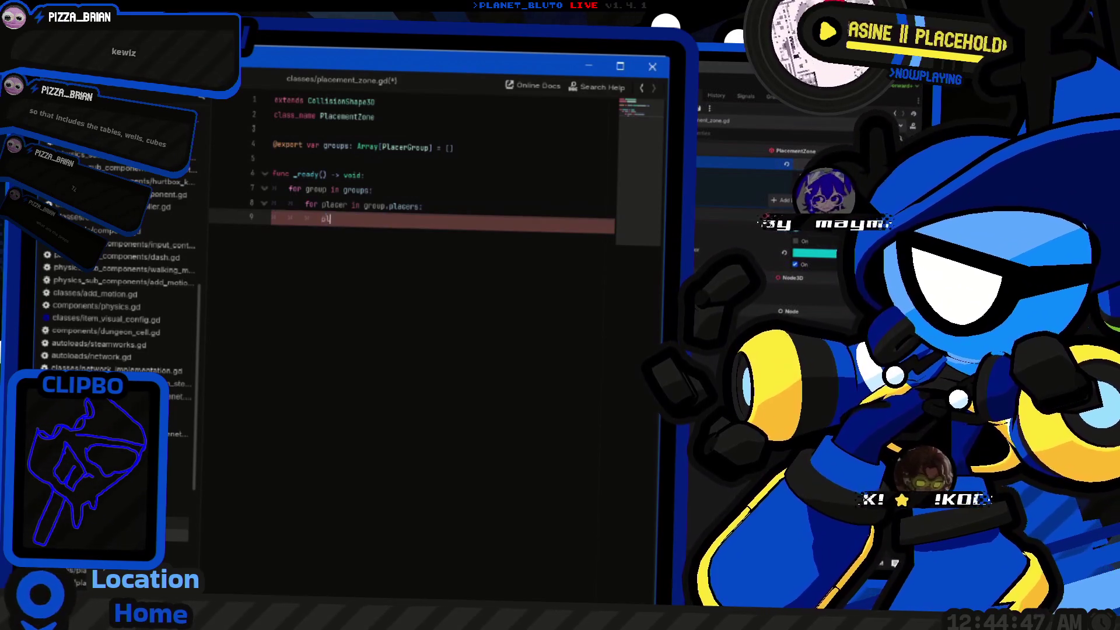
key("Return")
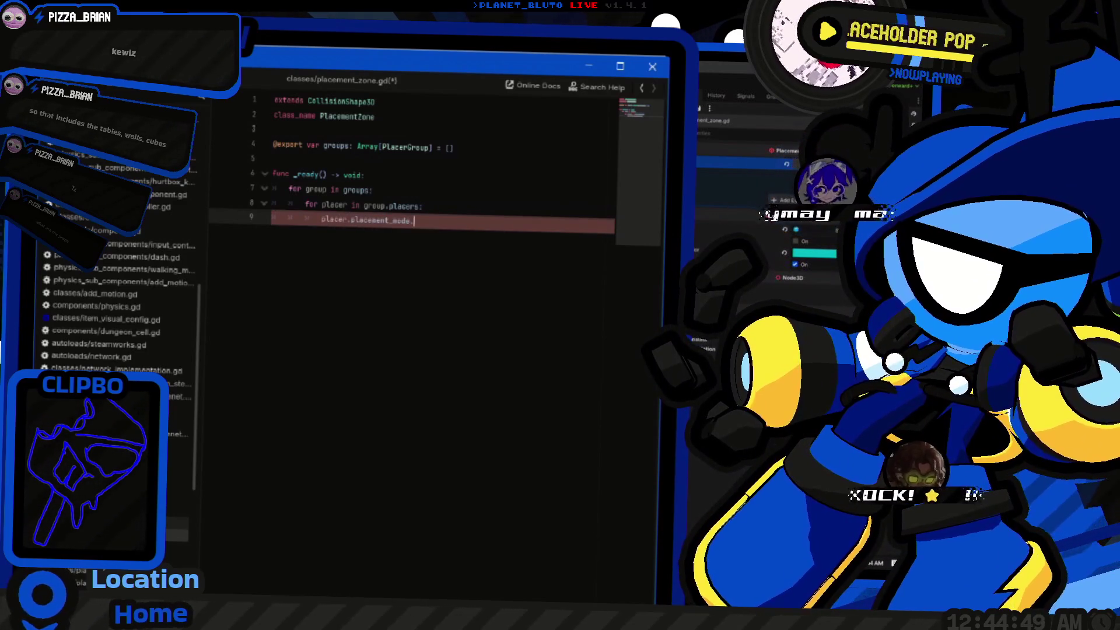
type(".typ")
key("BackSpace")
key("BackSpace")
key("BackSpace")
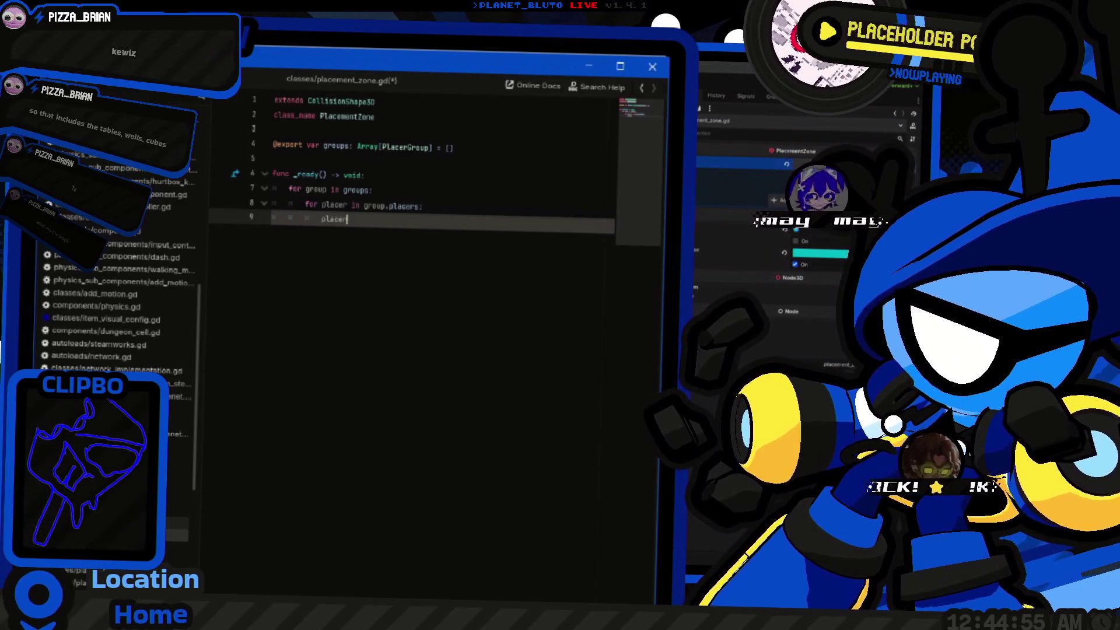
type("if (")
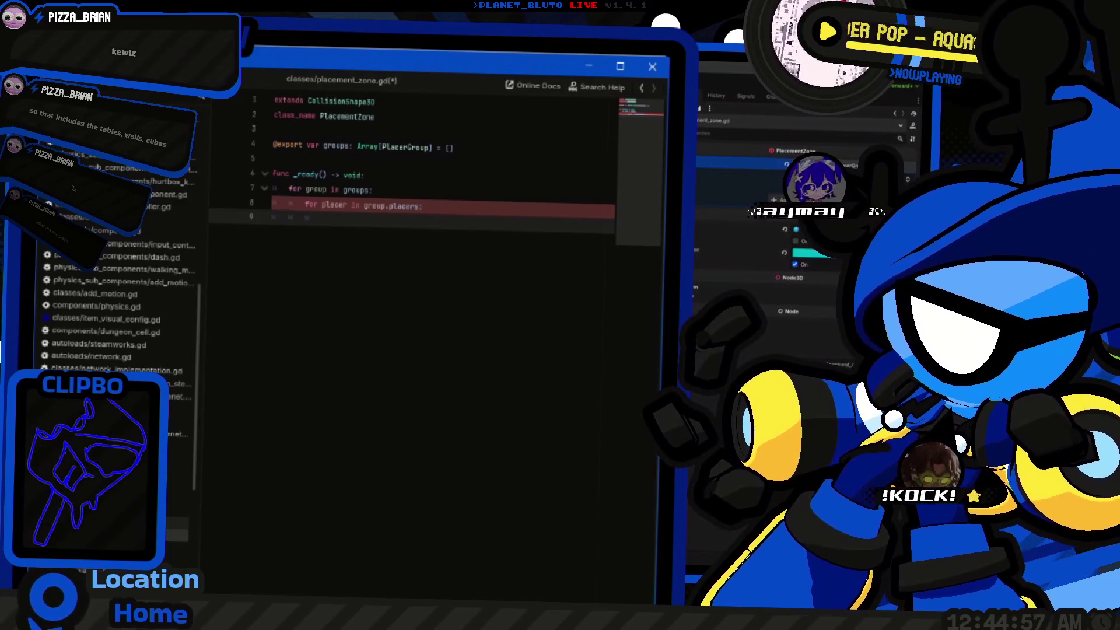
type("pla")
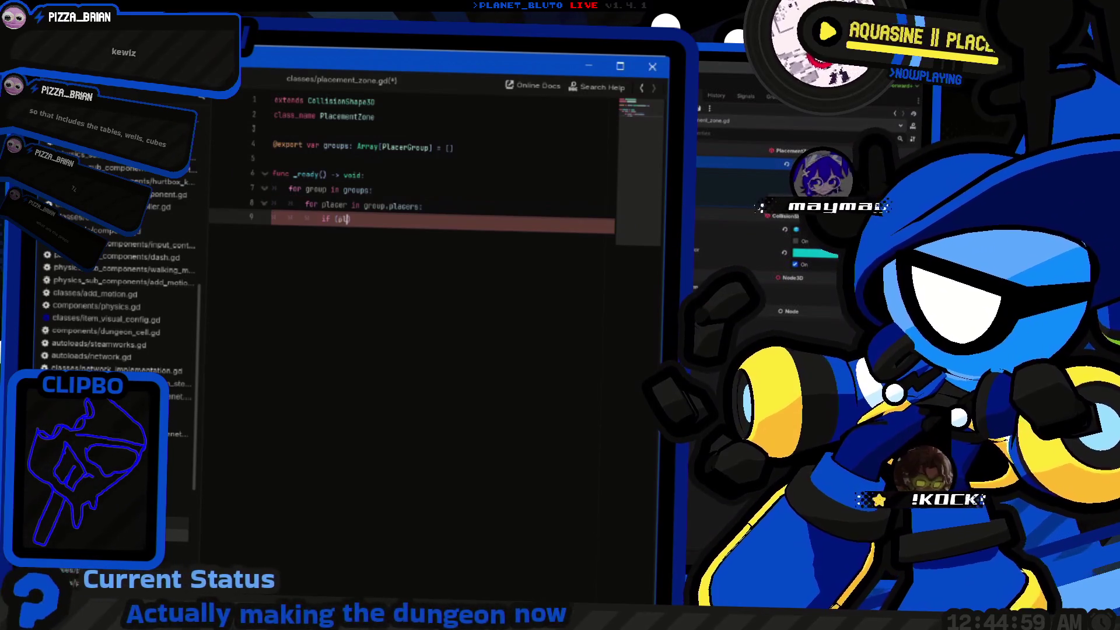
type("cer.")
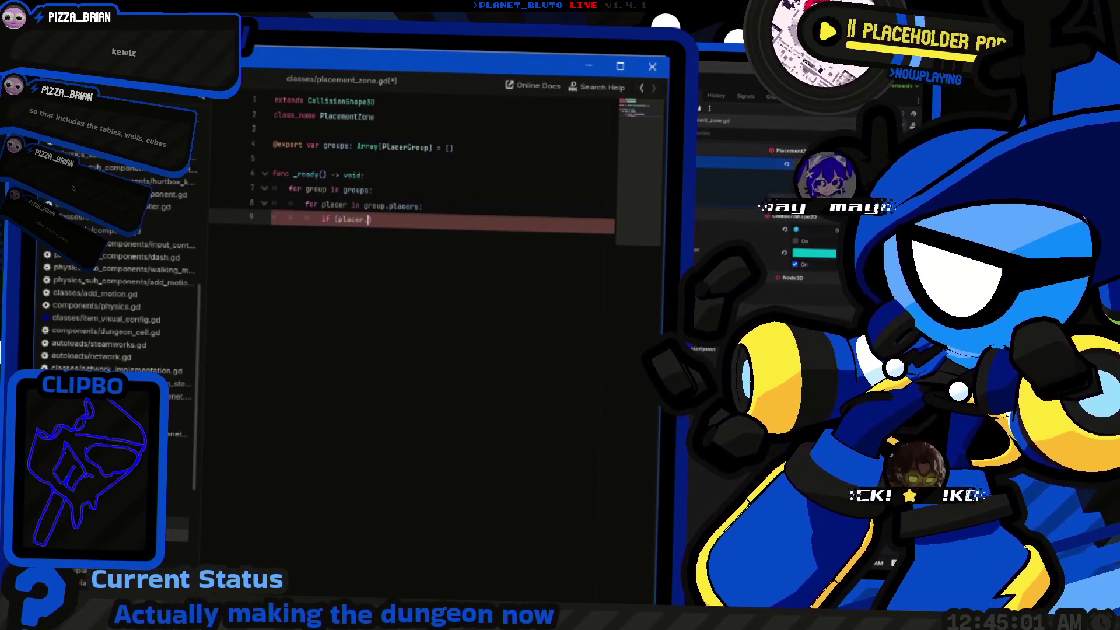
Write 'if (placer is PlacerProp):' and open a line inside the if block
key("Return")
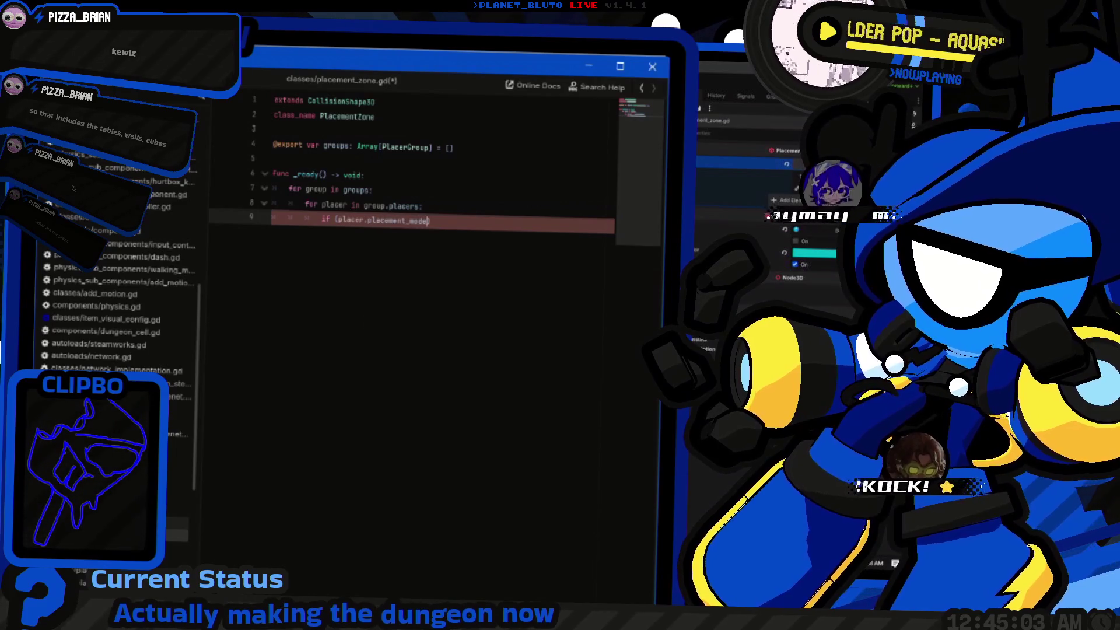
type("lacementM")
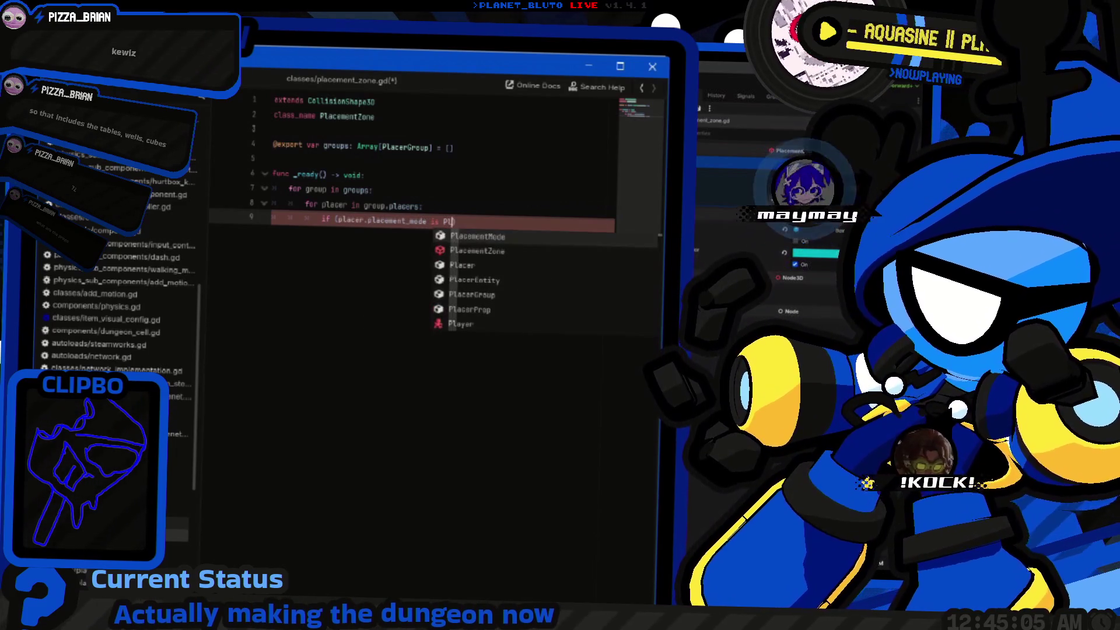
key("ctrl+BackSpace")
key("ctrl+BackSpace")
key("ctrl+BackSpace")
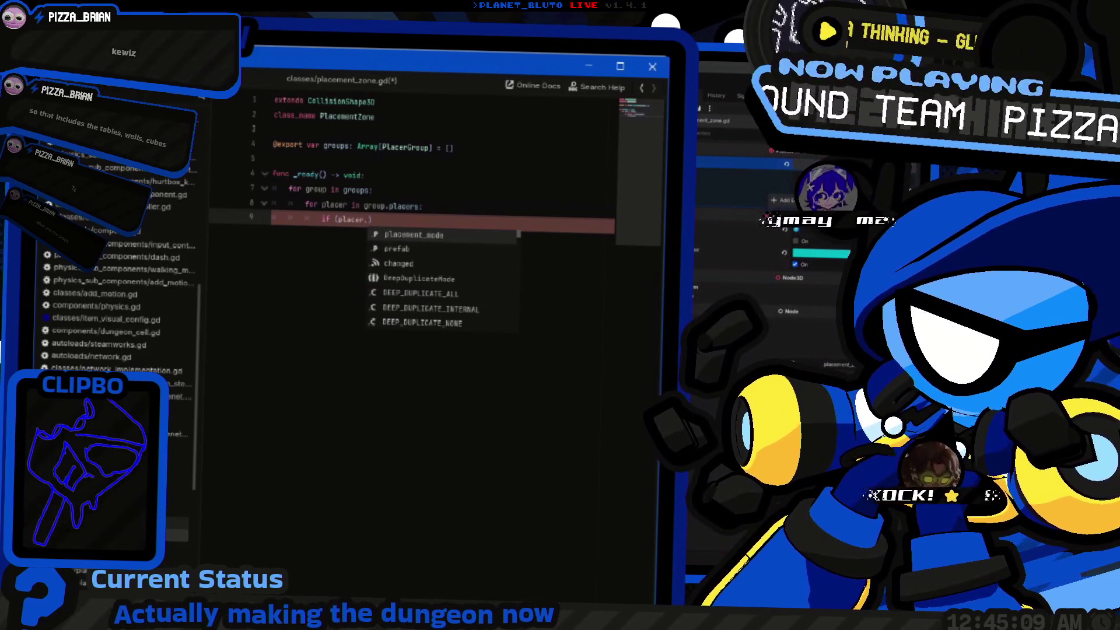
key("BackSpace")
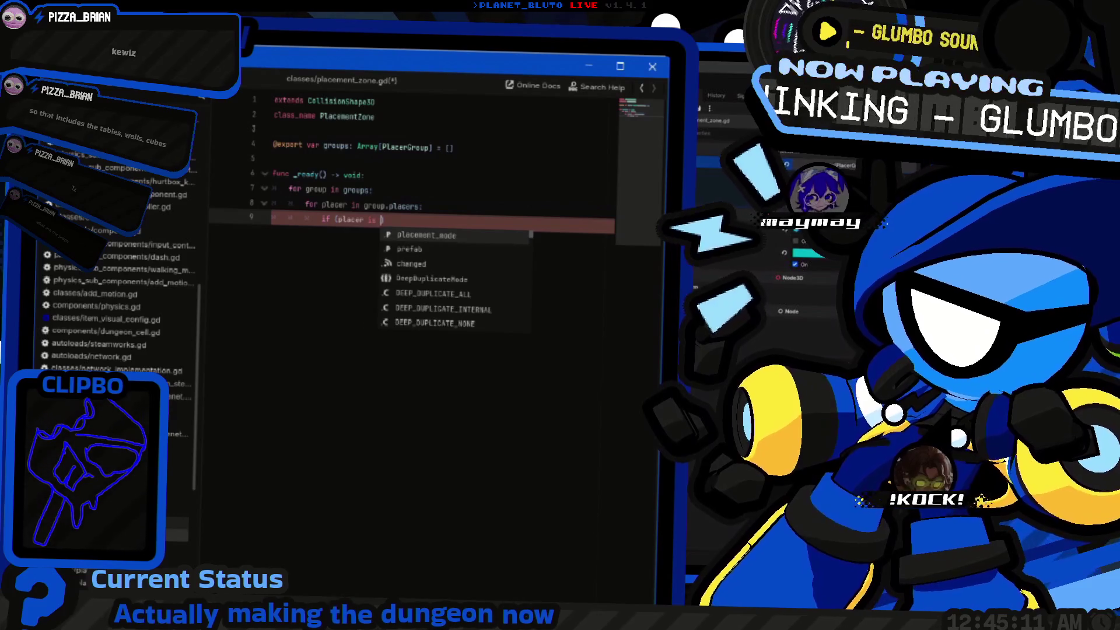
type("is PlacerP")
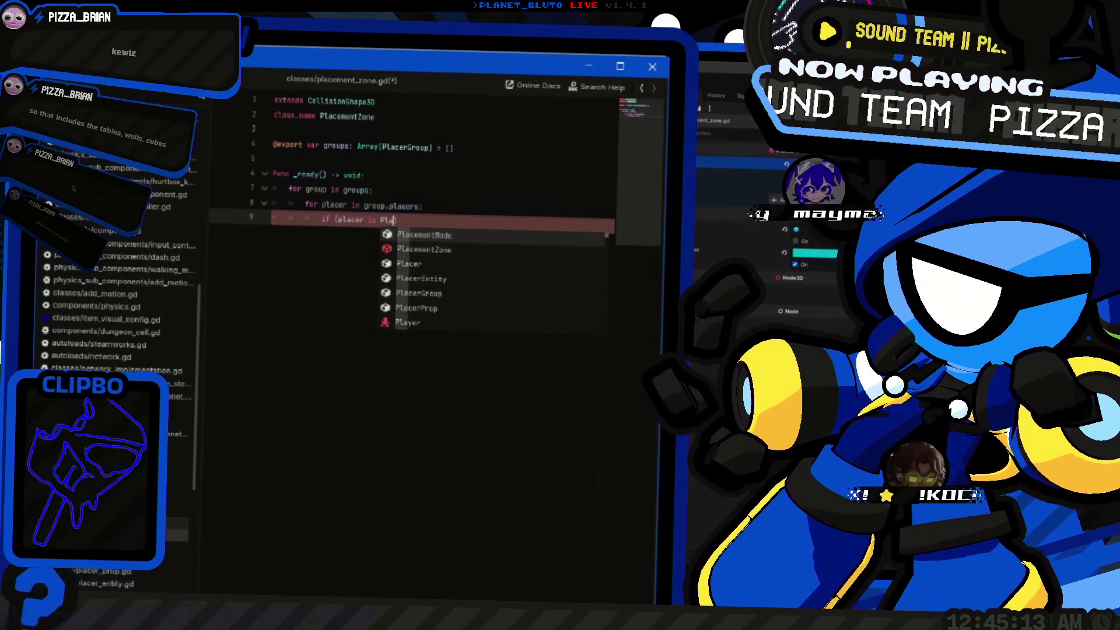
key("Return")
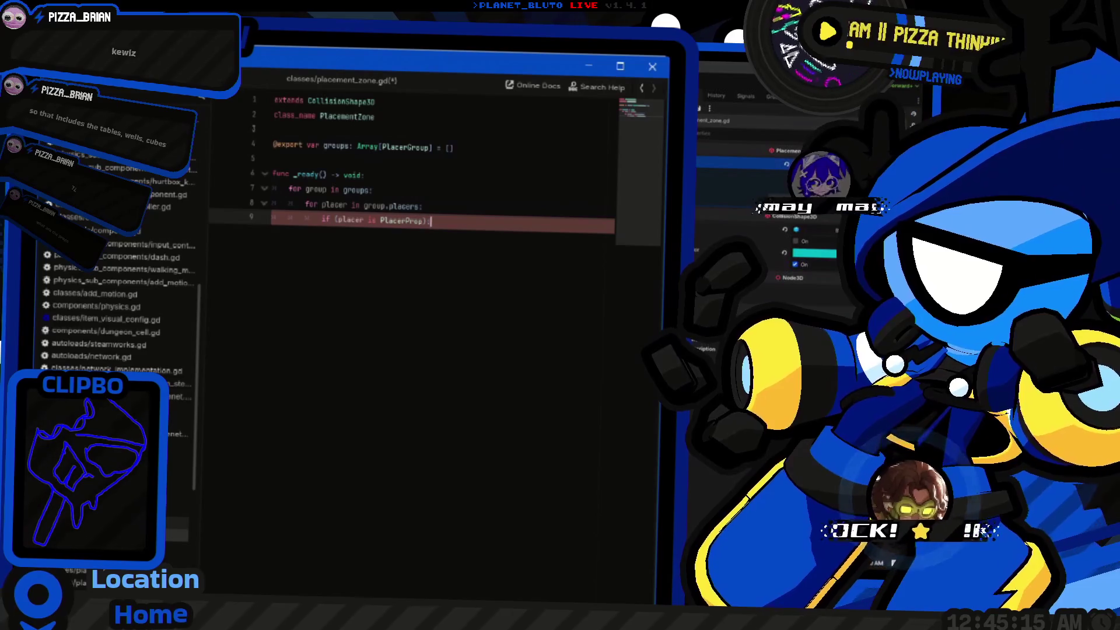
key("Return")
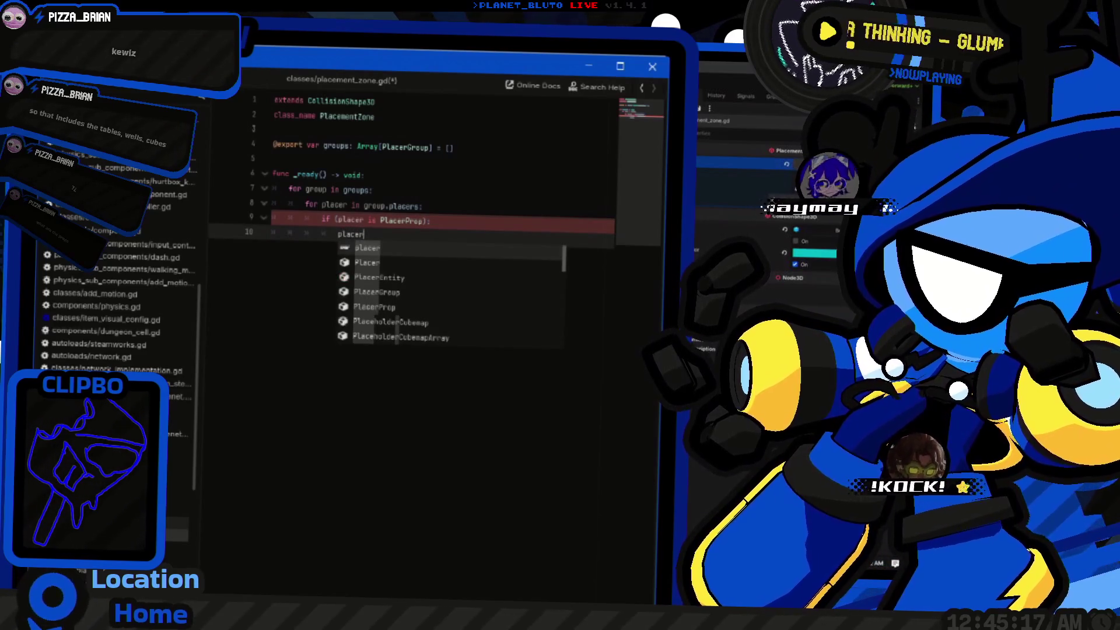
Add 'var prop_inst = placer.prefab.instantiate()' inside the if block
key("Return")
type(".")
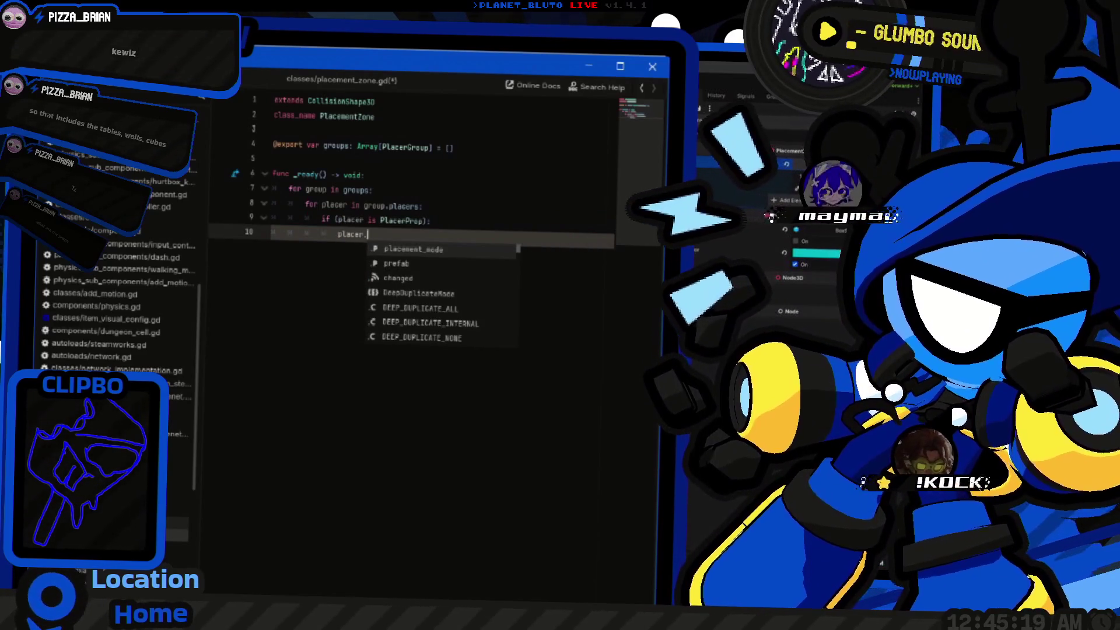
key("Escape")
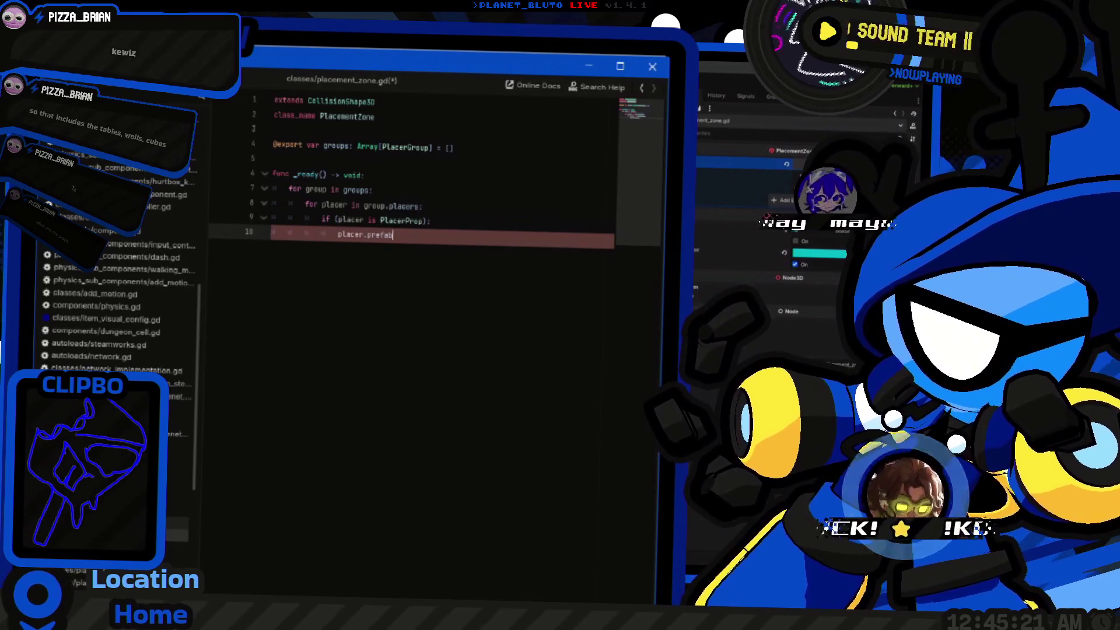
key("shift+Home")
key("BackSpace")
type("placer.prefab.instantiate(")
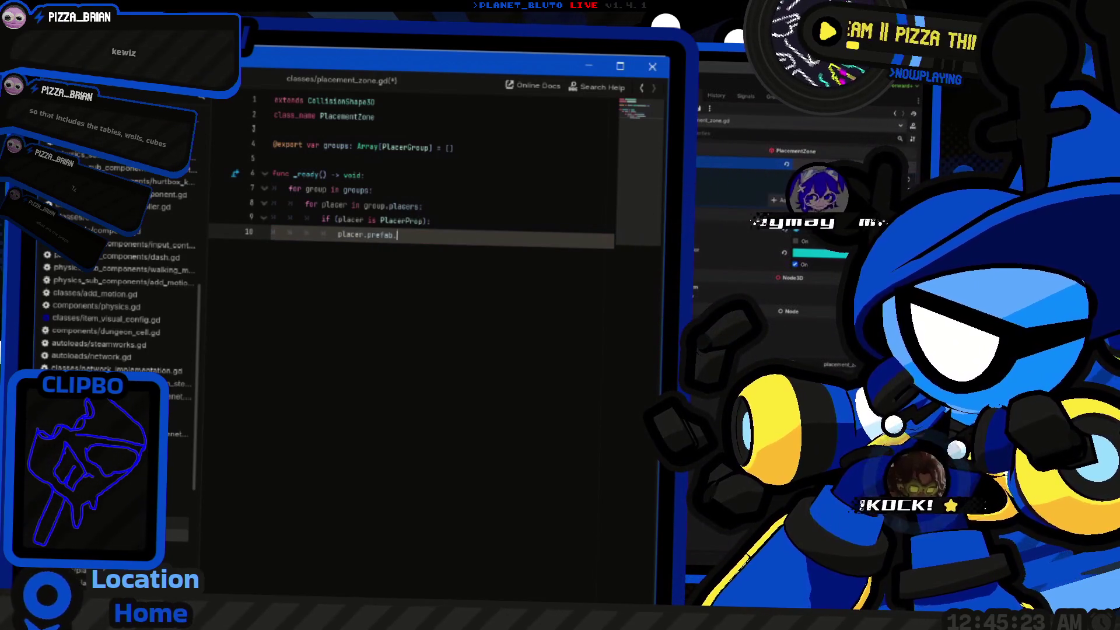
key("Home")
type("v")
key("Escape")
type("ar ")
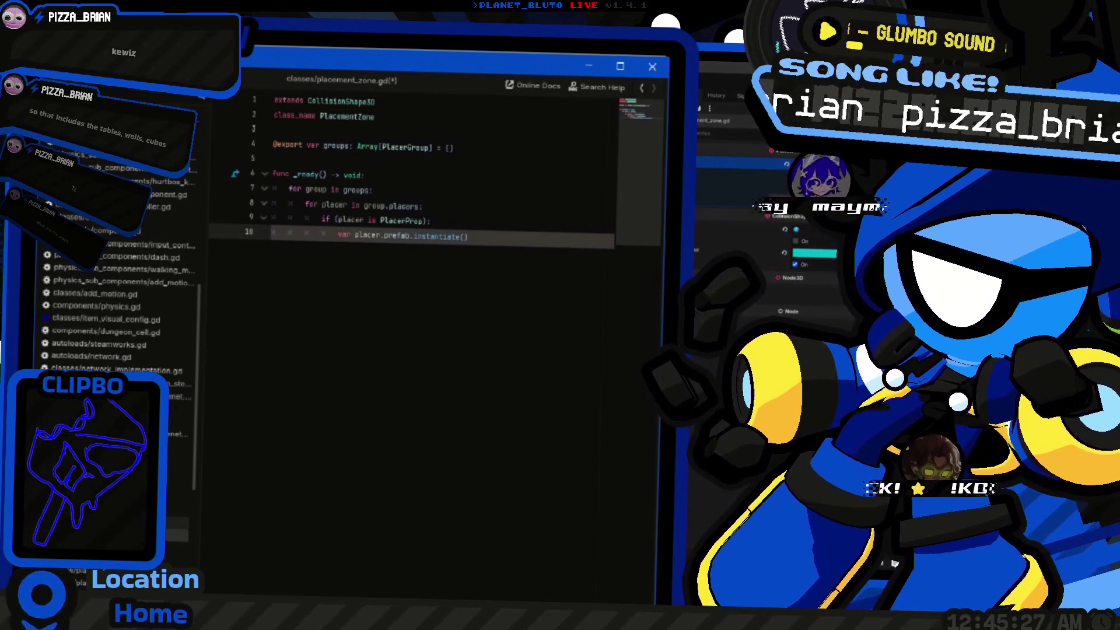
type("prop_inst =")
left_click(519, 238)
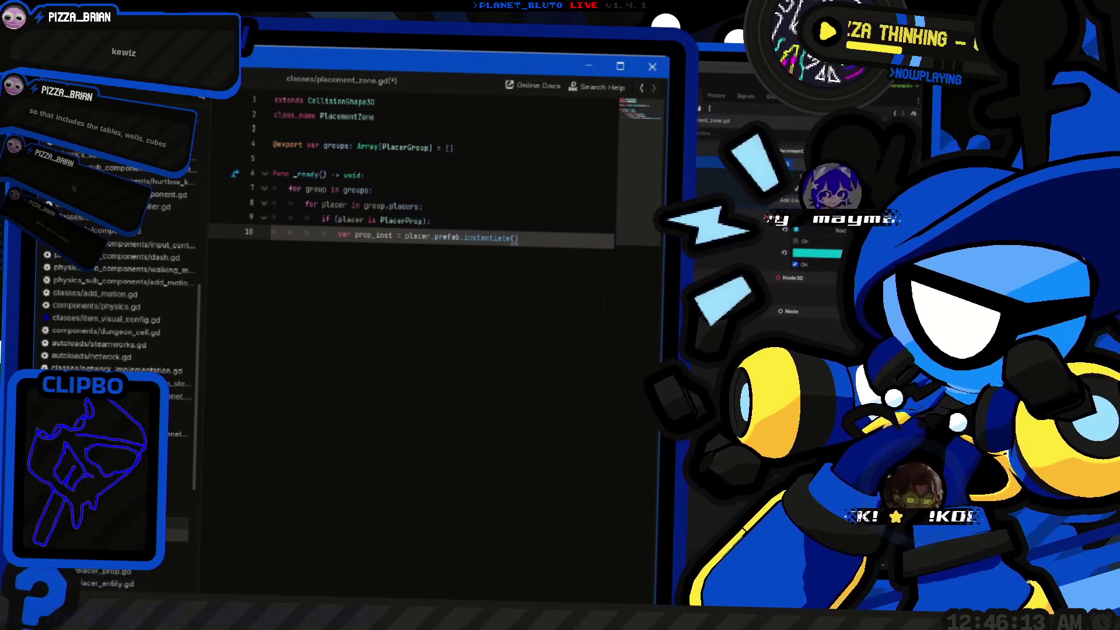
Add two blank lines after the instantiate line
key("Return")
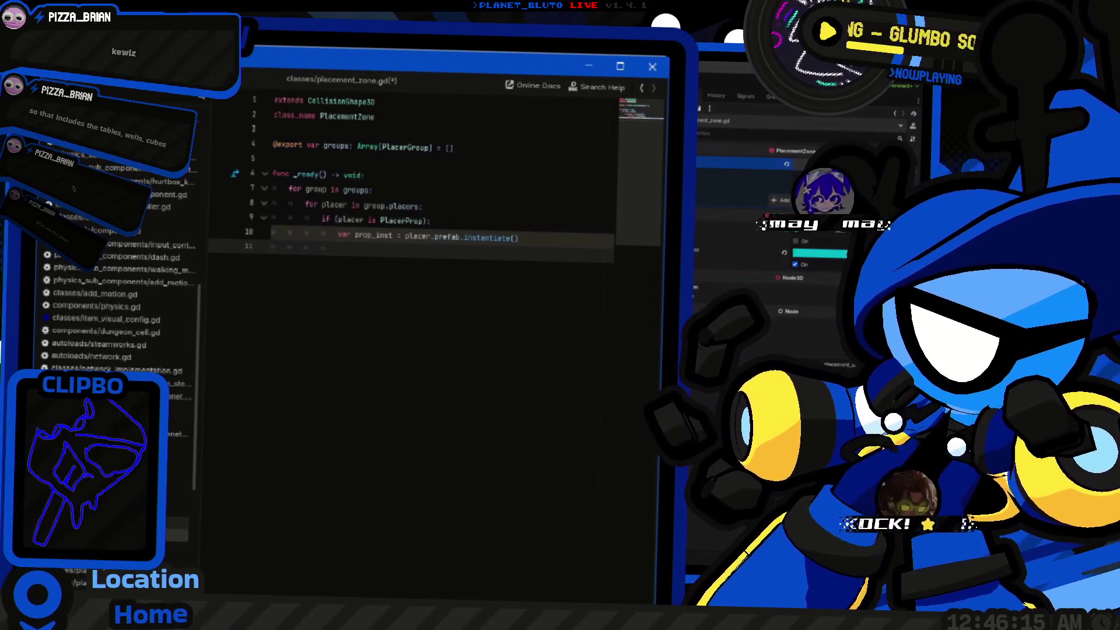
key("Return")
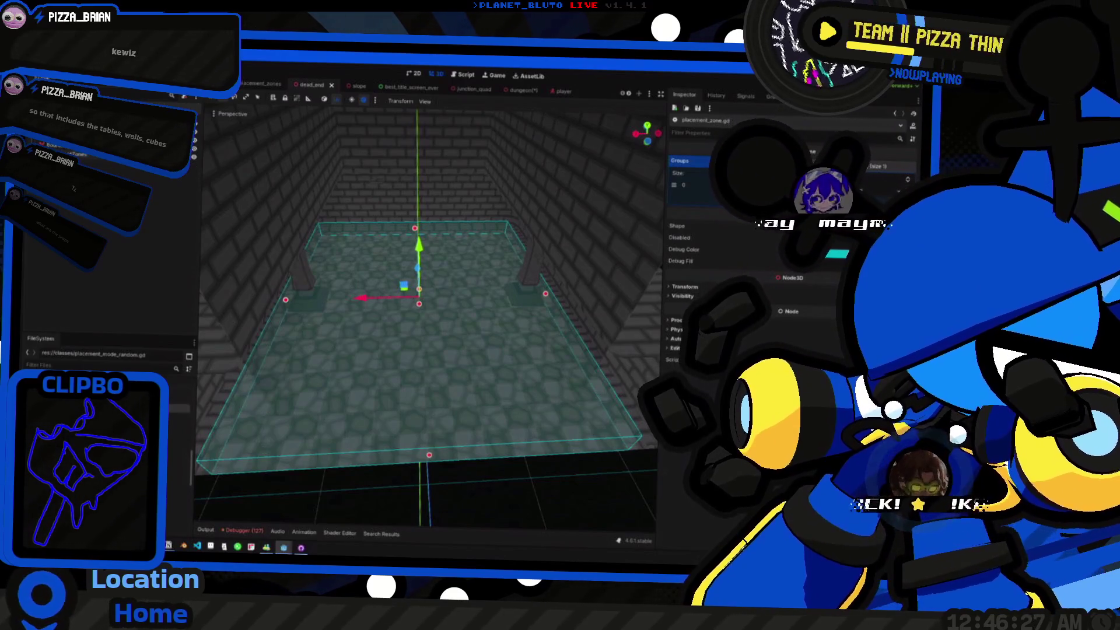
Add a Node3D child named Props to DeadEnd, deleting the mistakenly added OpenXRCompositionLayerQuad
left_click(418, 361)
key("ctrl+a")
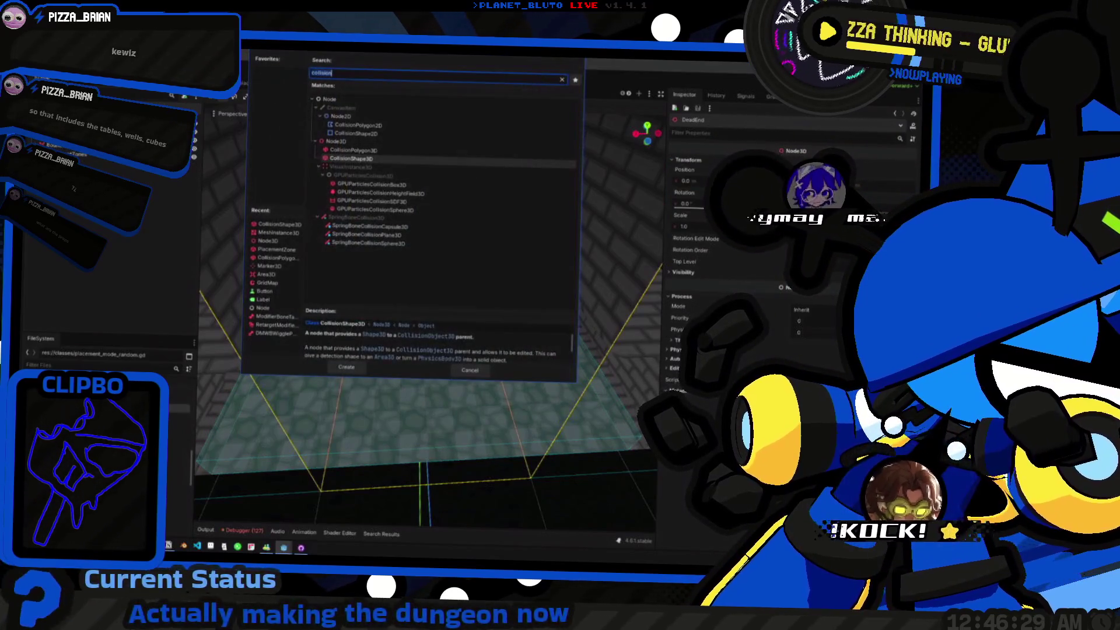
type("quad")
key("Return")
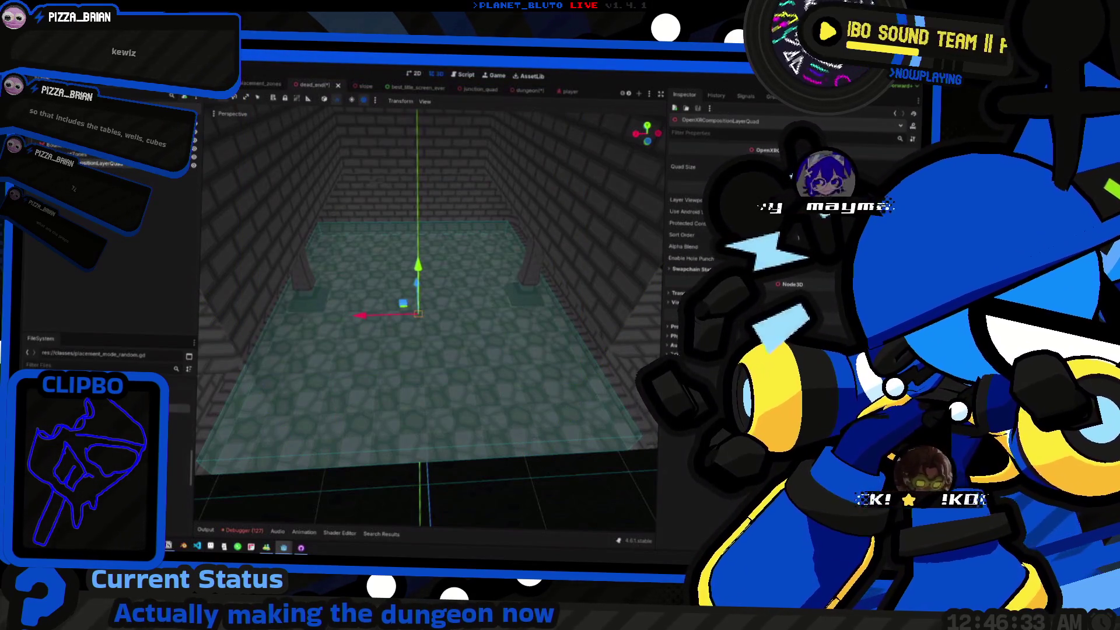
key("Delete")
key("Return")
key("ctrl+a")
type("Prop")
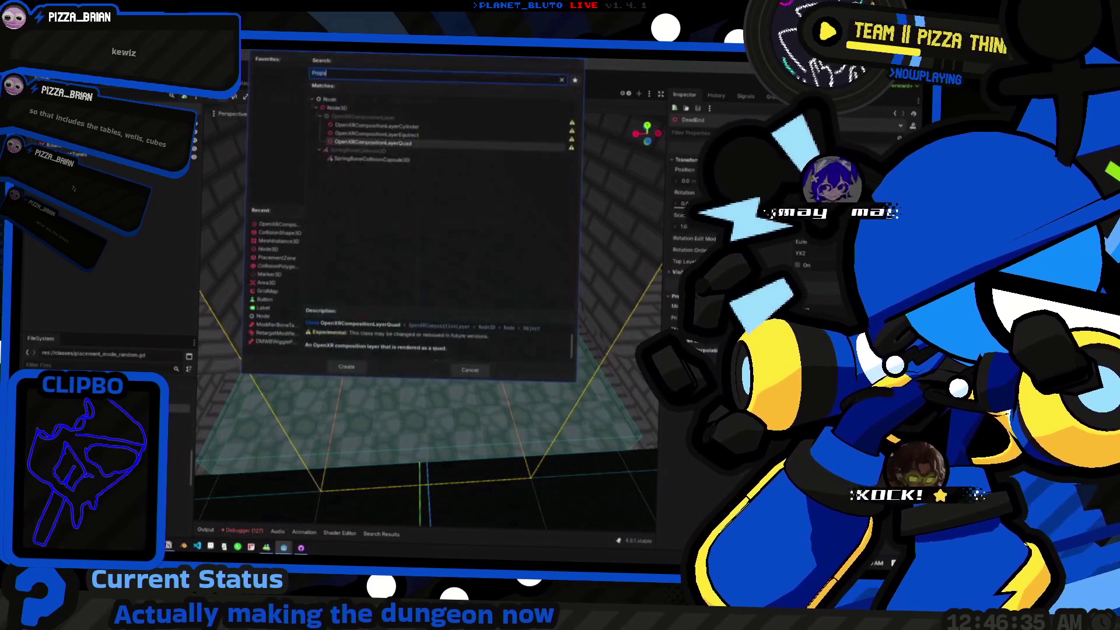
key("Return")
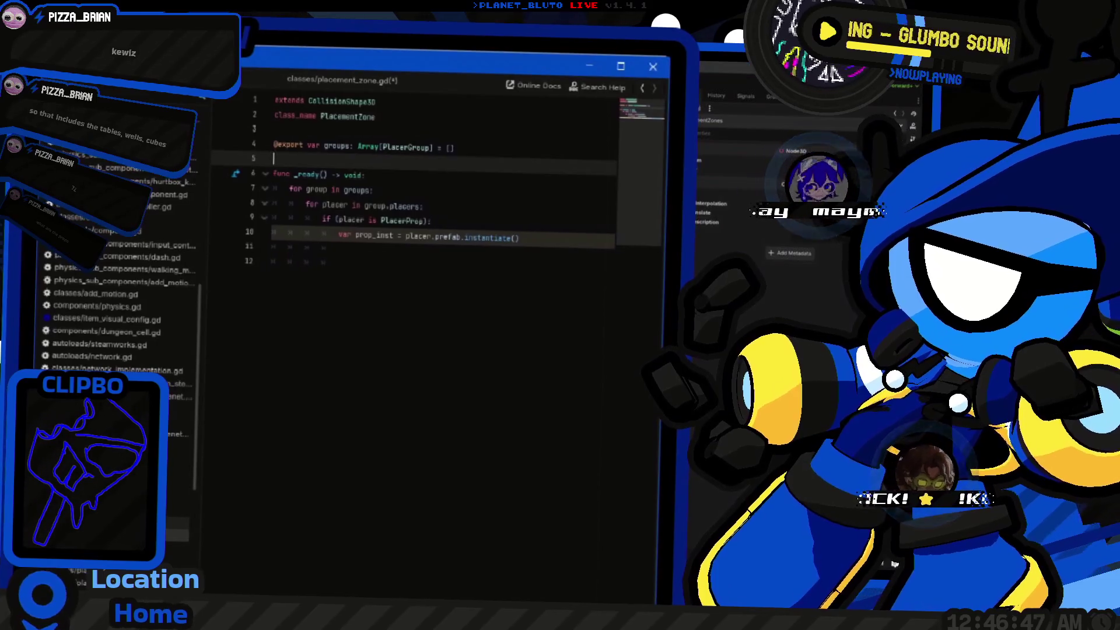
Declare var prop_container = get_node("../Props") inside _ready
left_click(332, 146)
left_click(365, 175)
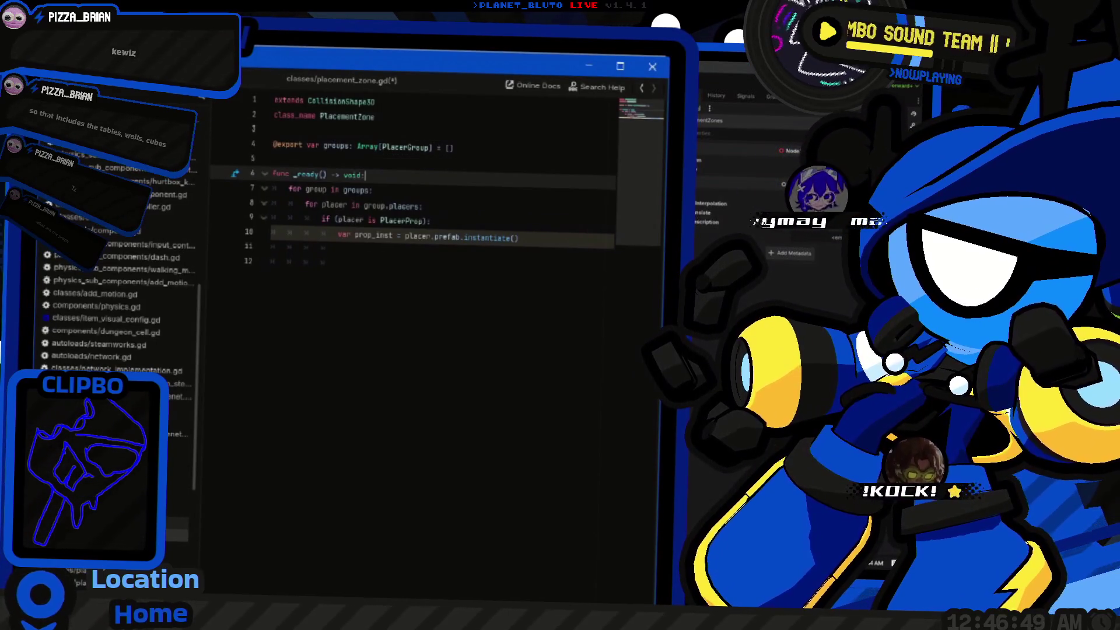
key("Up")
key("Up")
key("Return")
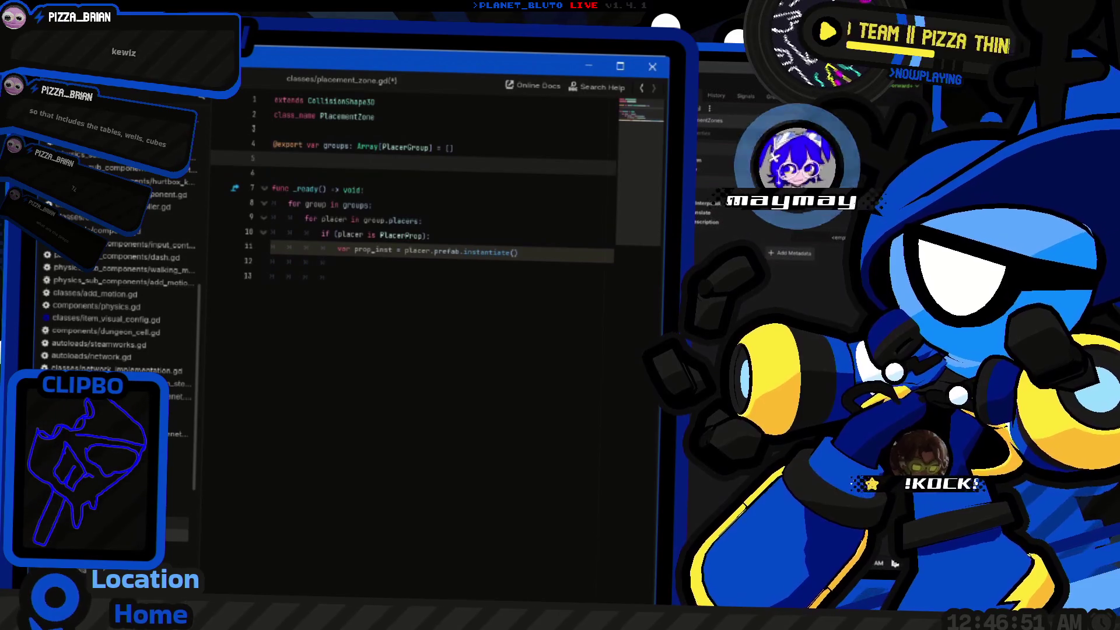
key("BackSpace")
key("BackSpace")
key("Down")
key("Down")
key("Return")
key("Return")
key("Up")
type("var prop")
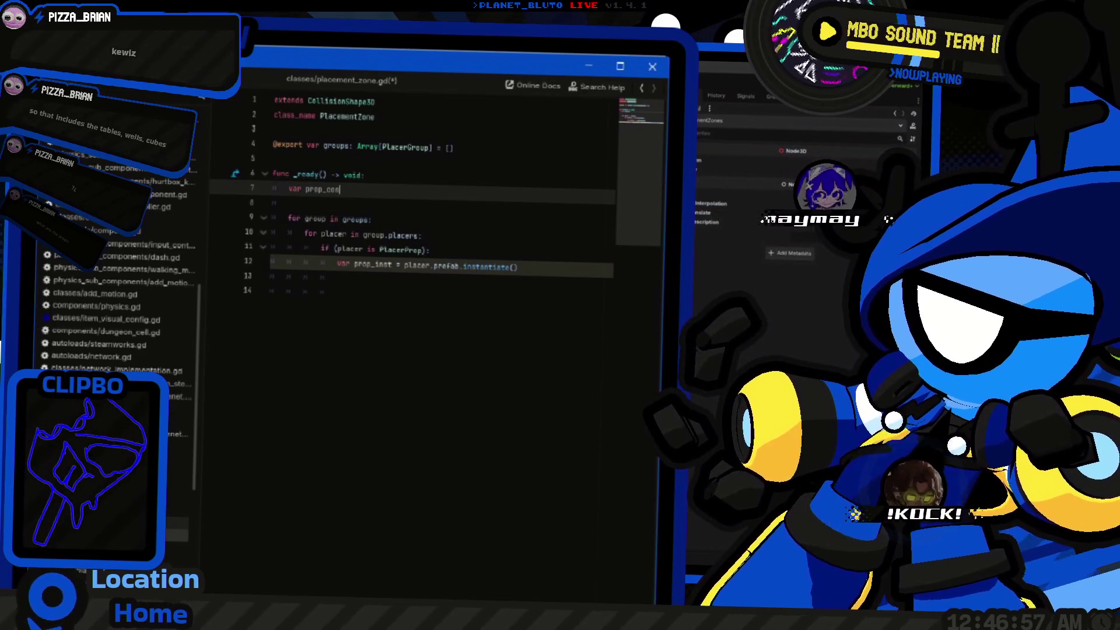
key("BackSpace")
type("er = ")
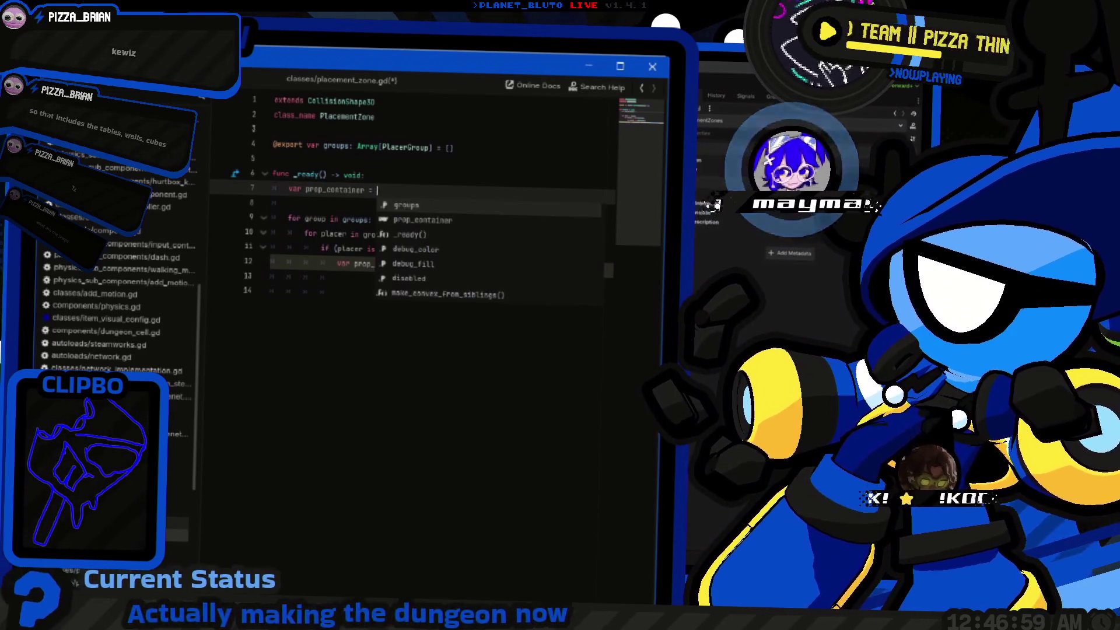
type("get_node(\"")
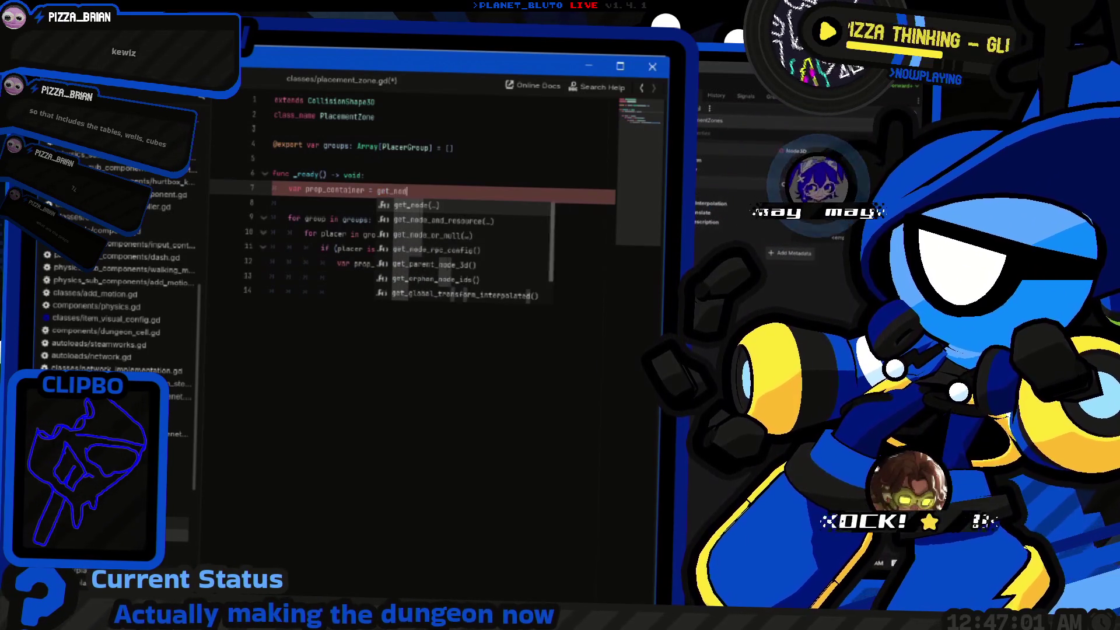
type("../Prop")
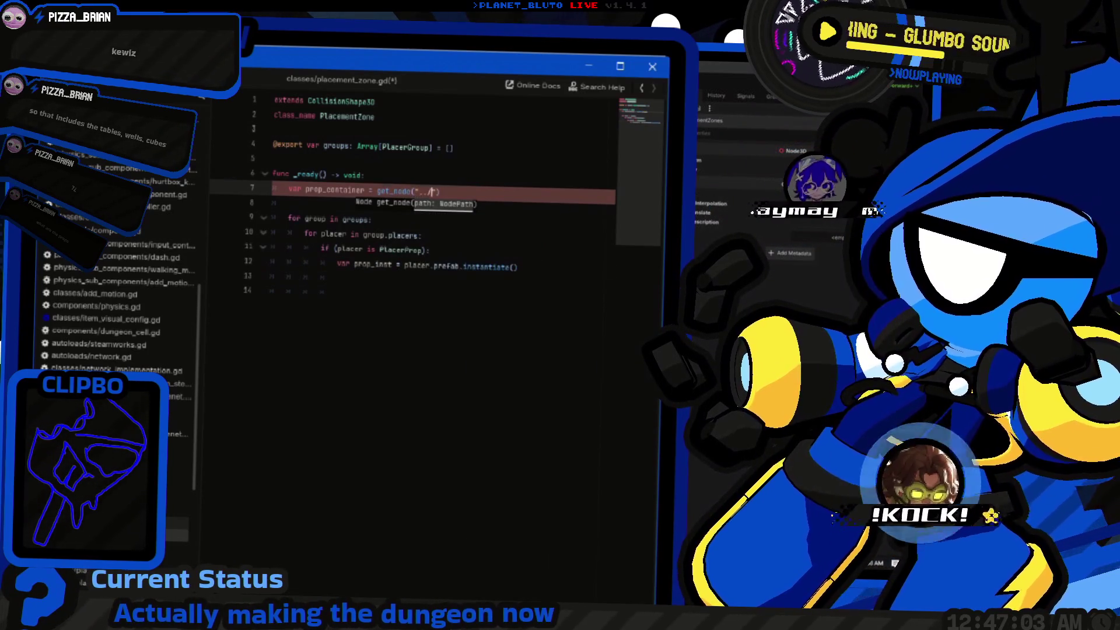
type("s")
Add prop_container.add_child(prop_inst) inside the loop, using autocomplete
left_click(289, 189)
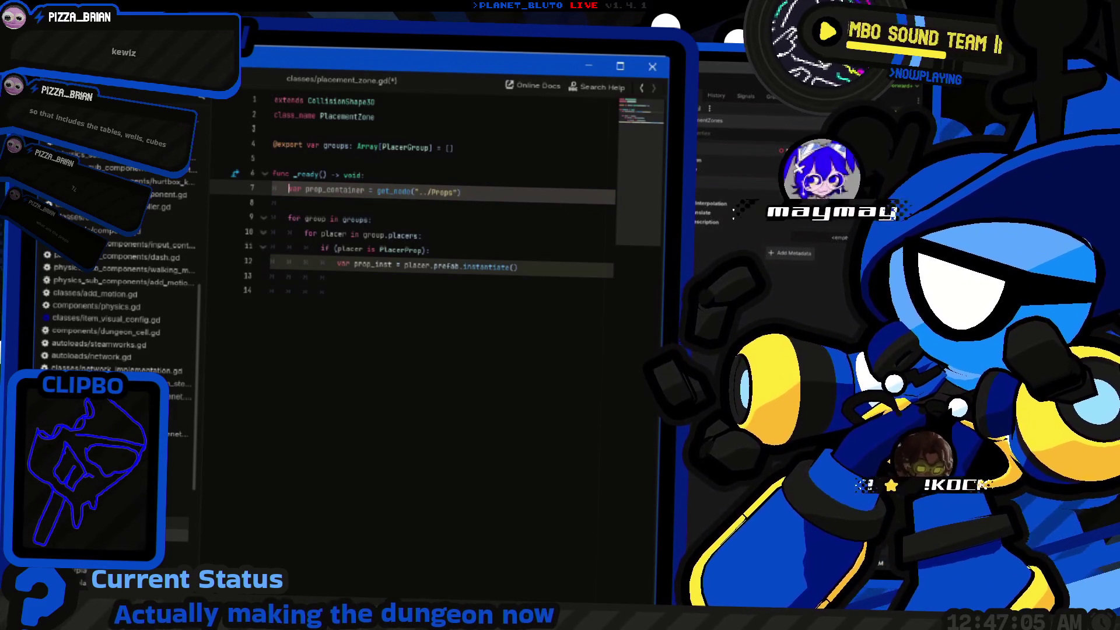
key("ctrl+shift+Left")
key("ctrl+c")
key("Down")
key("Down")
key("Down")
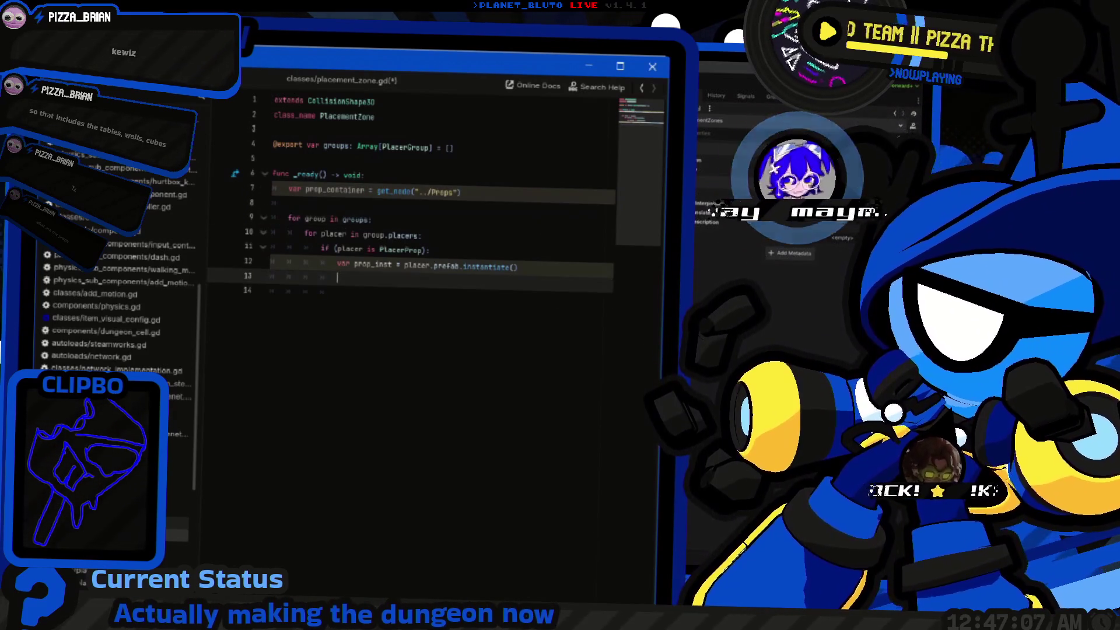
key("ctrl+v")
type(".add")
key("Return")
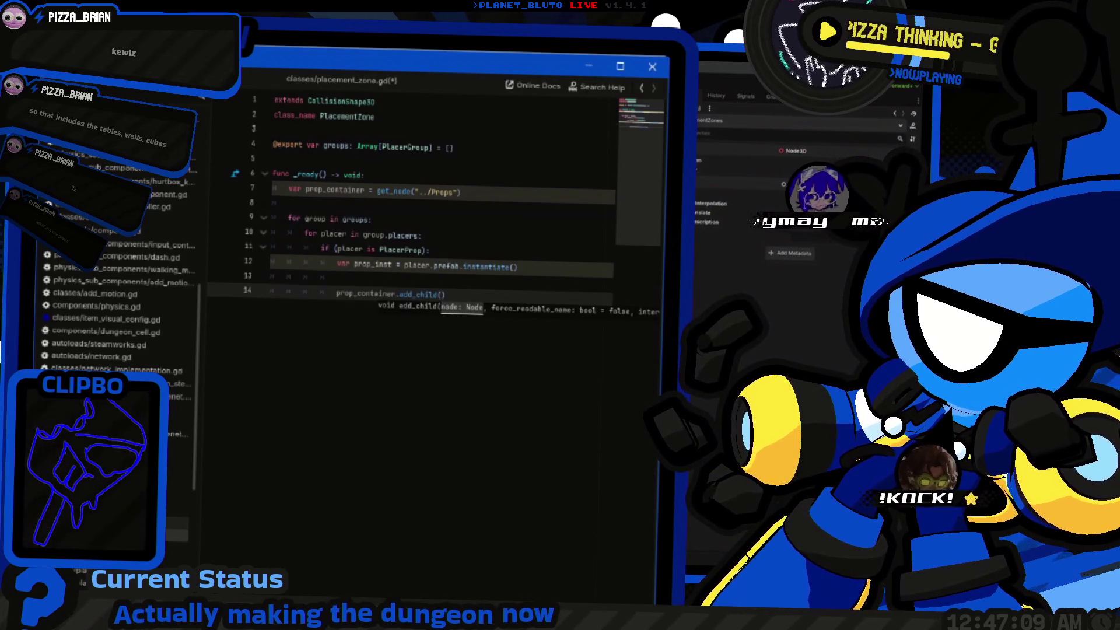
type("rop_inst")
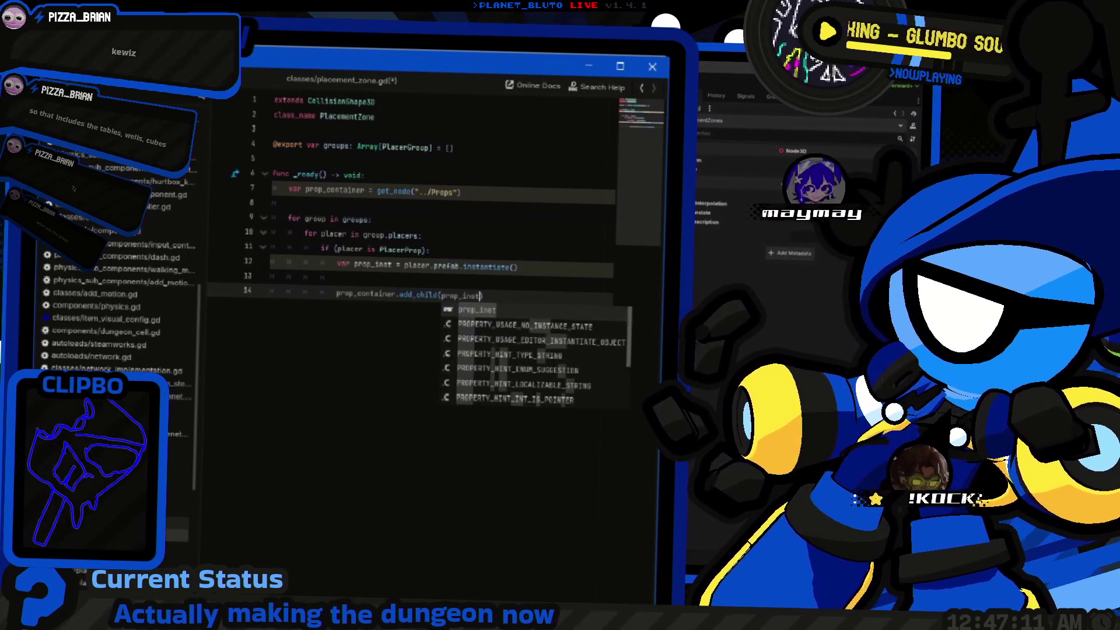
key("Return")
key("End")
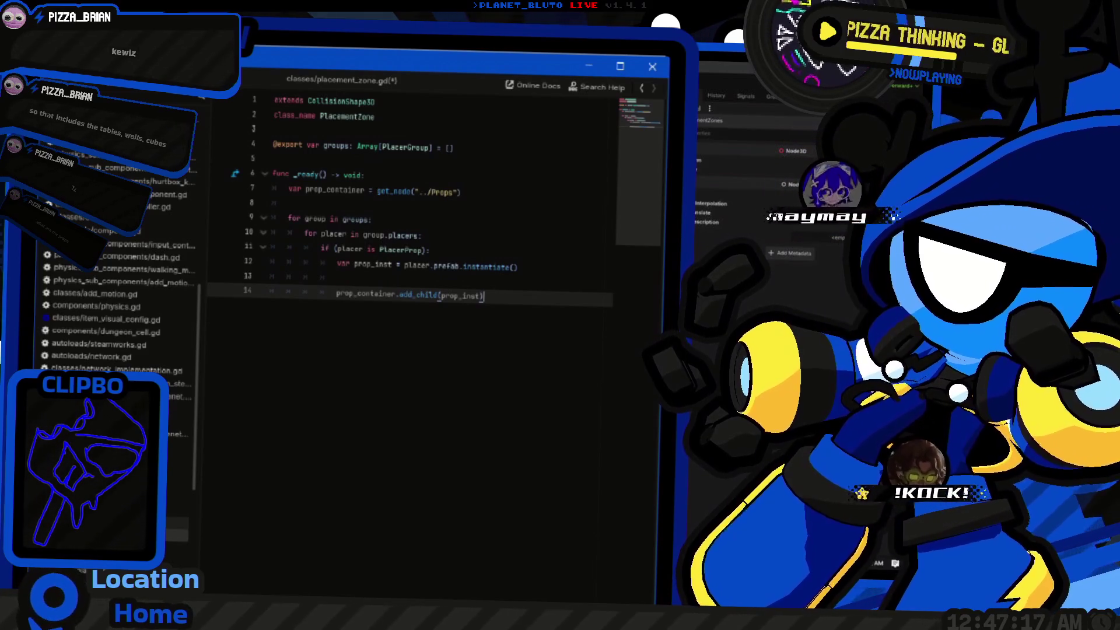
Open blank lines after line 12 and begin a new prop_inst line
left_click(337, 277)
left_click(433, 266)
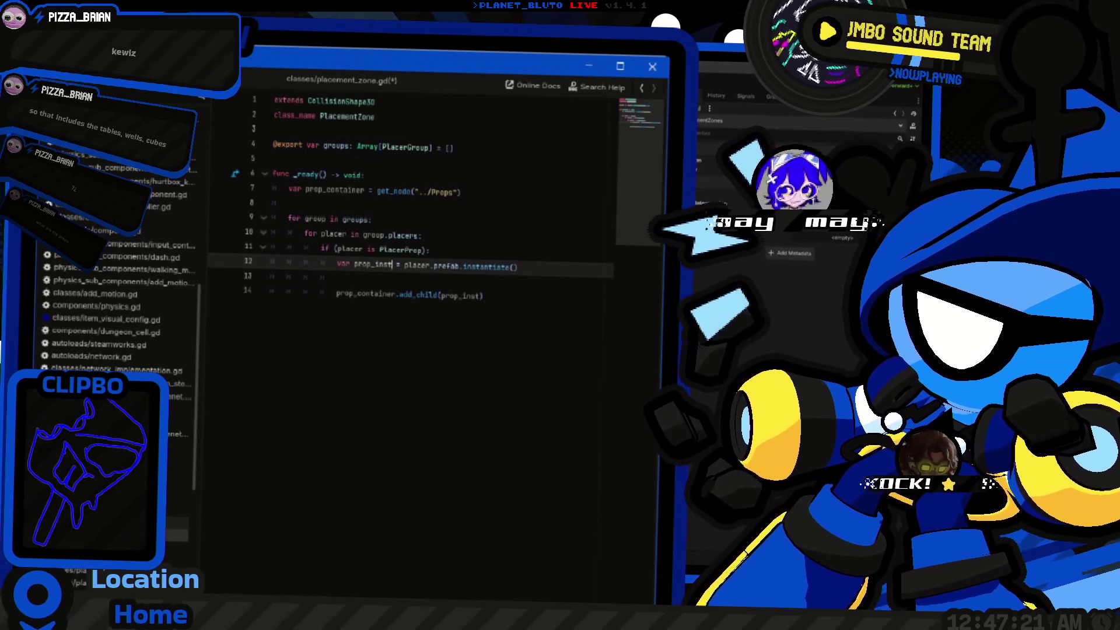
key("Down")
key("Return")
key("Return")
key("Up")
type("prop_inst")
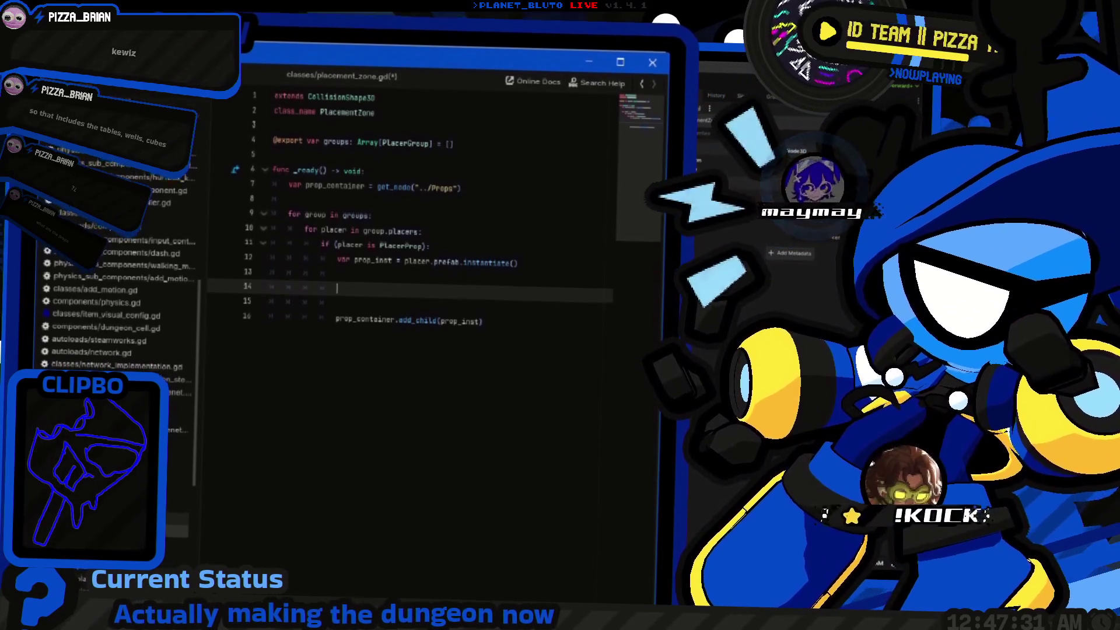
Glance at the dungeon 3D view, then write prop_inst.position on empty line 14
left_click(818, 259)
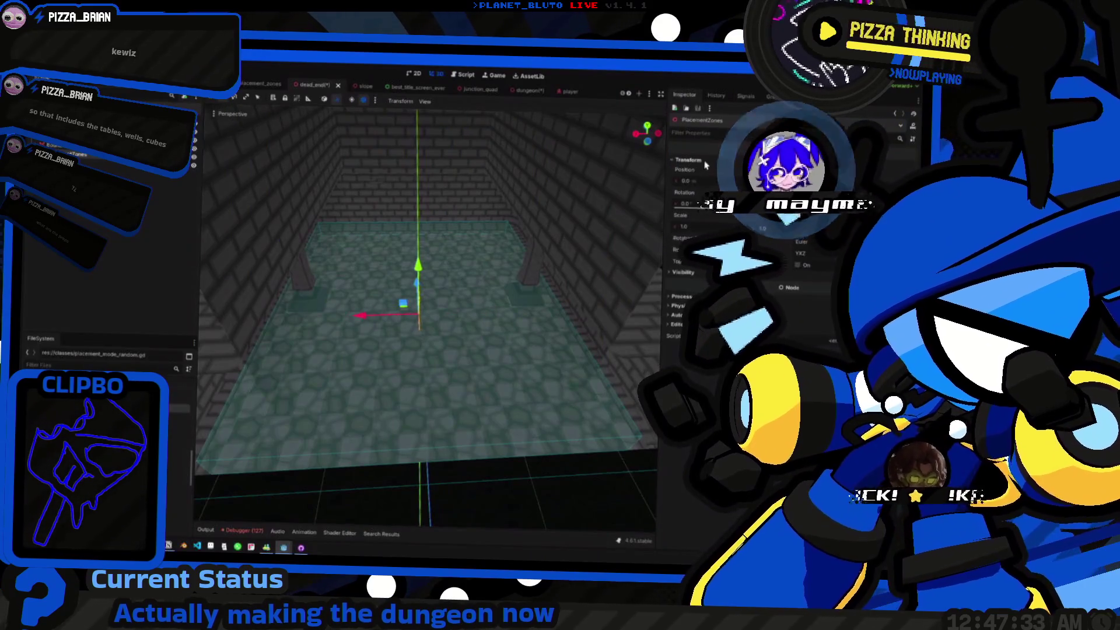
key("alt+Tab")
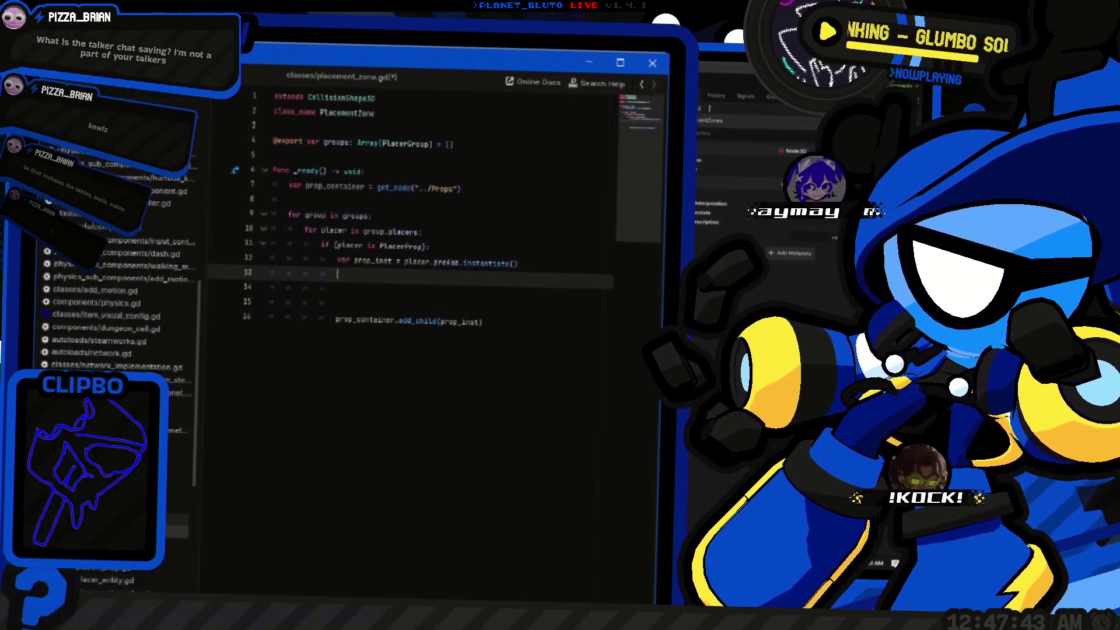
left_click(408, 266)
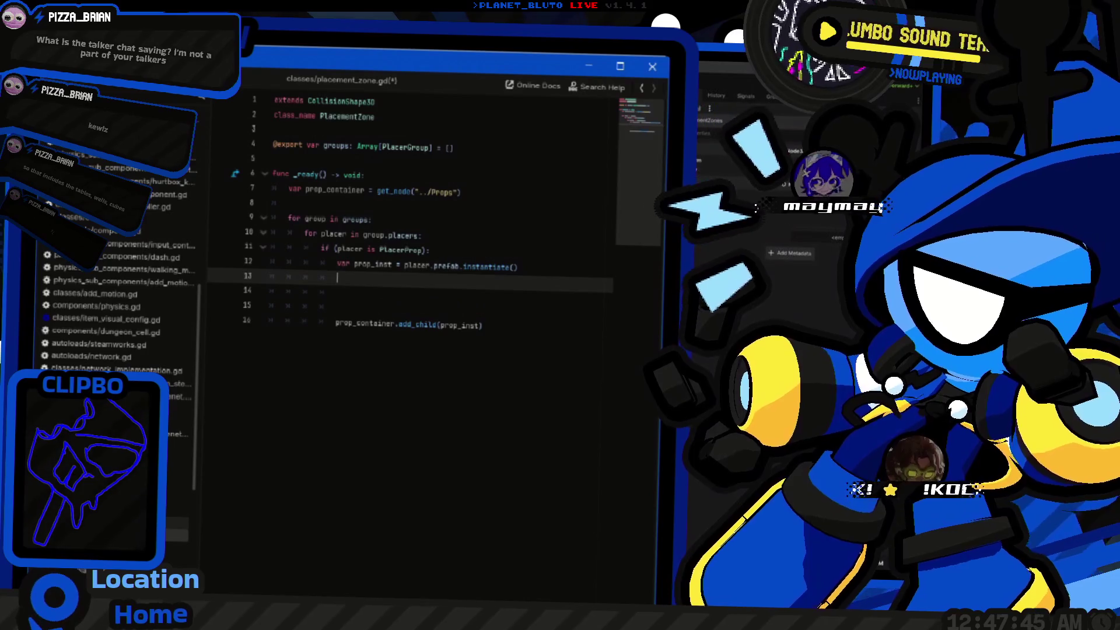
left_click(337, 291)
type("ad")
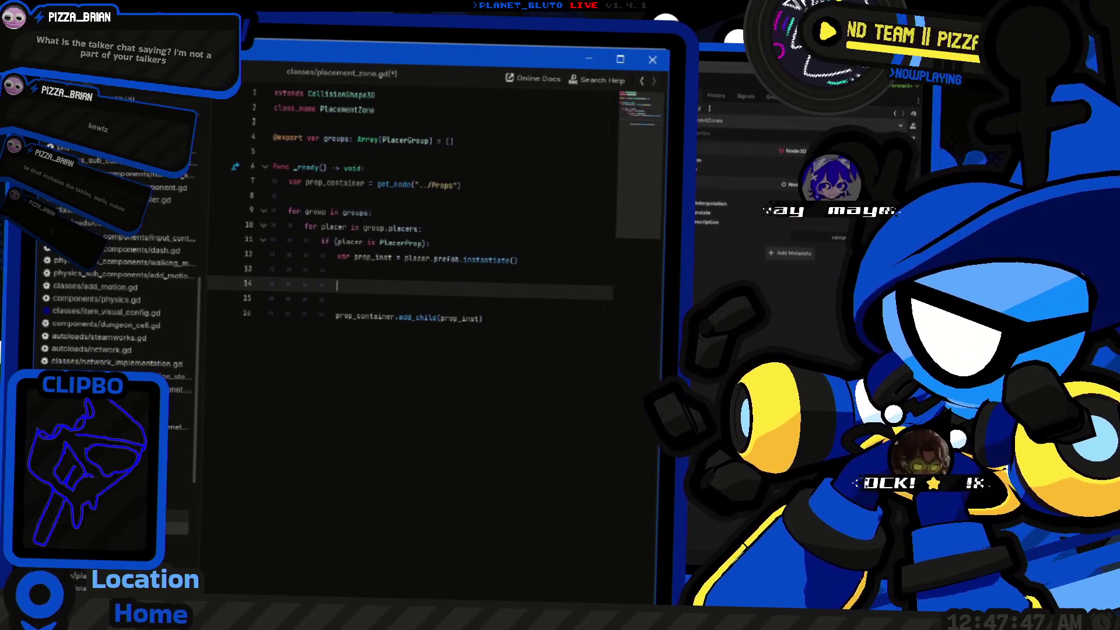
type("asfasfas")
key("shift+Home")
type("prop_inst.")
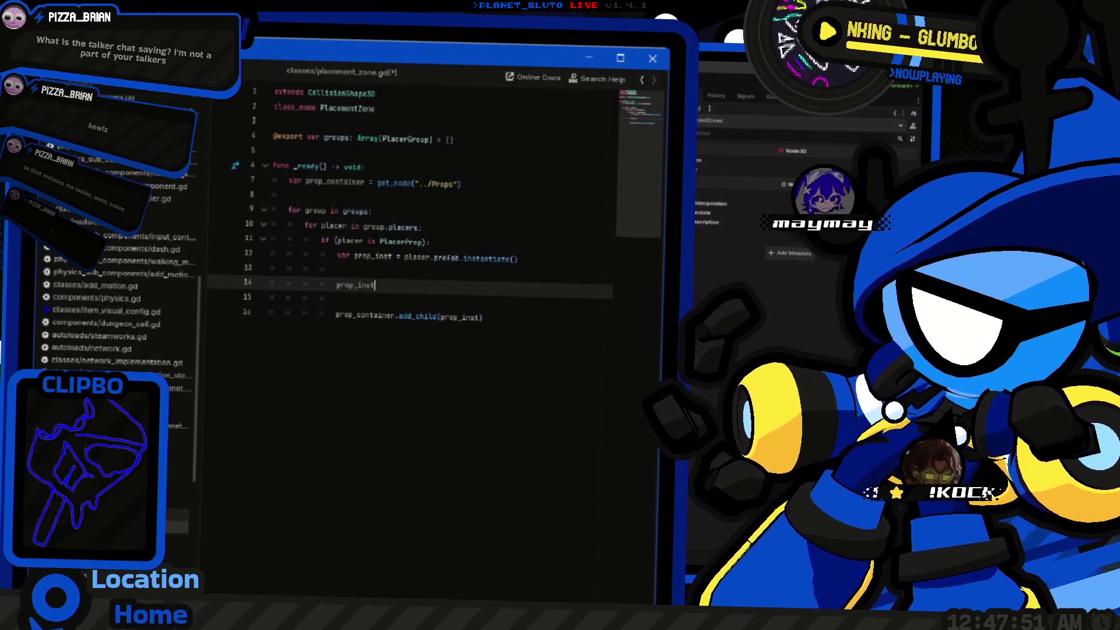
type("position")
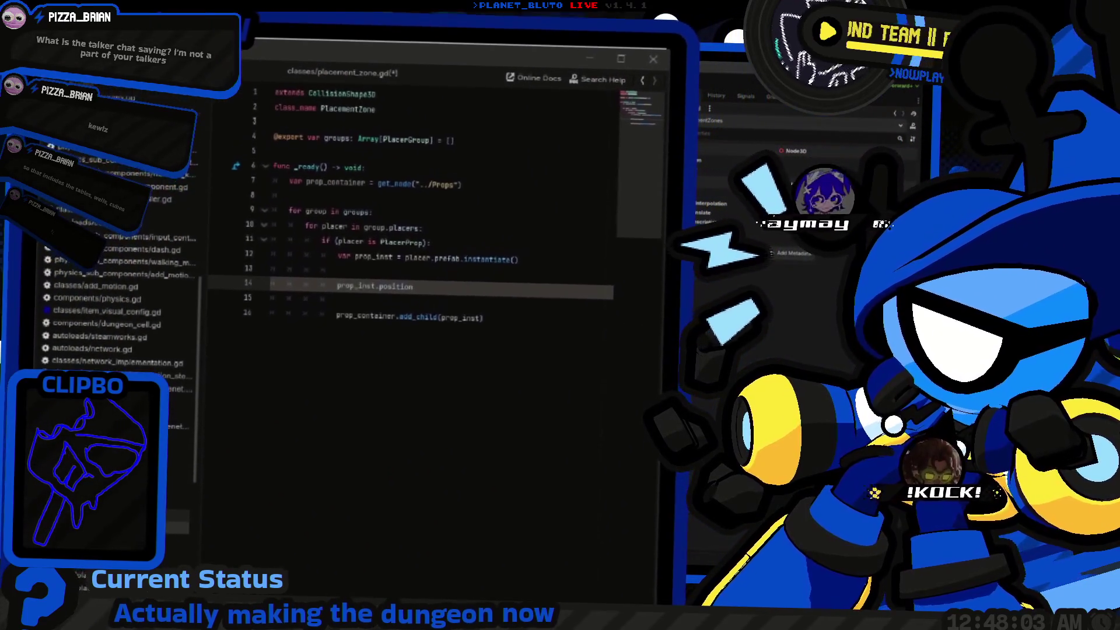
Check the room's 3D view again, then open blank lines below class_name
left_click(412, 291)
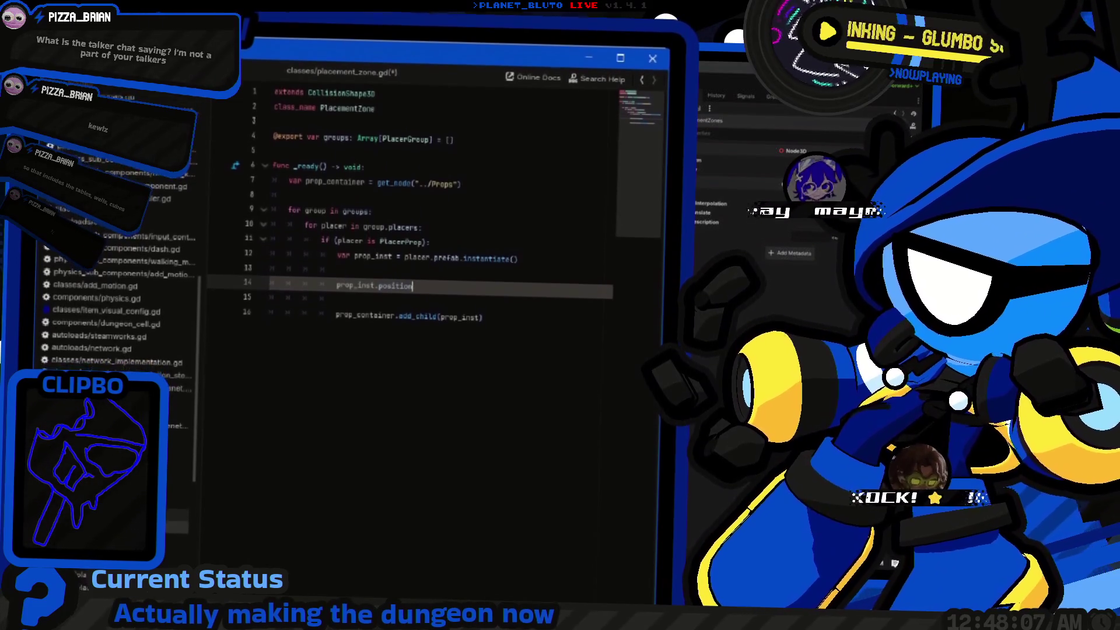
key("ctrl+F2")
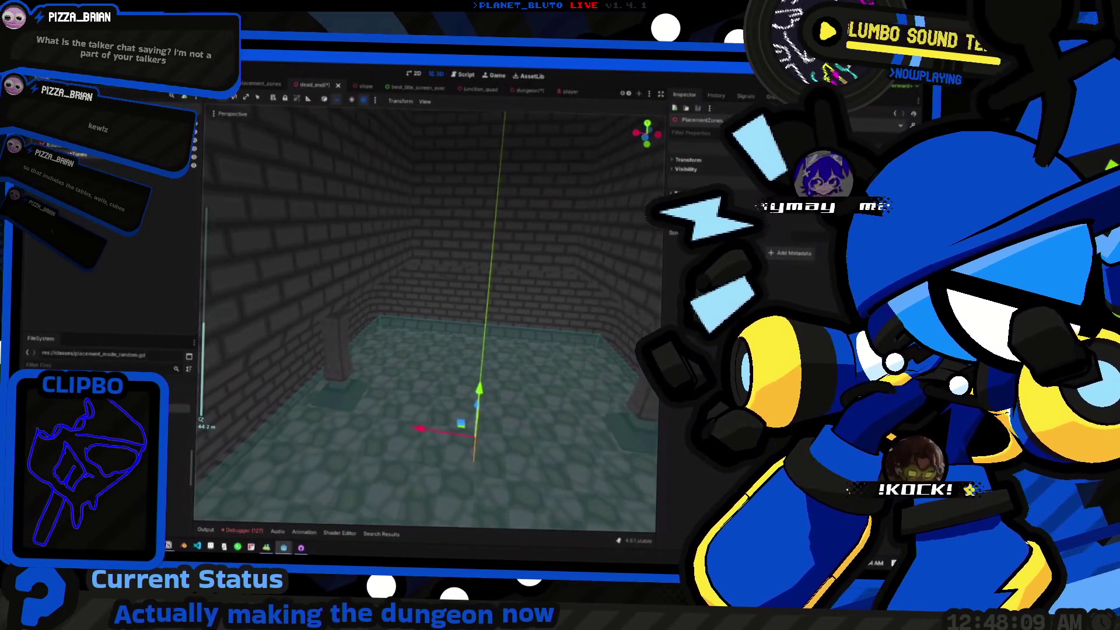
key("ctrl+F3")
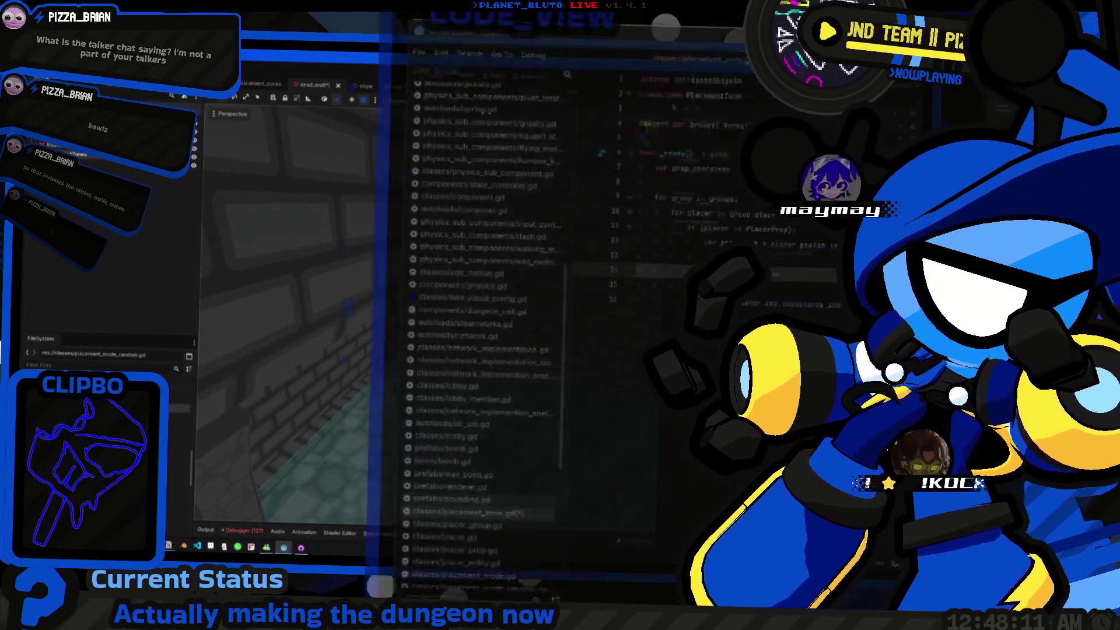
left_click(464, 111)
key("Return")
key("Return")
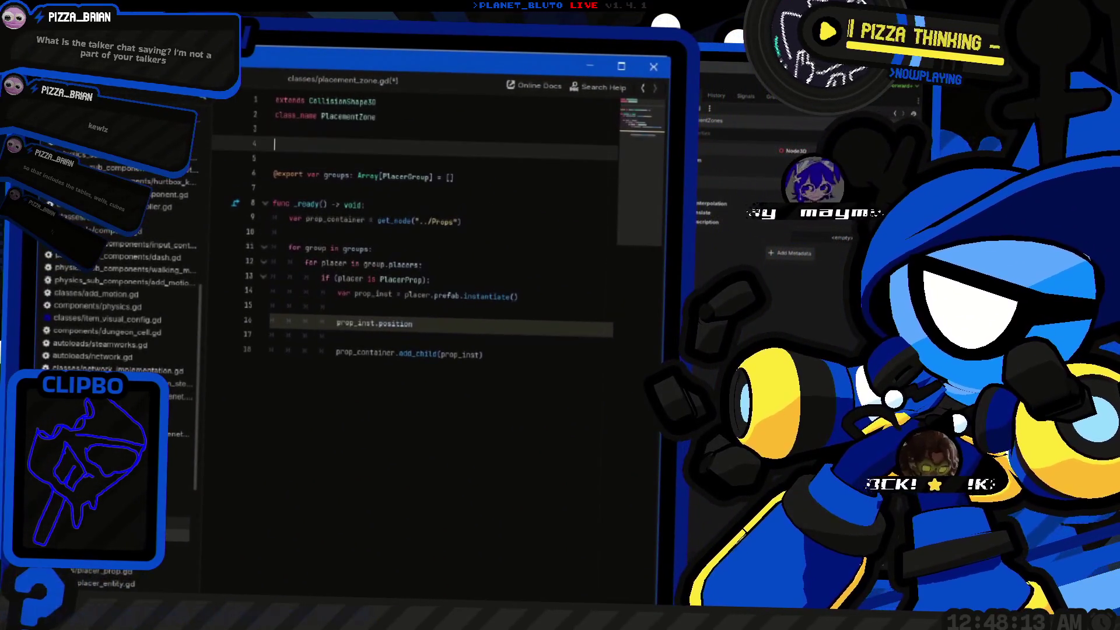
Export a UNIT_SIZE variable of 2.0 below class_name, first typed as GRID_SIZE = 20
type("v")
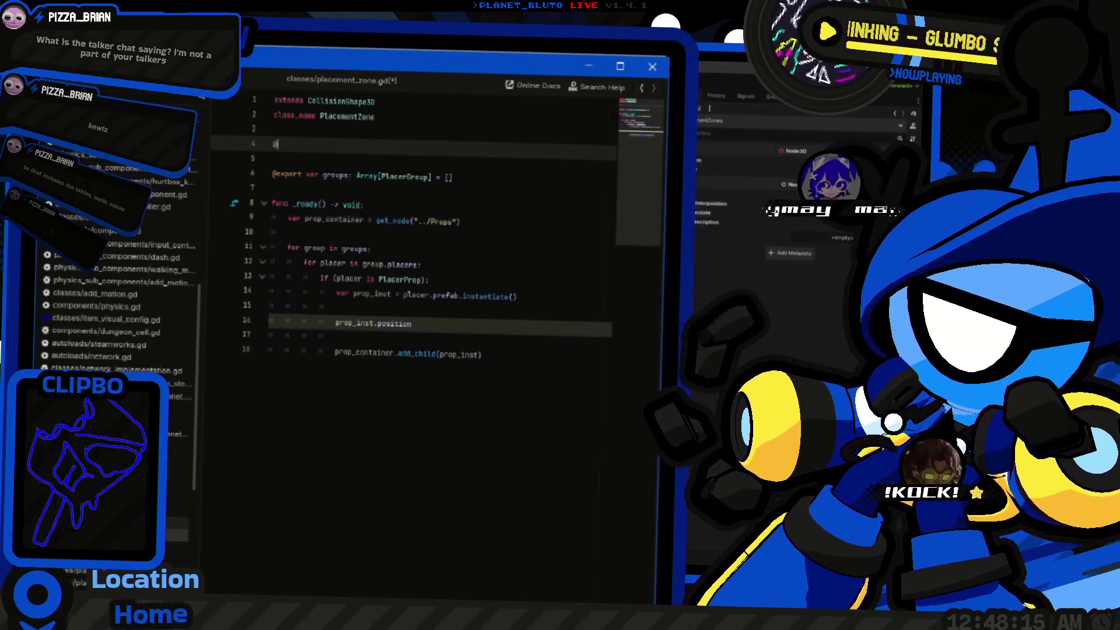
key("BackSpace")
type("@export var ")
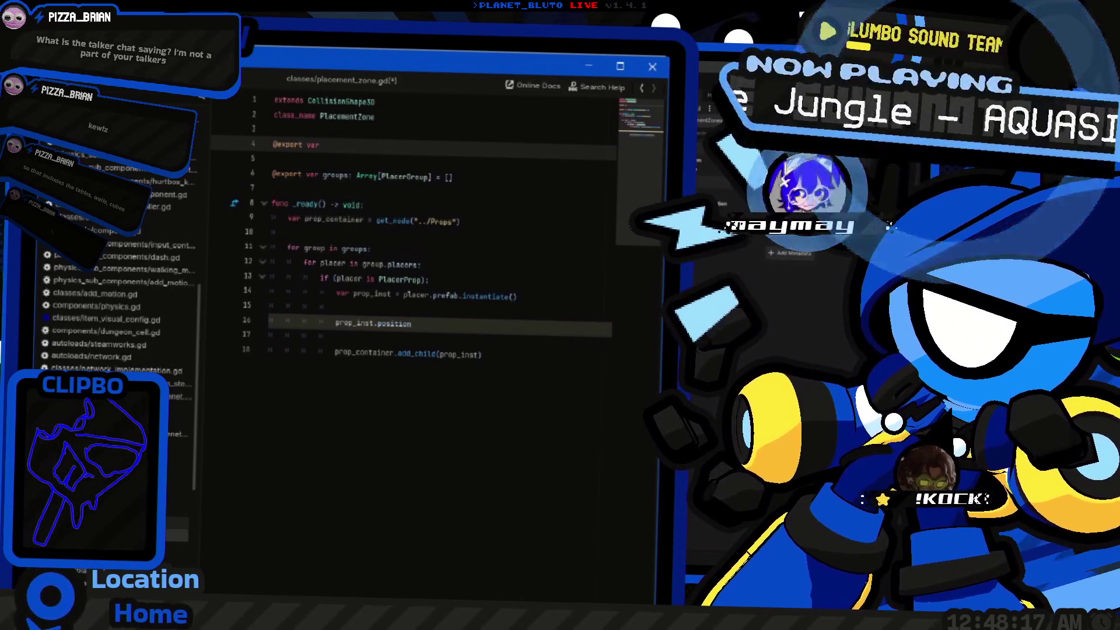
type("GRID_")
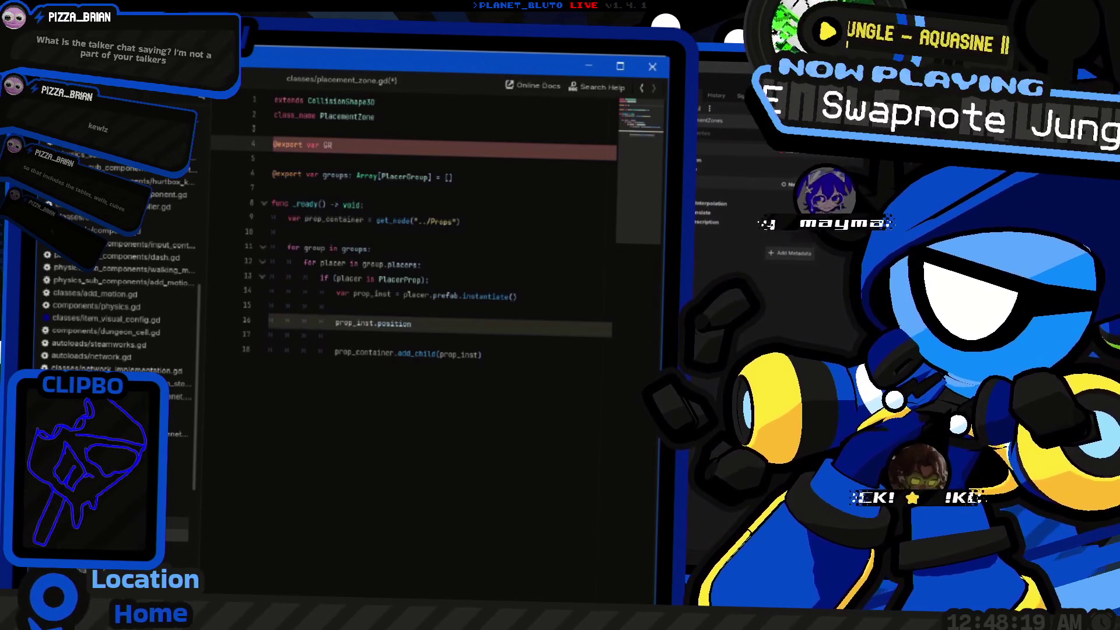
type("SIZE = ")
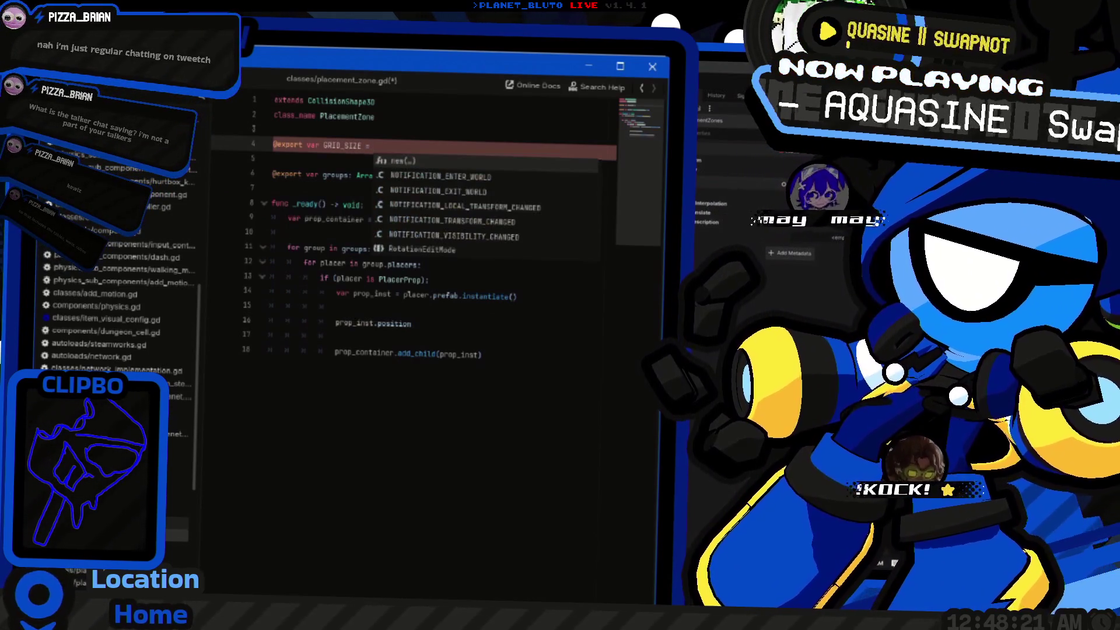
type("20")
left_click(412, 324)
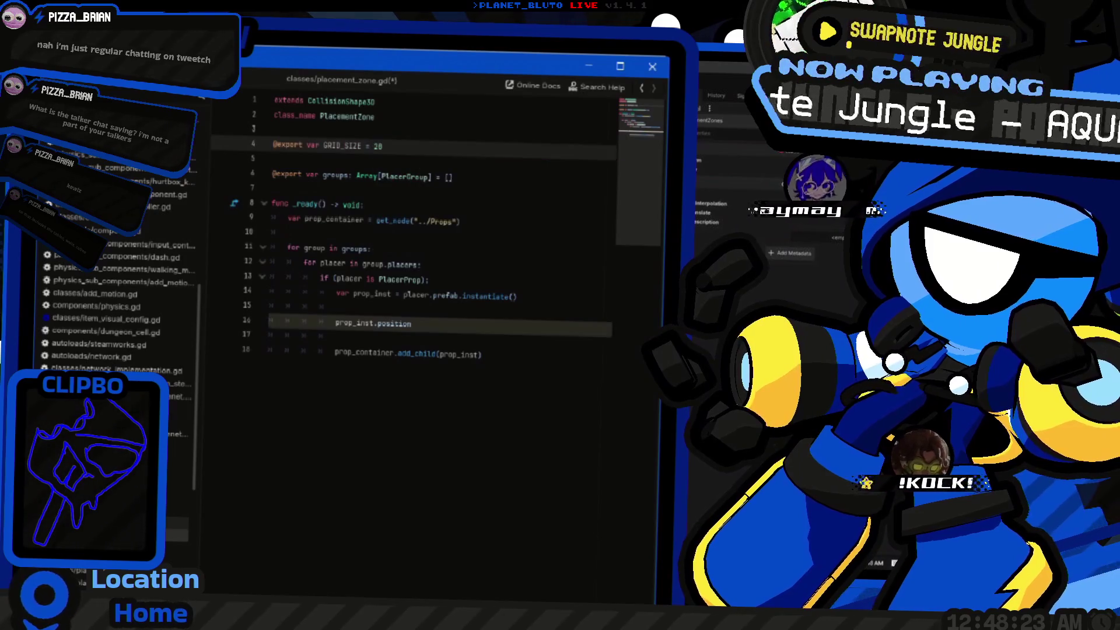
key("BackSpace")
key("BackSpace")
key("BackSpace")
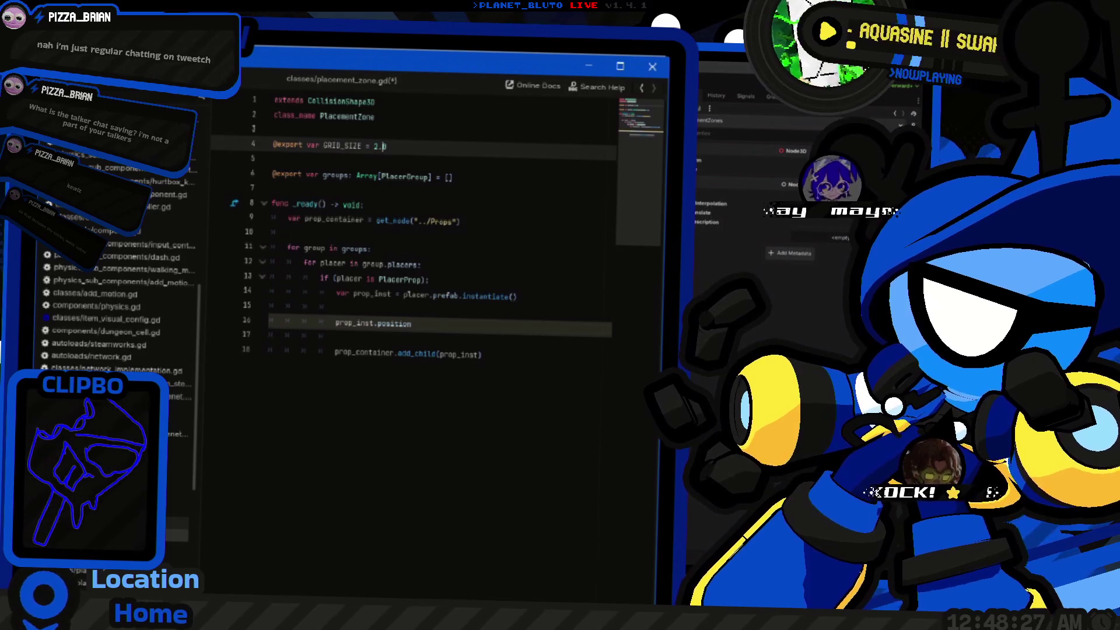
type("_CELL")
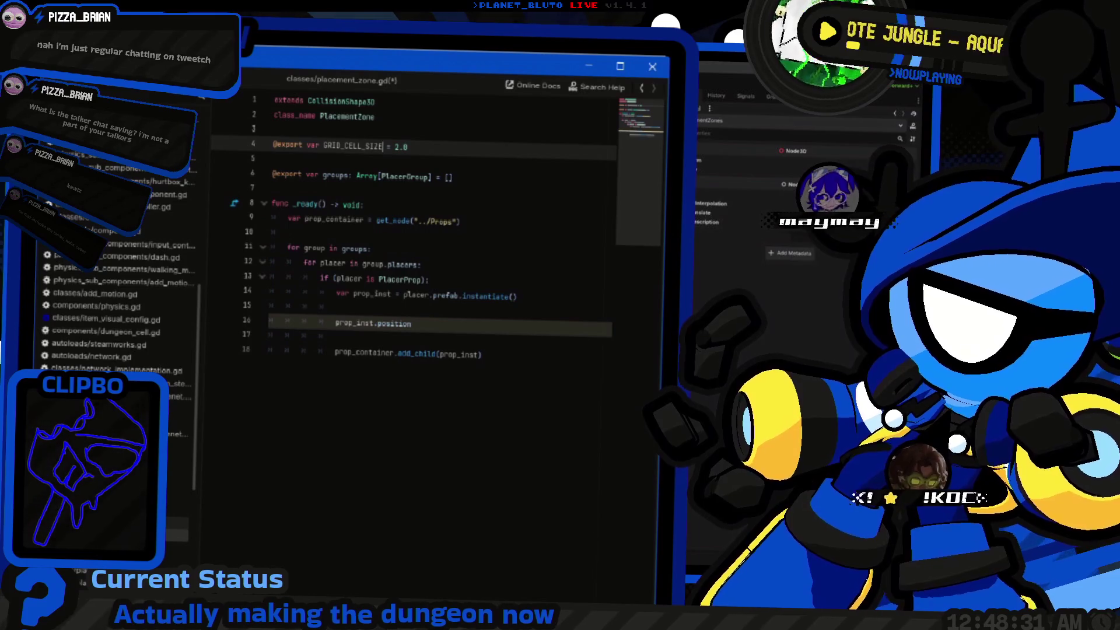
key("ctrl+shift+Left")
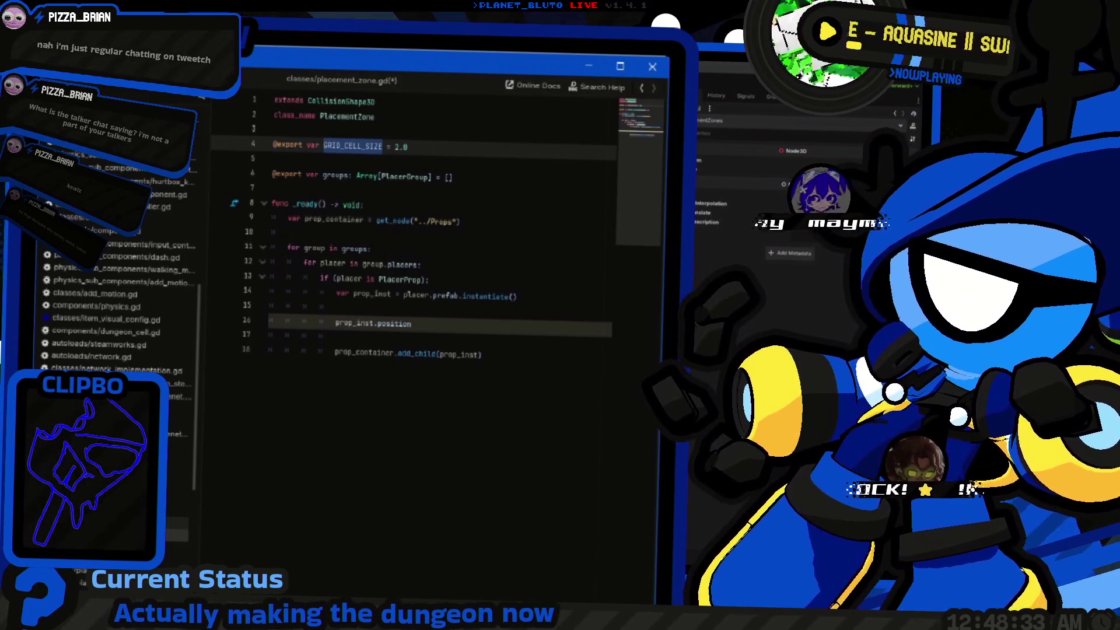
type("UNIT_SIZE")
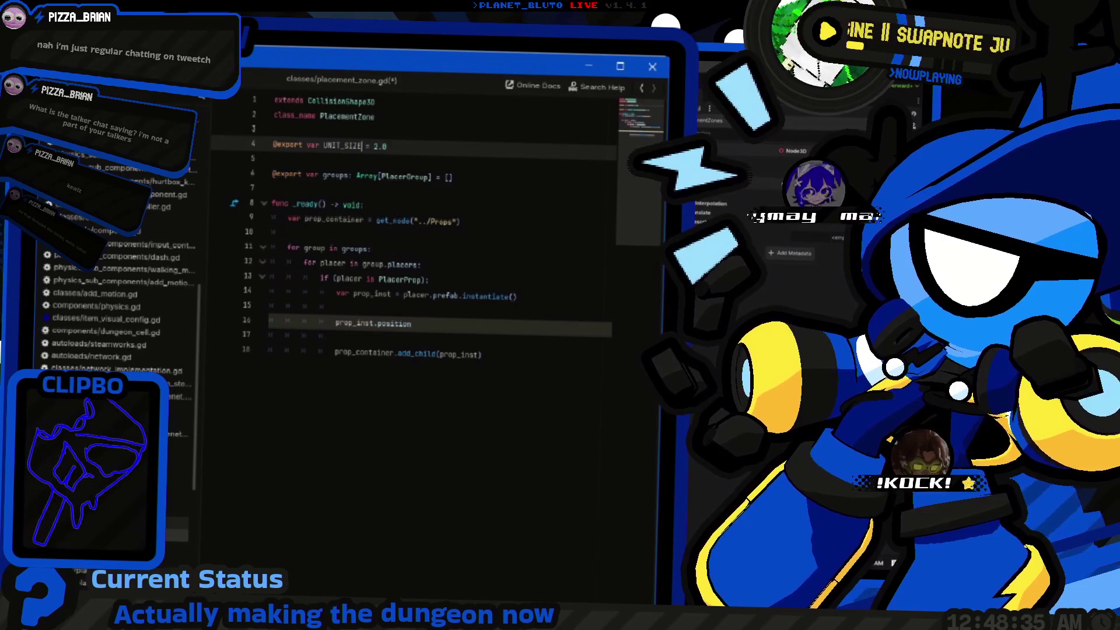
left_click(412, 323)
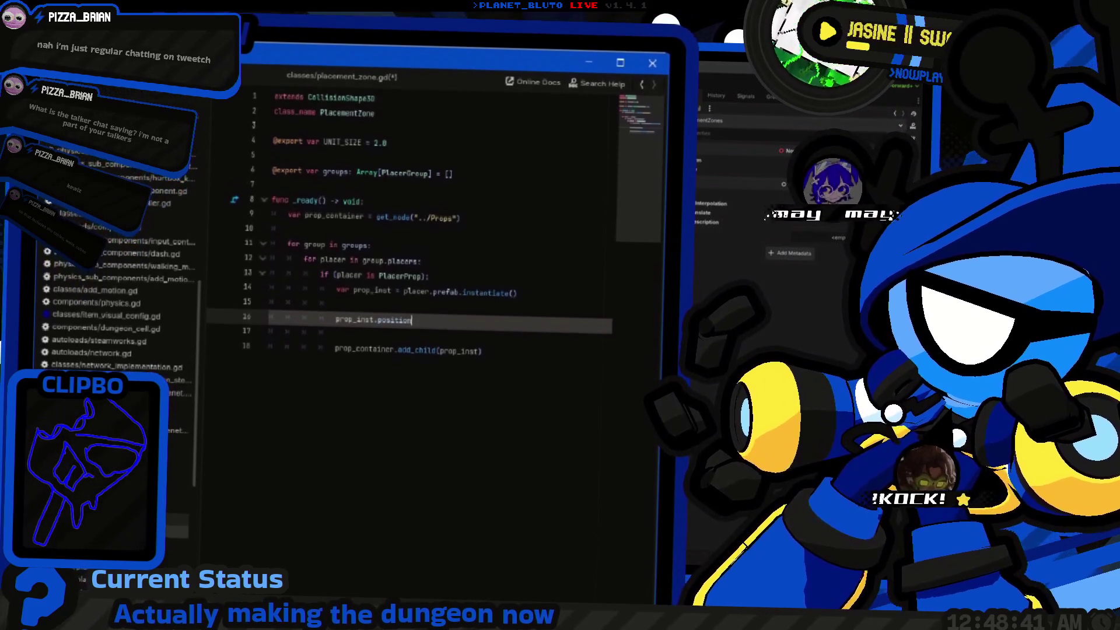
left_click(386, 146)
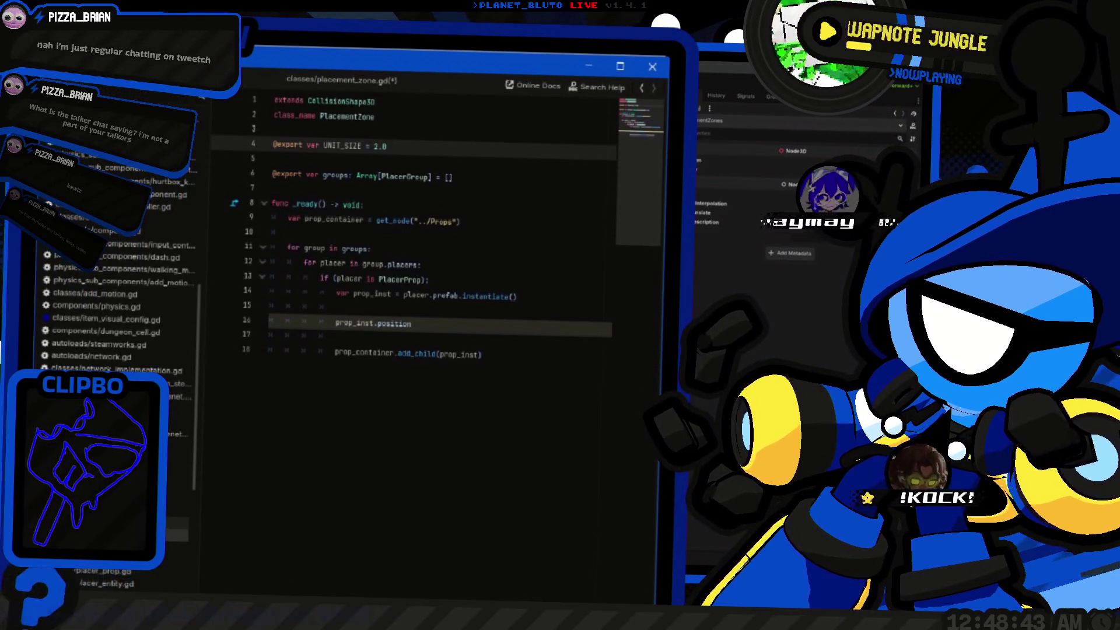
left_click(279, 232)
Write var grid_bounds = (shape as BoxShape3D).size / UNIT_SIZE in _ready
key("Return")
key("Return")
key("Up")
type("var gr")
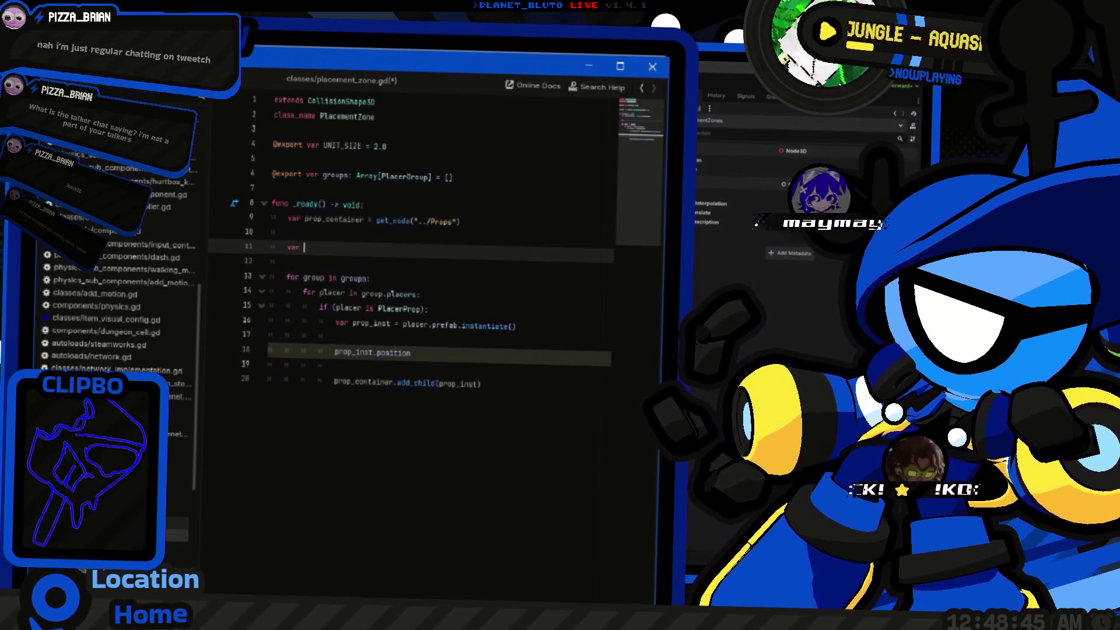
type("ound ")
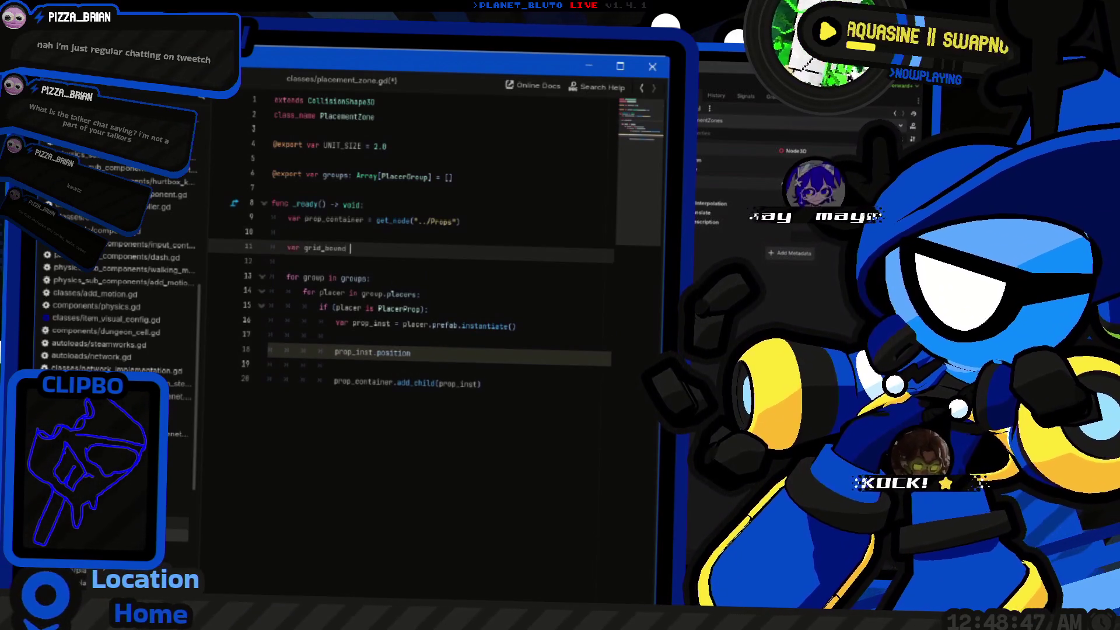
type("s = ")
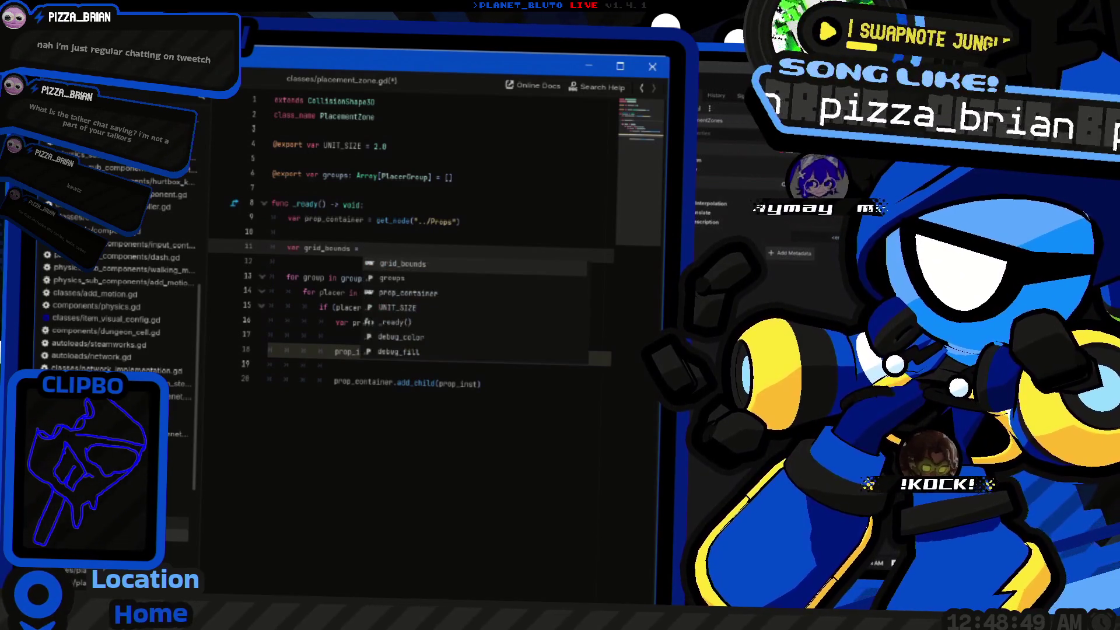
type("shape")
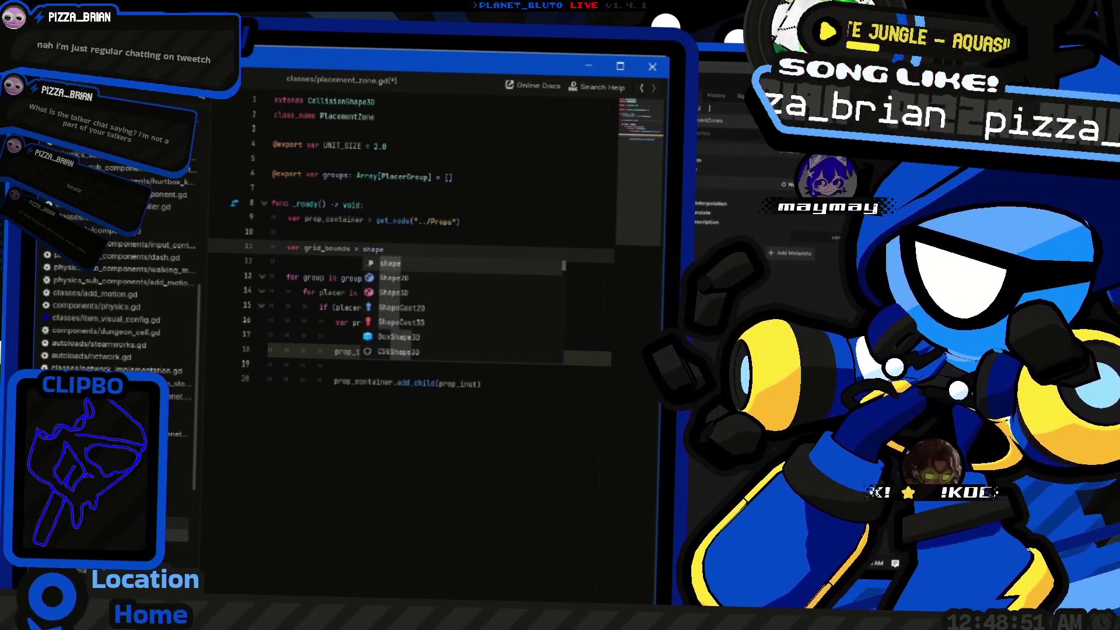
type(".")
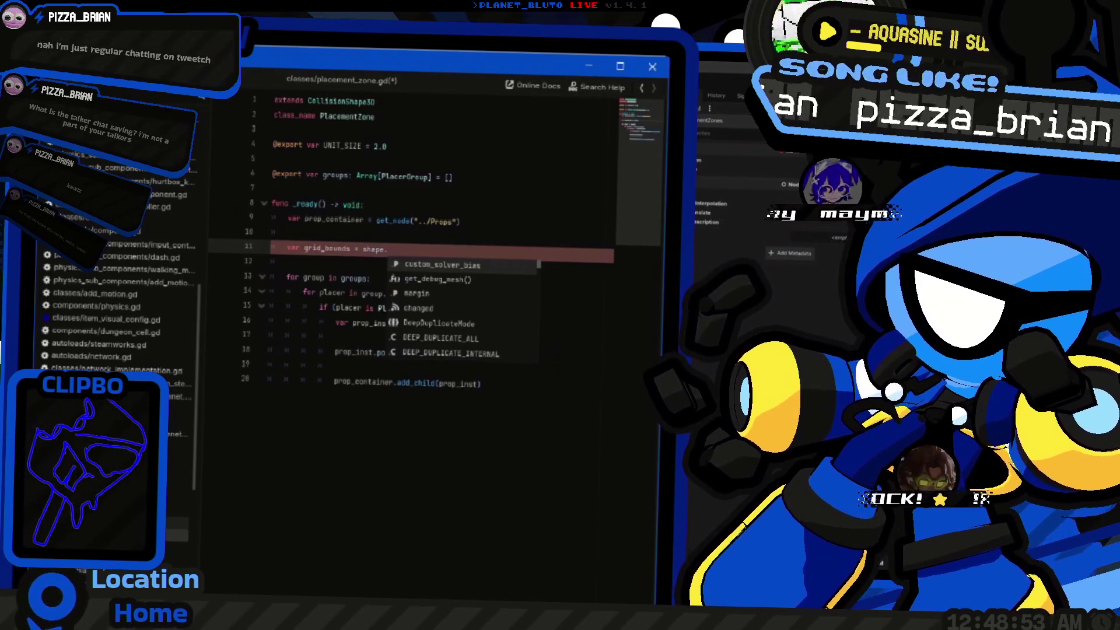
key("BackSpace")
key("ctrl+shift+Left")
type("(")
key("Right")
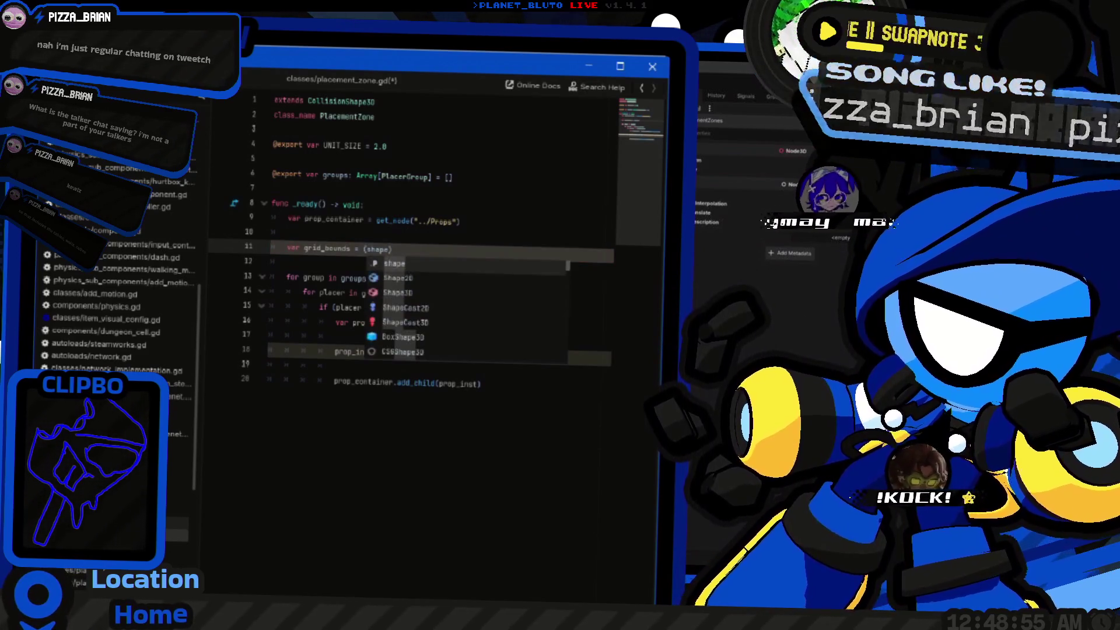
type("as Box")
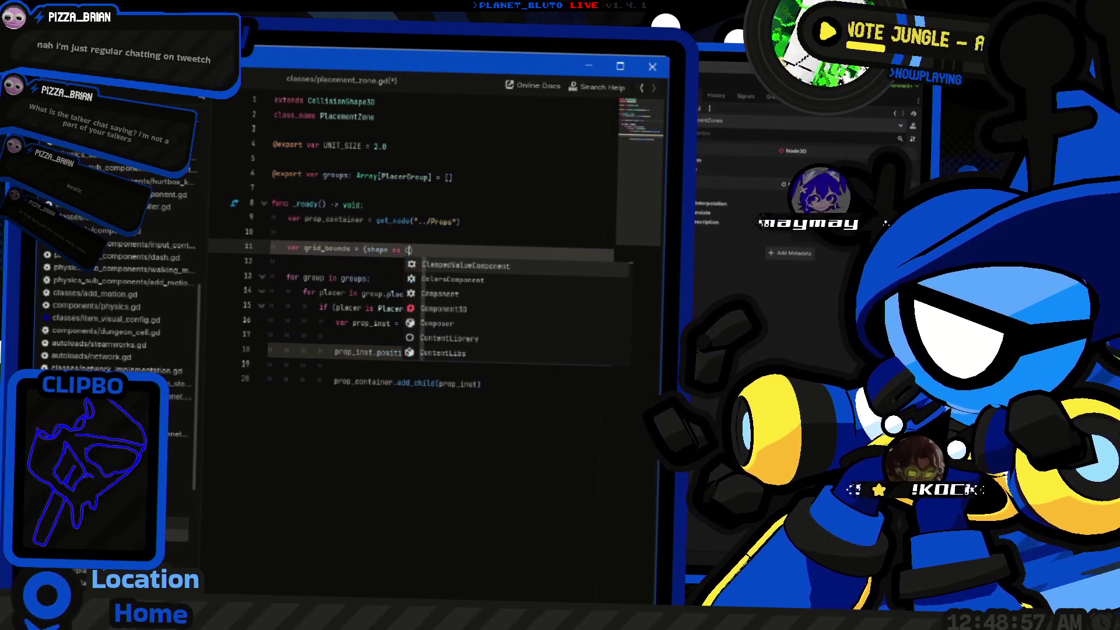
type("Shape")
key("Return")
type(").")
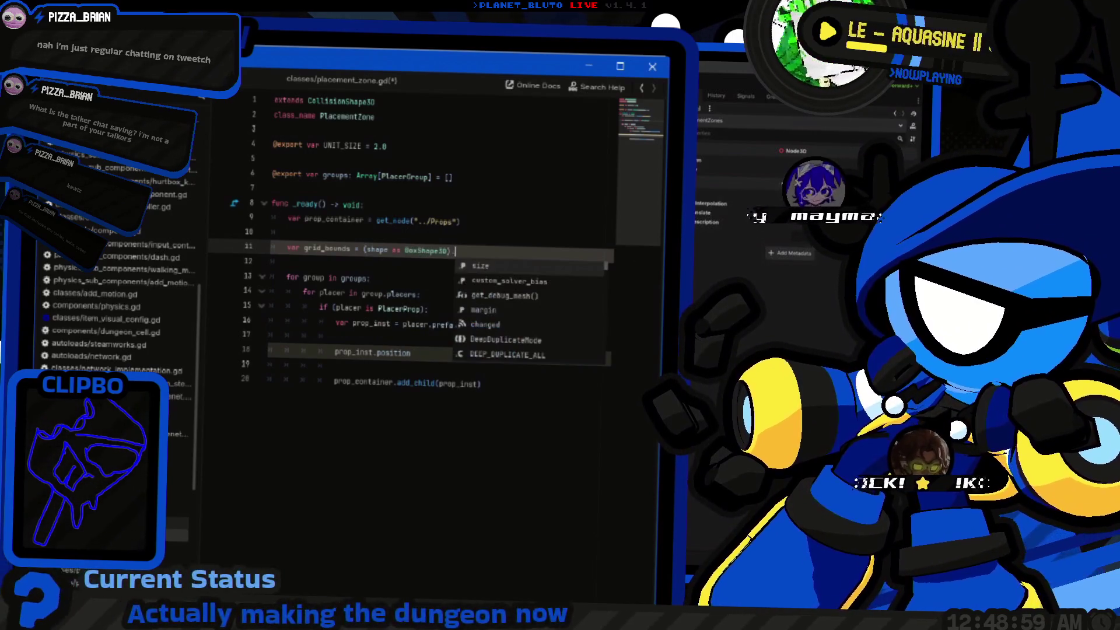
key("Return")
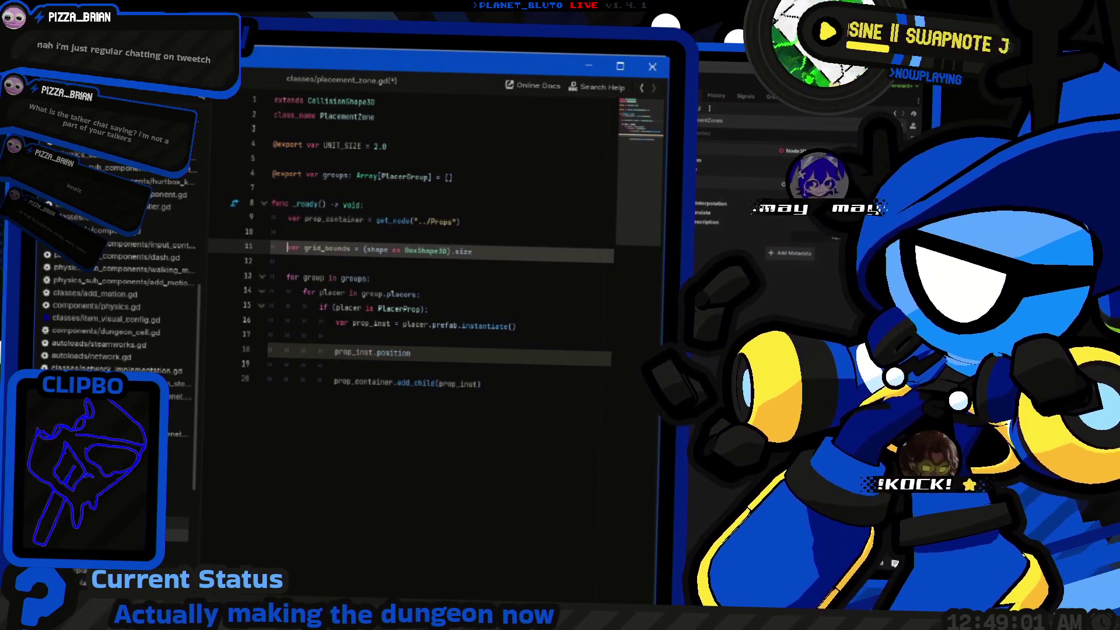
type("UNI")
key("Return")
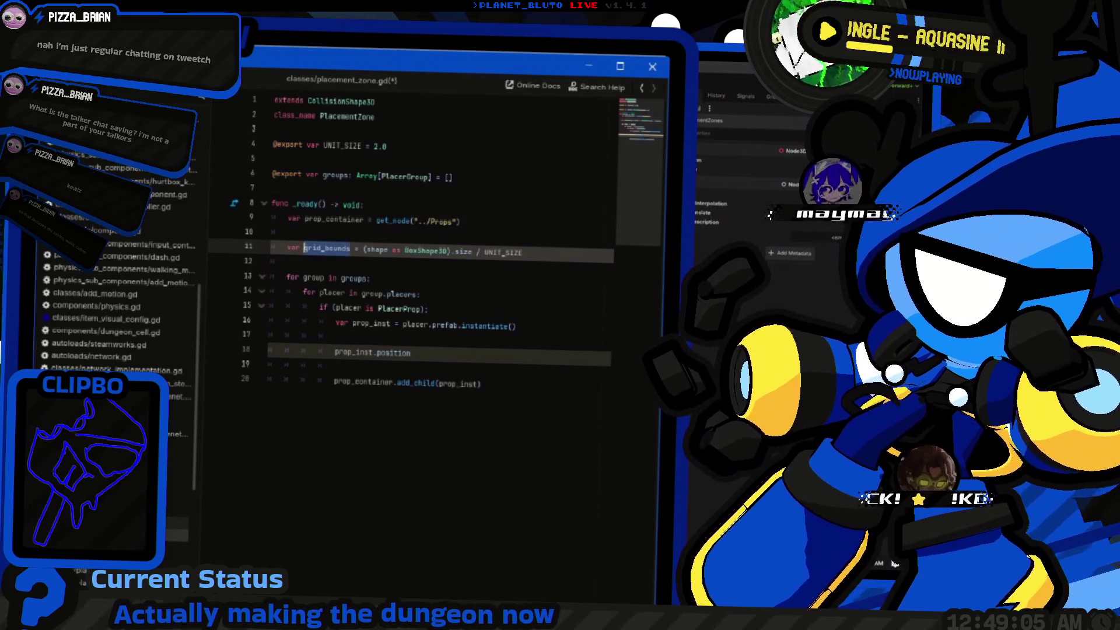
key("Down")
key("Down")
key("Down")
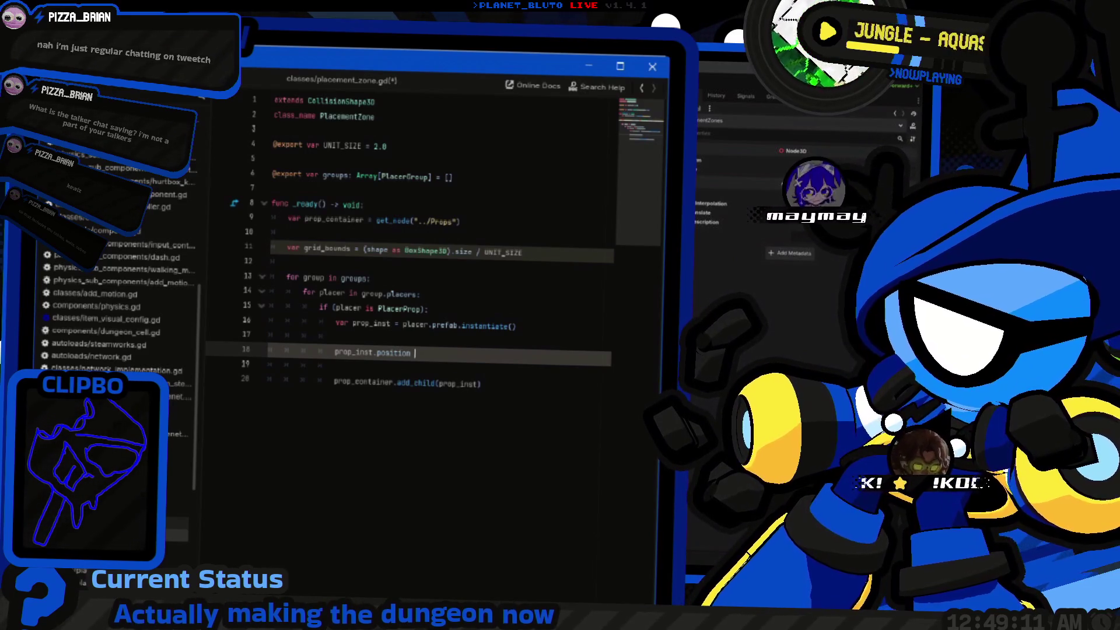
Start the position Vector3 with a DungeonGenerator.current.rng.randi call for x
type("Vecto")
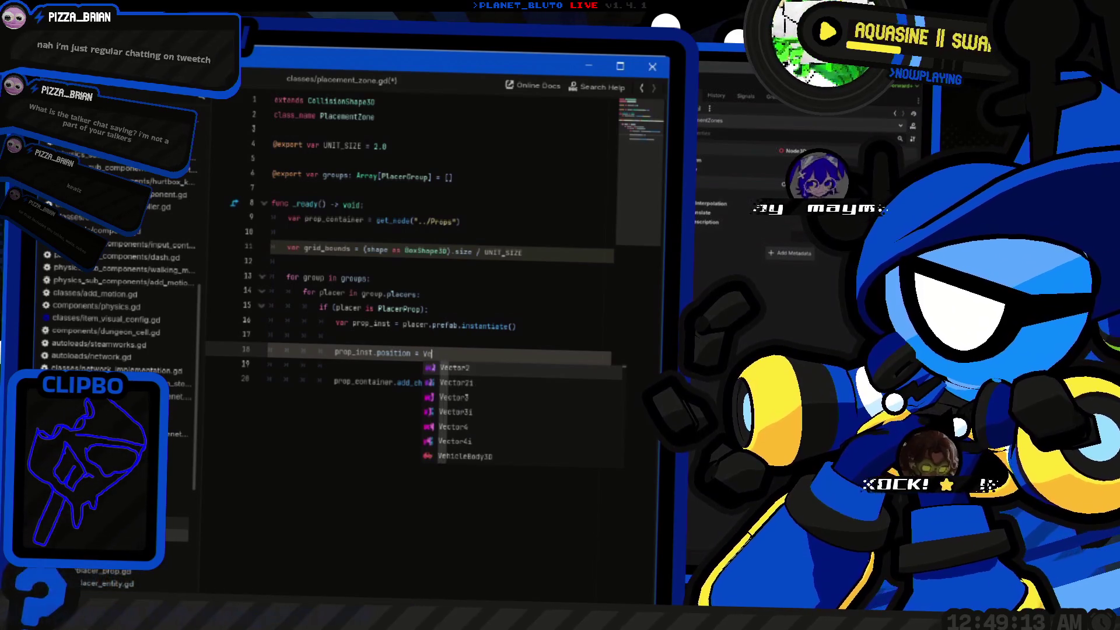
type("r3(")
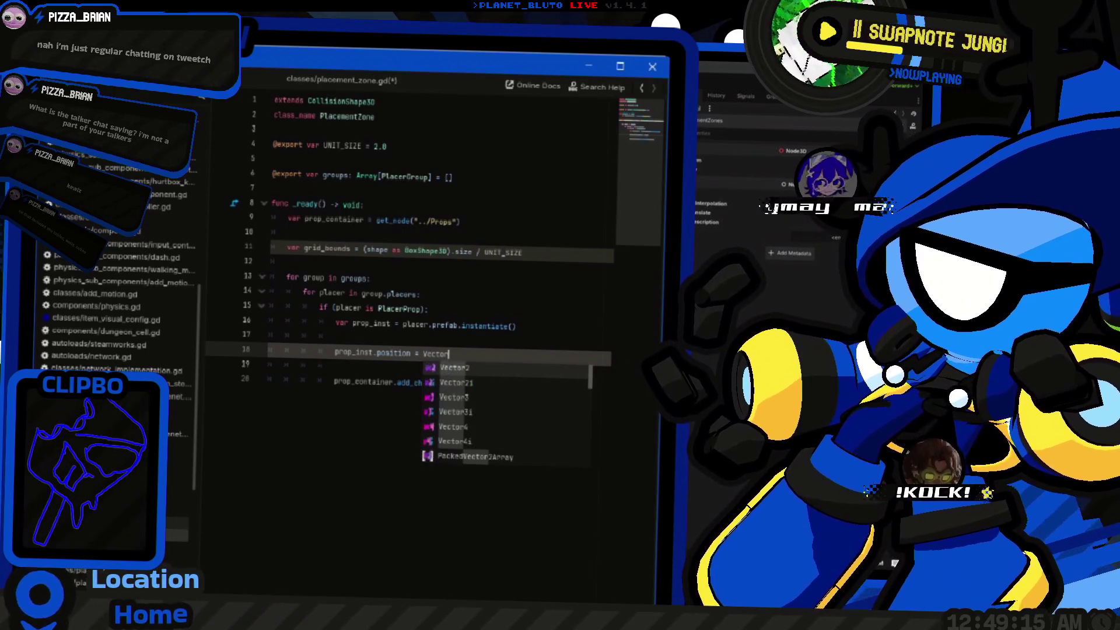
type("grid_bounds.")
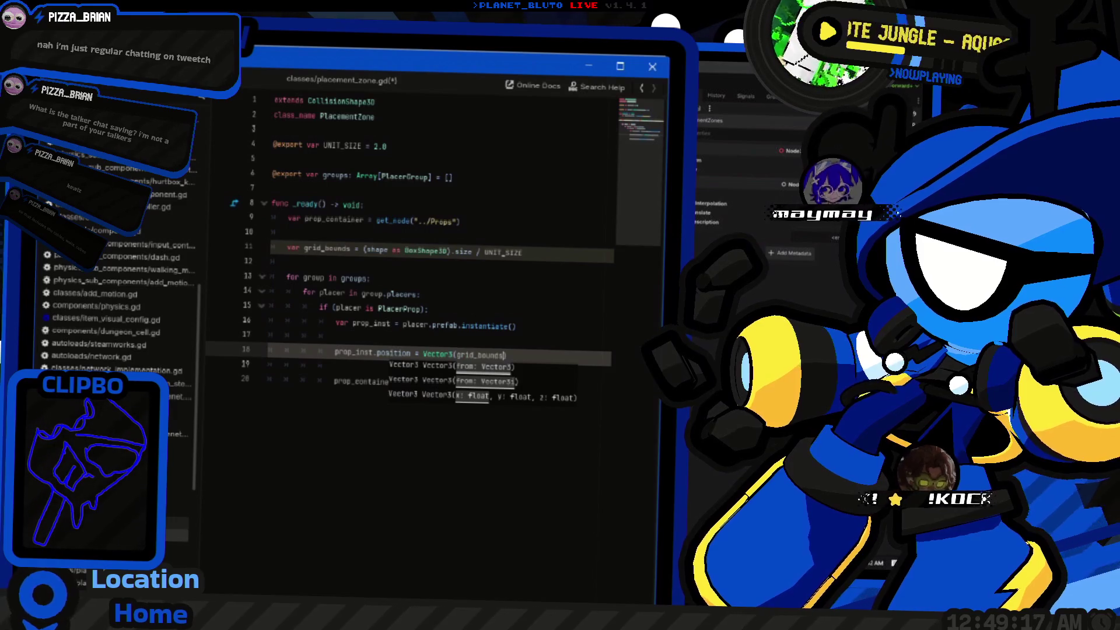
type("x.r")
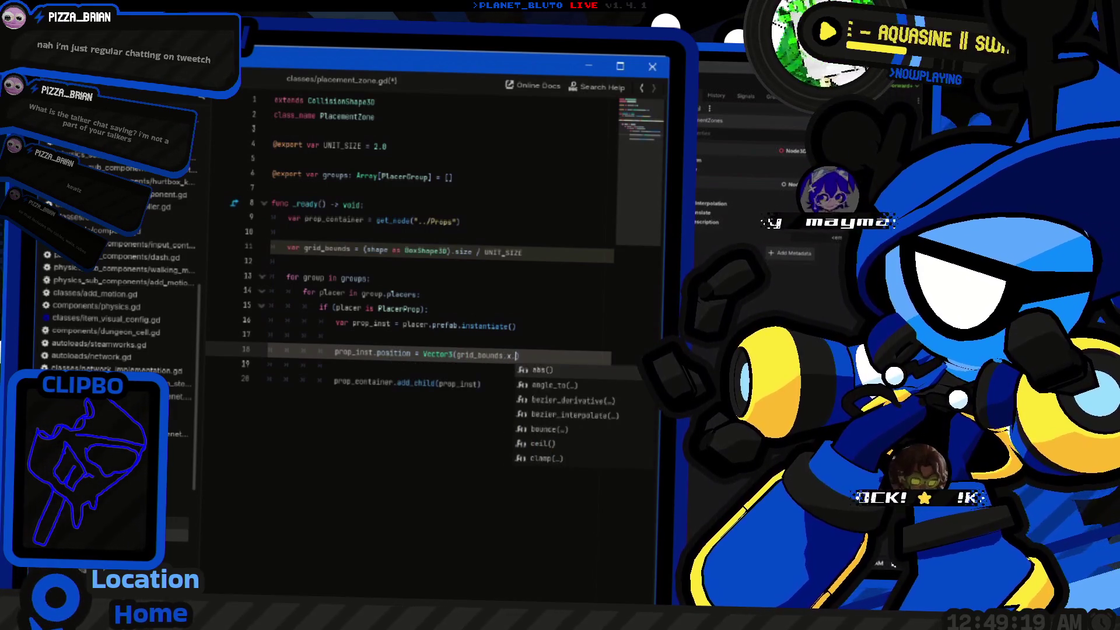
key("BackSpace")
key("BackSpace")
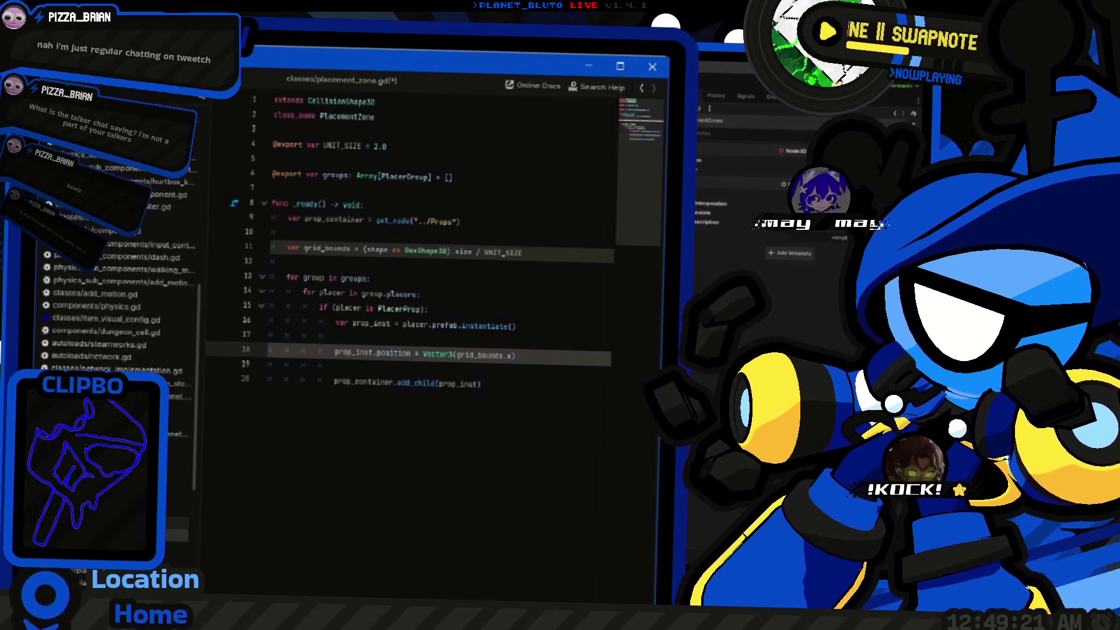
key("BackSpace")
key("BackSpace")
key("BackSpace")
key("Return")
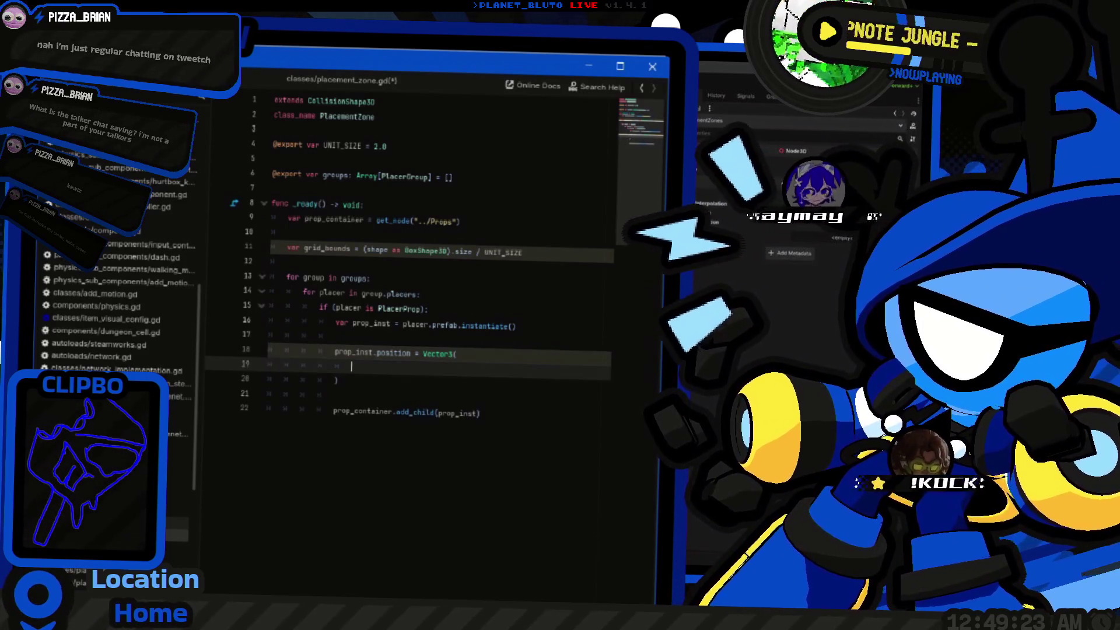
type("randi")
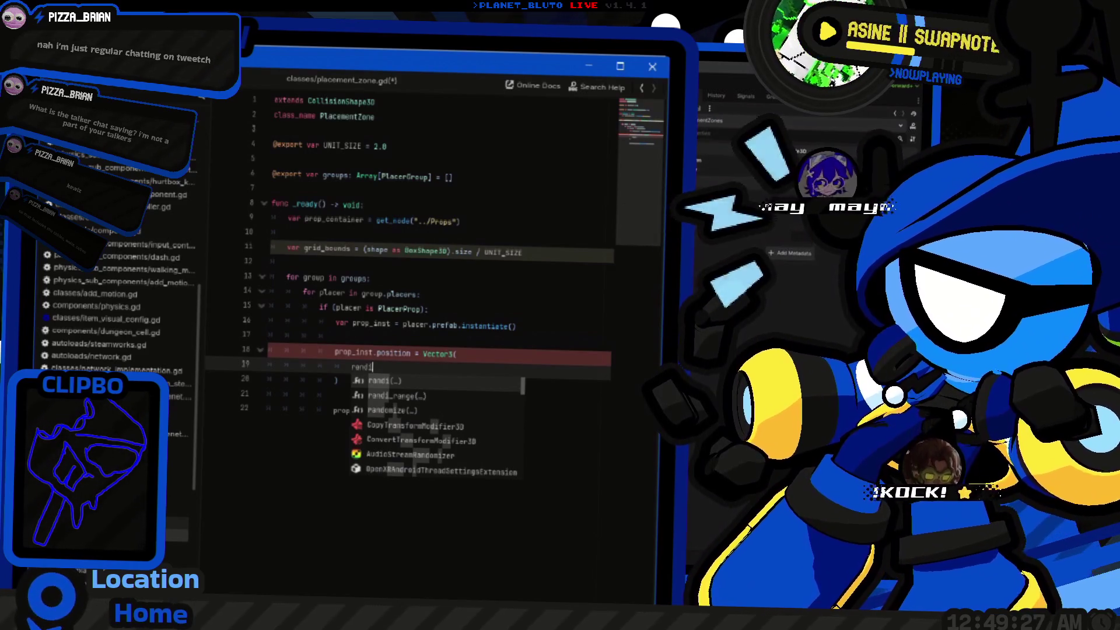
key("Return")
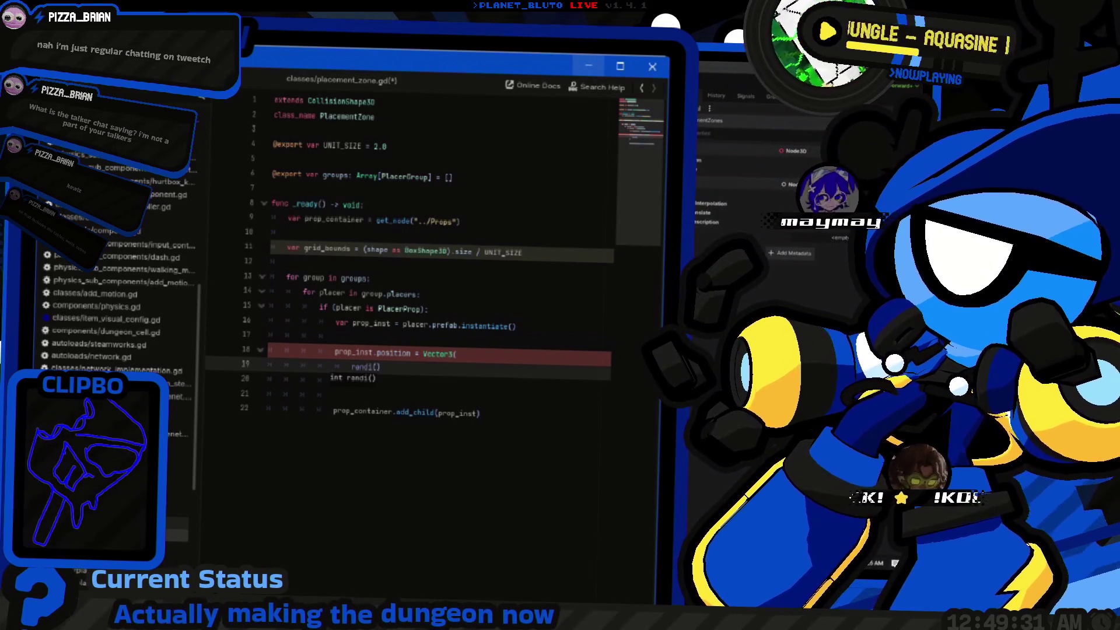
type("grid_bounds.x")
key("Home")
key("Delete")
key("Delete")
key("Delete")
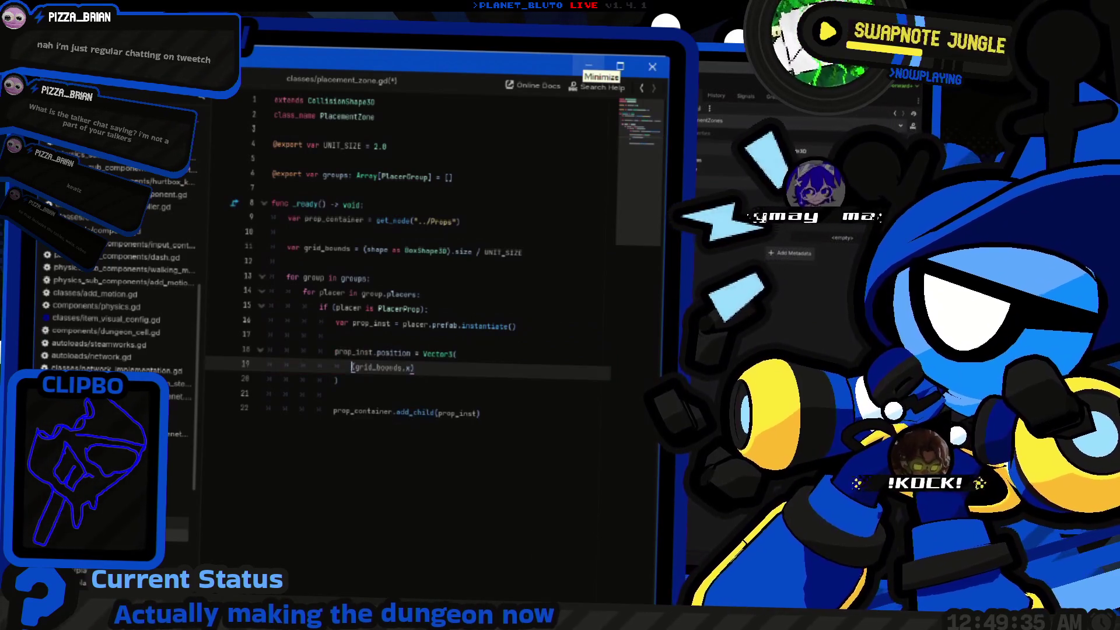
type("Genera")
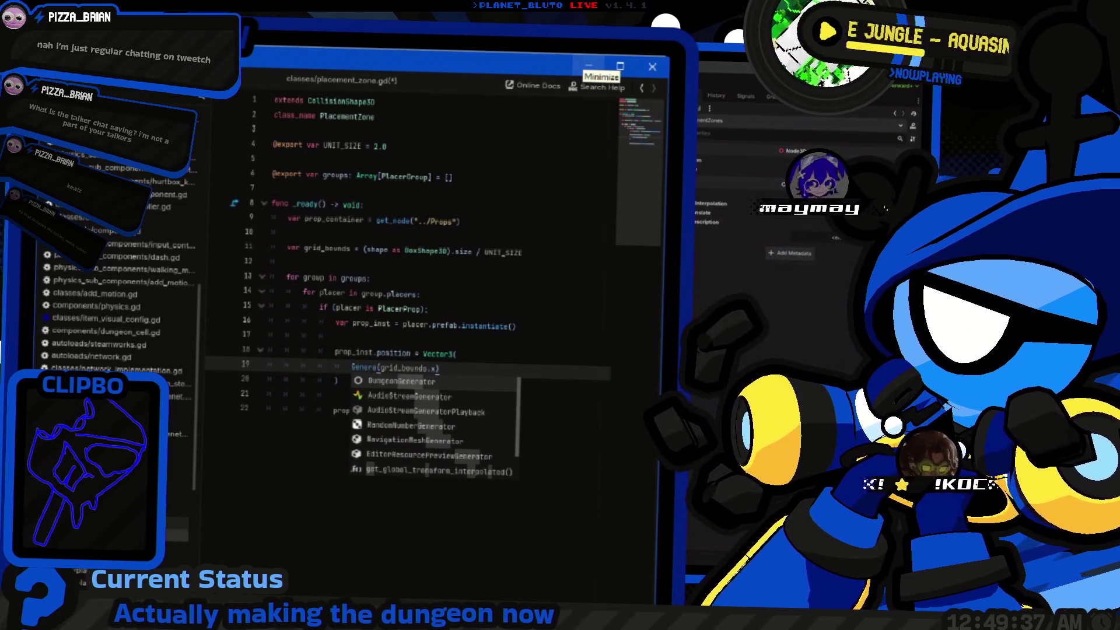
key("Return")
type(".current.")
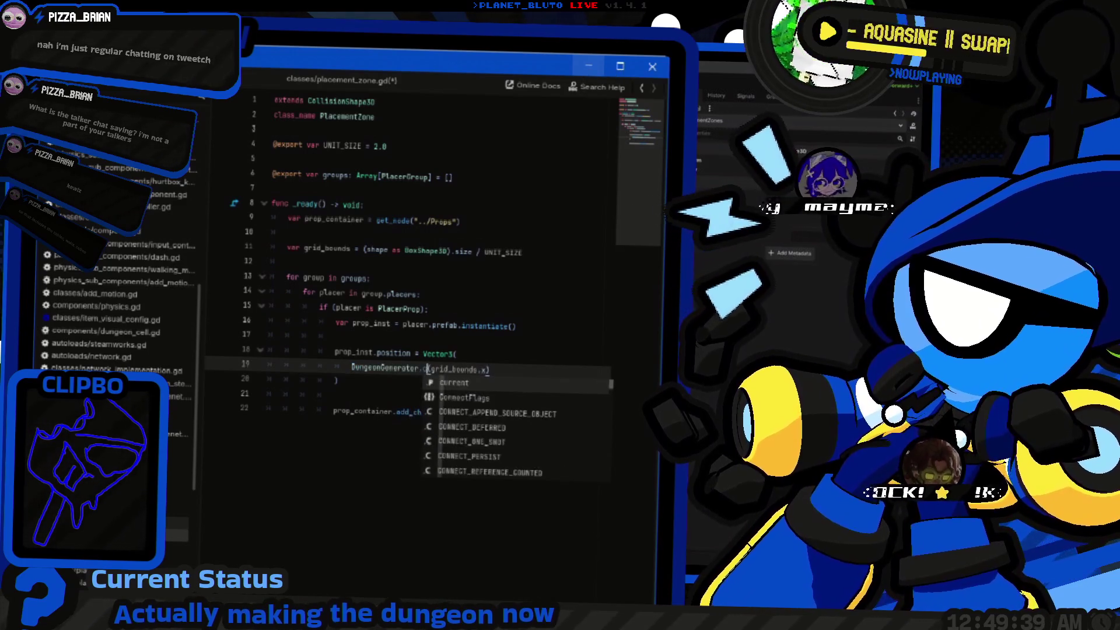
type("rng.rand")
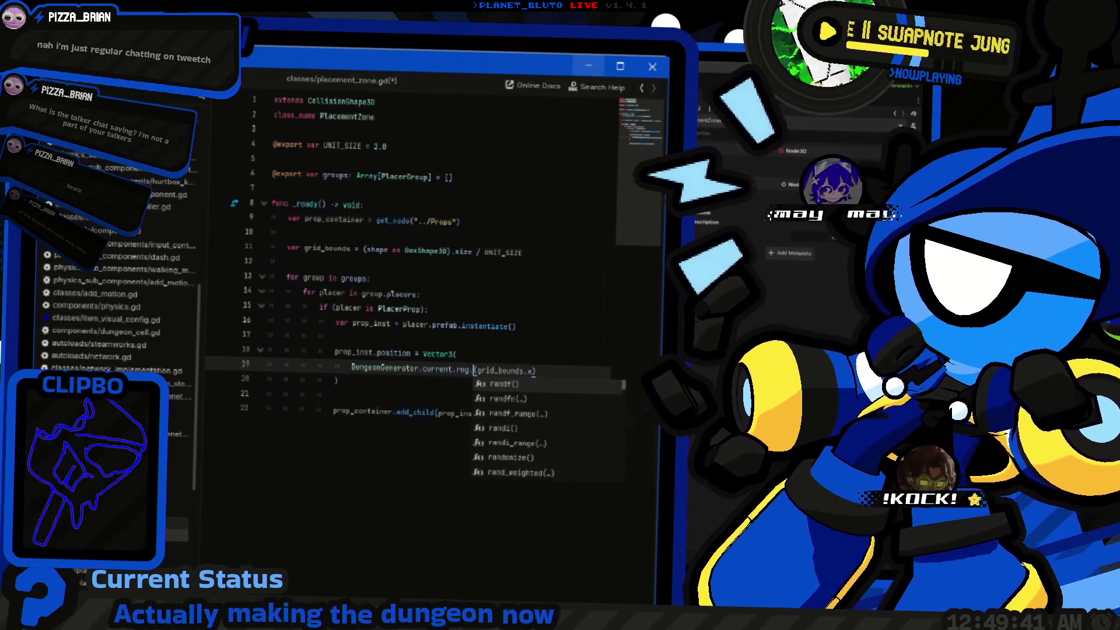
type("i")
key("Return")
Change the x call to randi_range(0, grid_bounds.x) multiplied by UNIT_SIZE
key("End")
key("Left")
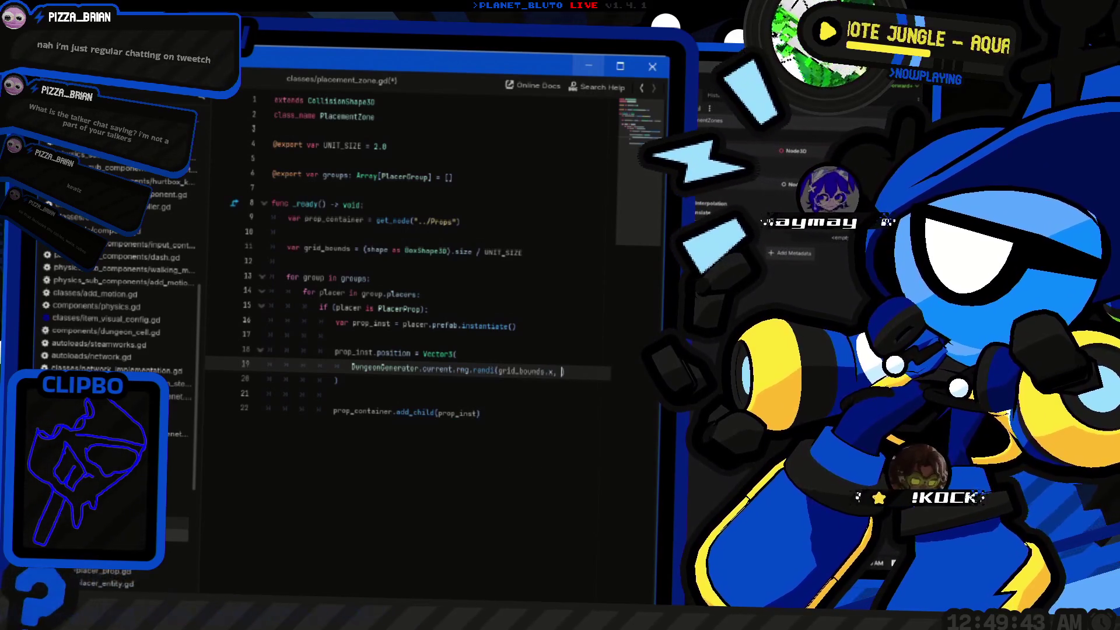
type(",")
key("BackSpace")
key("BackSpace")
key("ctrl+shift+Left")
key("ctrl+shift+Left")
key("ctrl+shift+Left")
key("BackSpace")
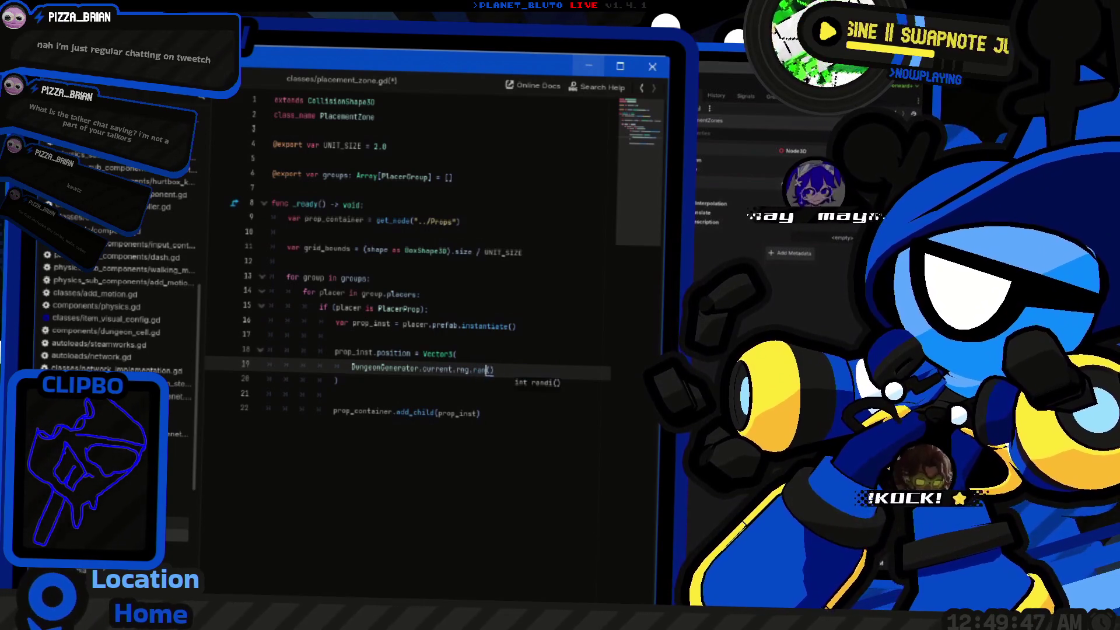
key("BackSpace")
type("i_")
key("Return")
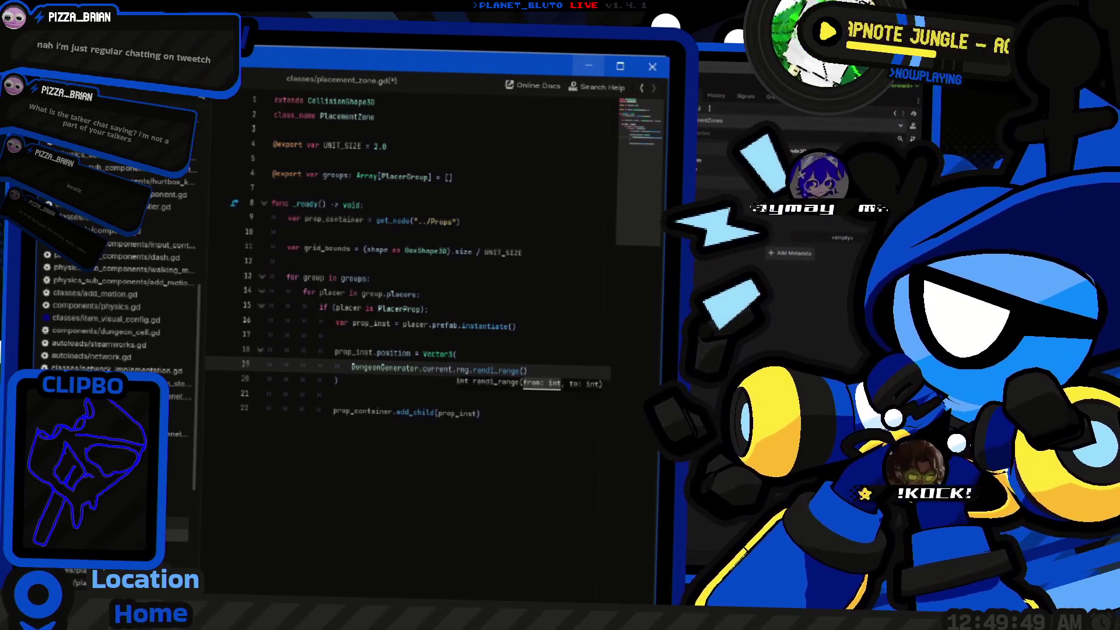
type("grid_bounds.x")
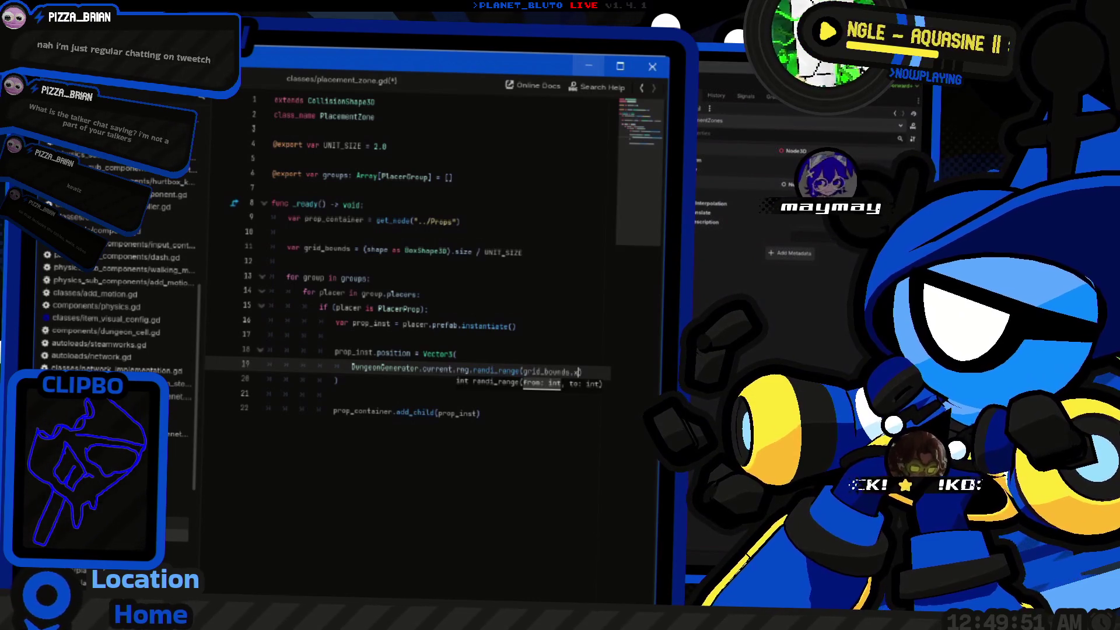
key("ctrl+z")
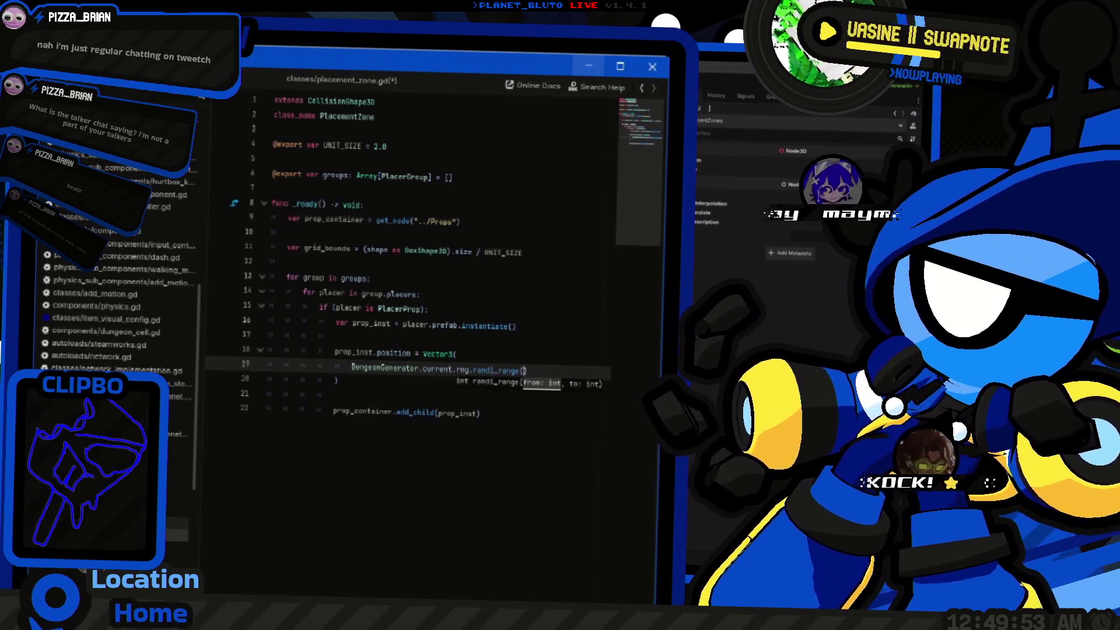
type("0, grid_bounds.x")
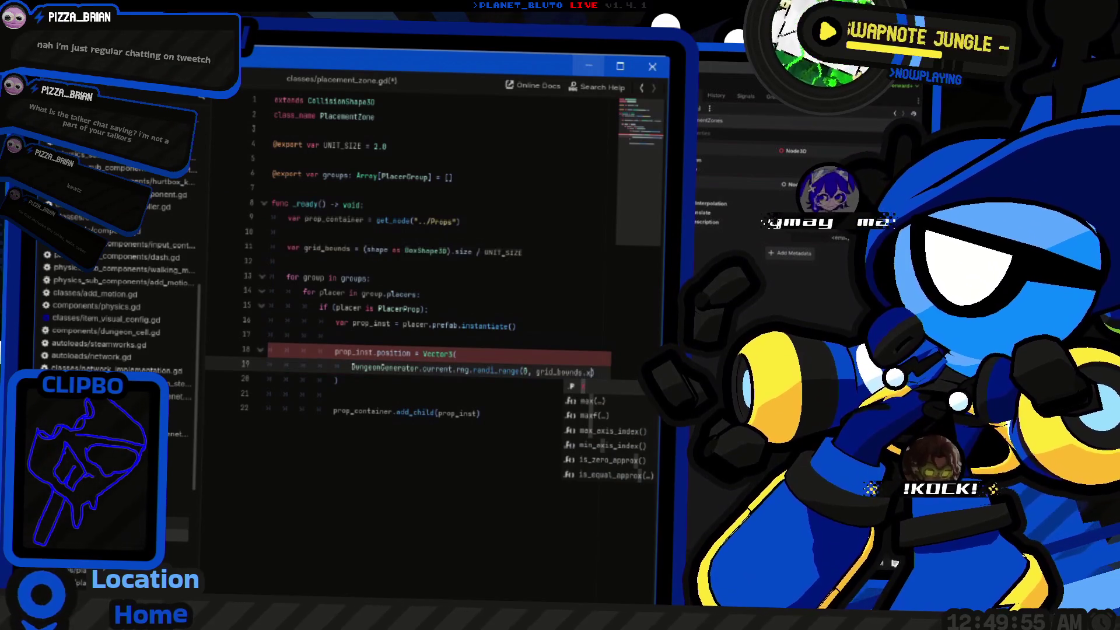
type(") * ")
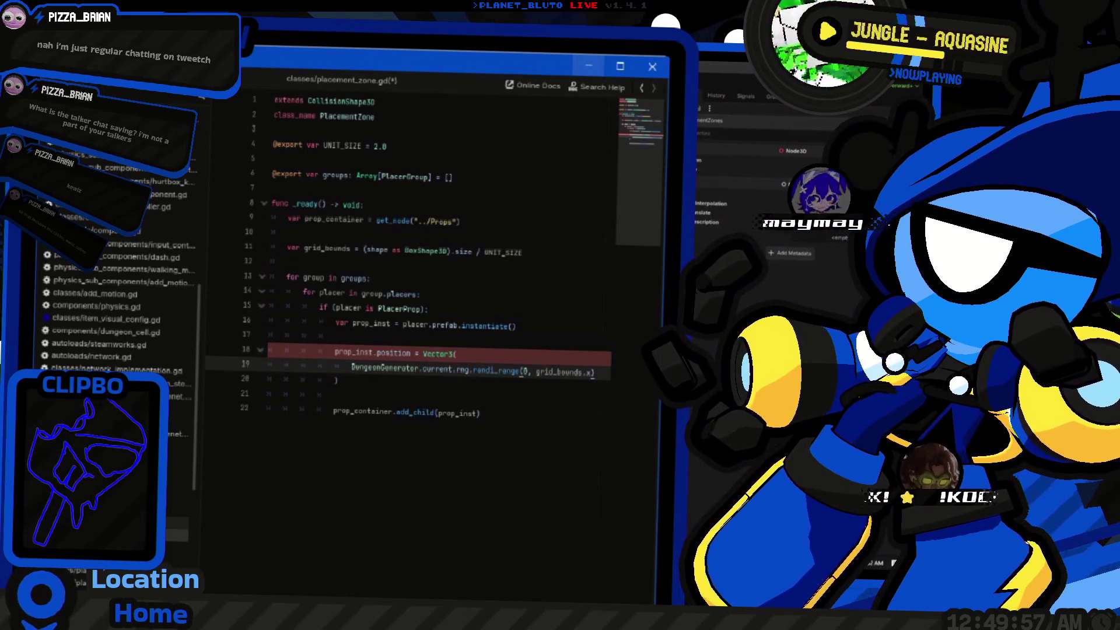
type("UNIT_")
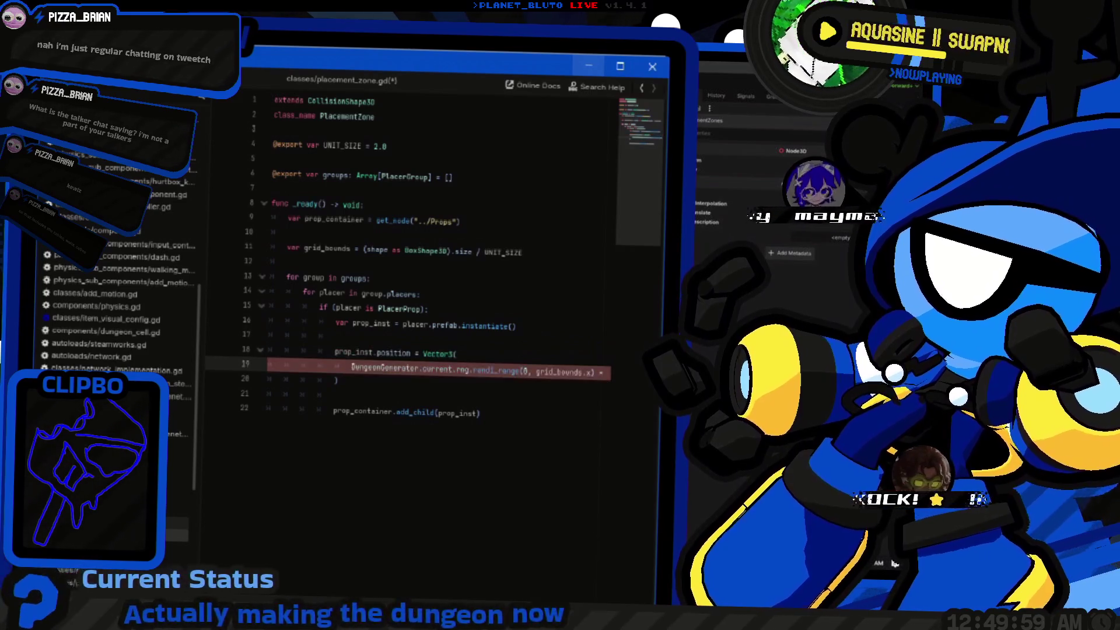
key("Return")
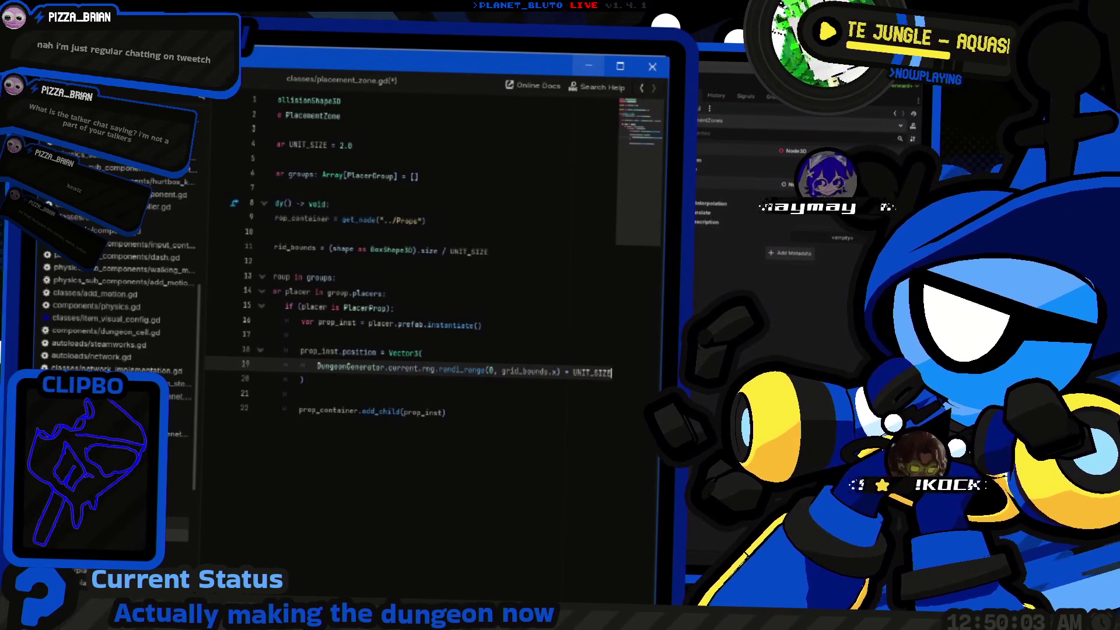
Wrap the x expression in parentheses and subtract (UNIT_SIZE / 2)
key("shift+Home")
type("(")
type(" - 1.0")
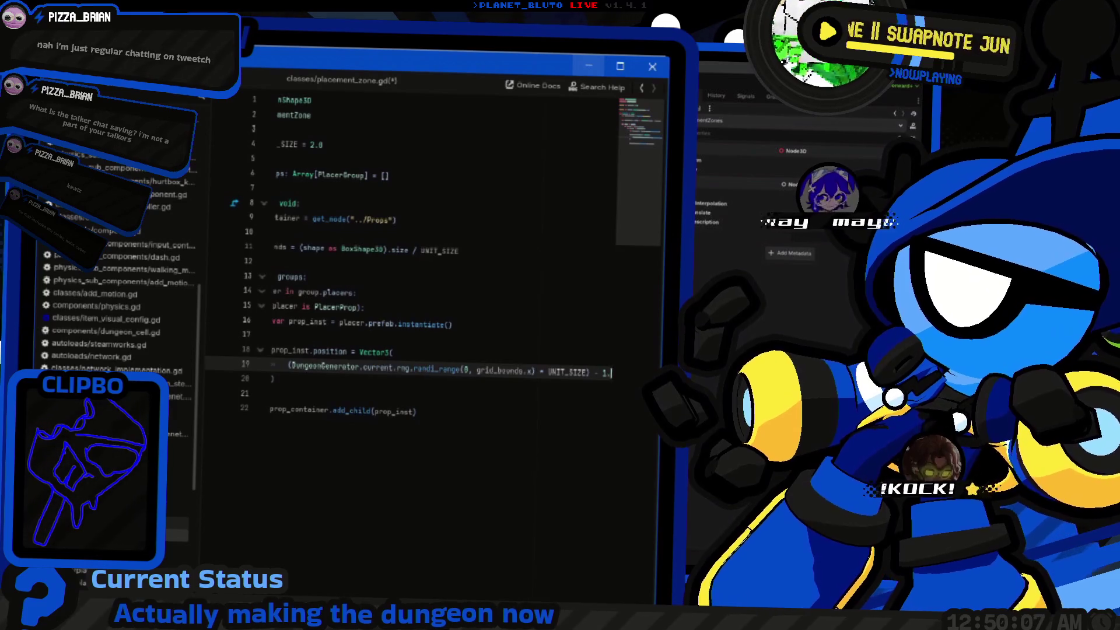
key("BackSpace")
key("BackSpace")
key("BackSpace")
type("UNIT")
key("BackSpace")
key("BackSpace")
key("BackSpace")
type("(UNIT_SIZE / 2")
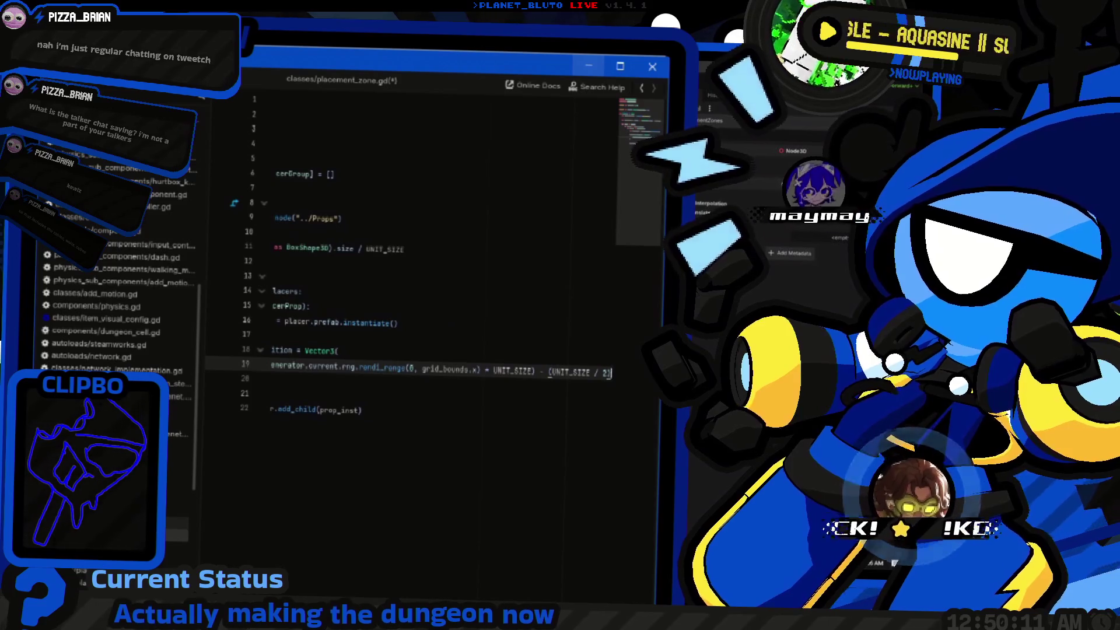
key("Return")
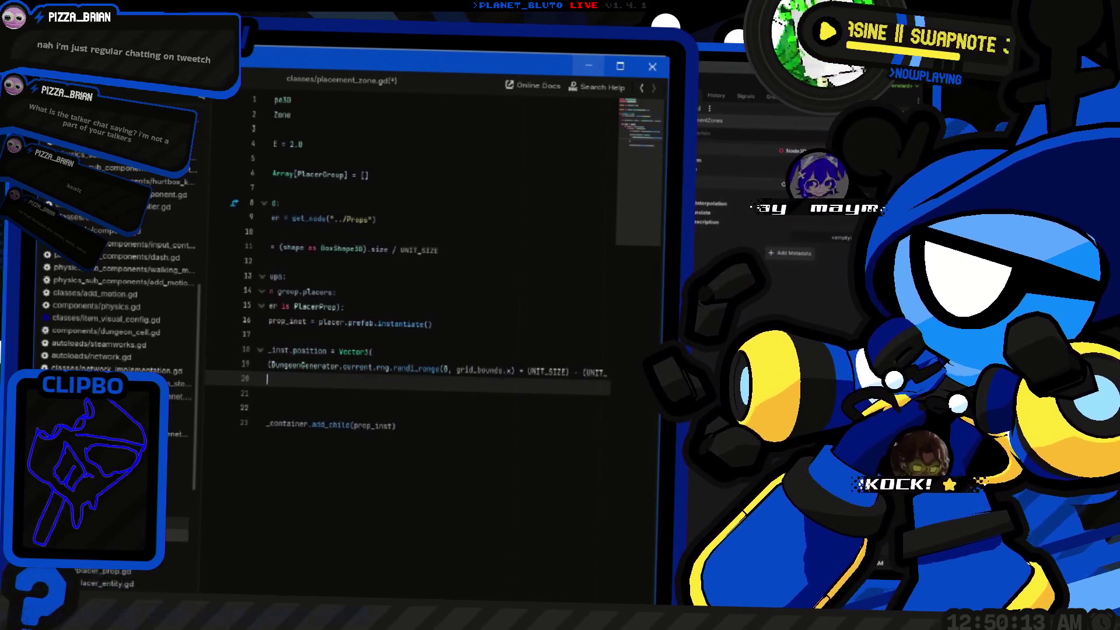
Duplicate the x expression onto two lines, using grid_bounds.y and grid_bounds.z as bounds
key("ctrl+v")
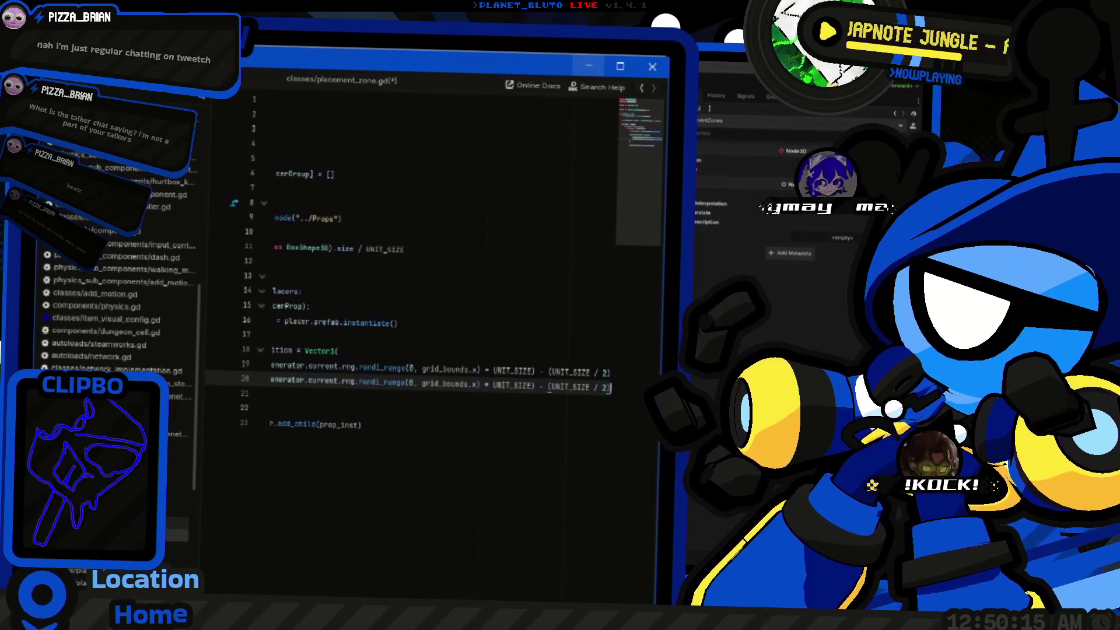
key("Home")
key("Return")
key("ctrl+v")
left_click(339, 380)
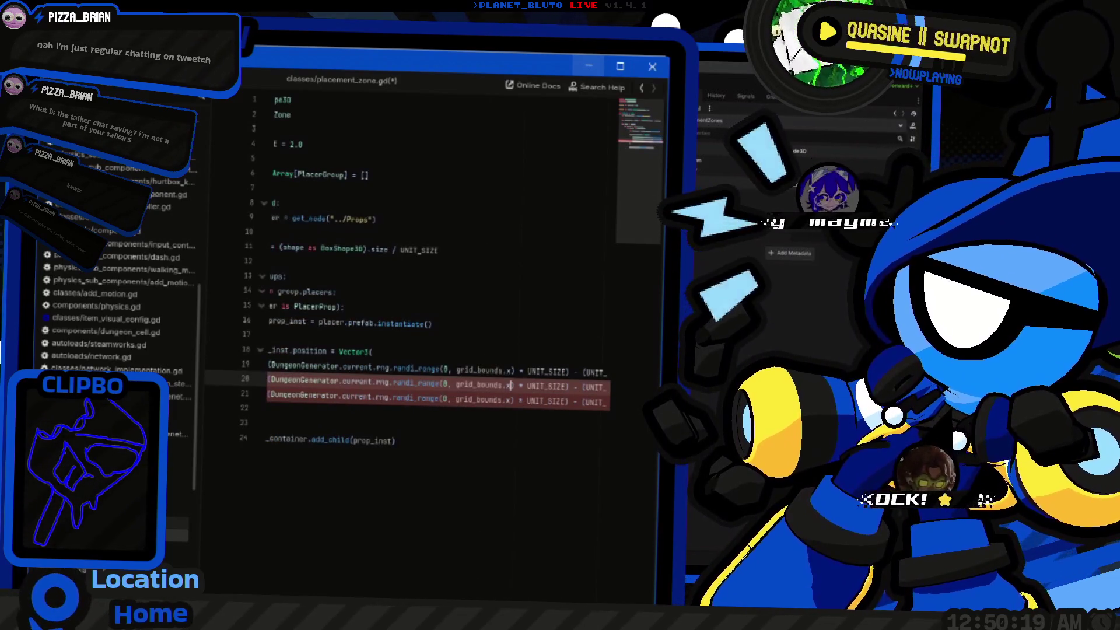
key("Delete")
key("Delete")
type(".y")
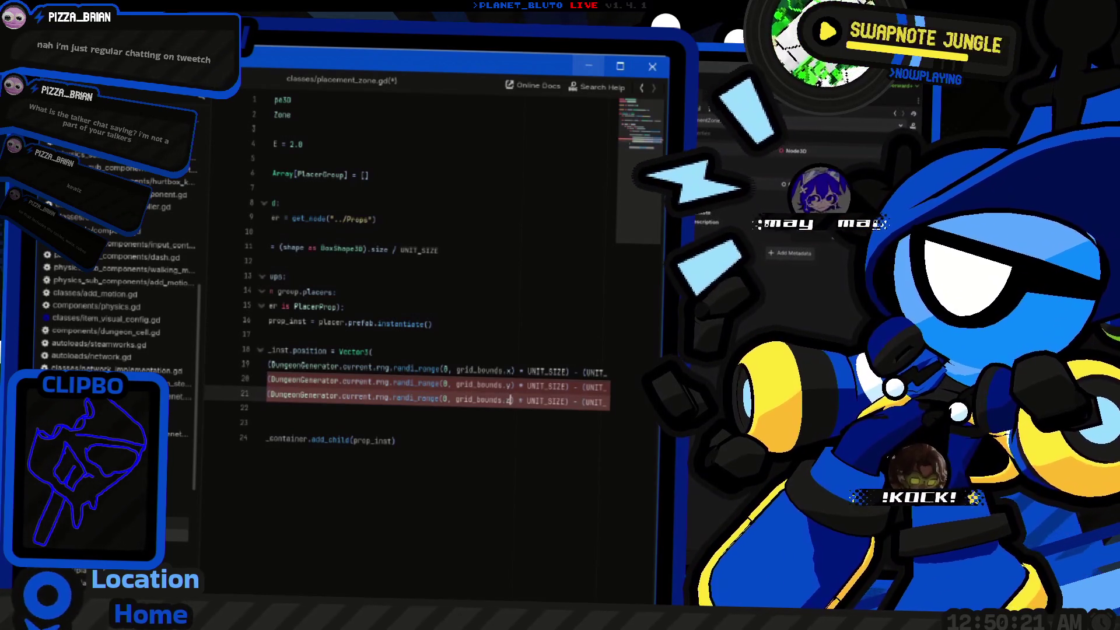
key("Down")
key("BackSpace")
type("z")
Drop the half-unit offset from the y line, end it with a comma, and view the room
key("ctrl+Right")
key("Right")
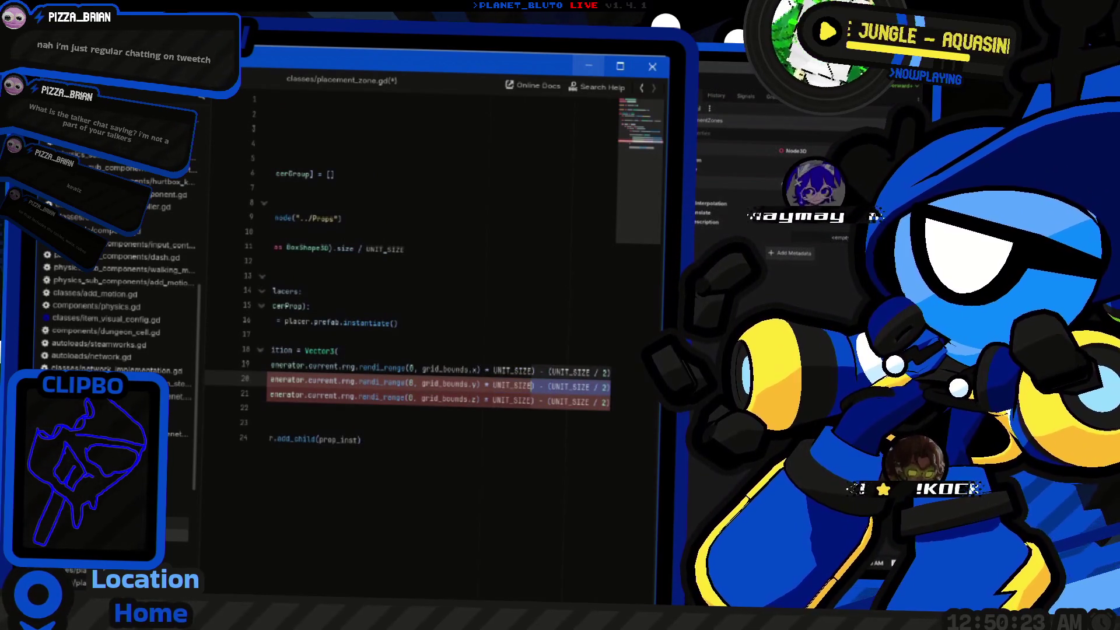
key("shift+End")
key("Delete")
type(",")
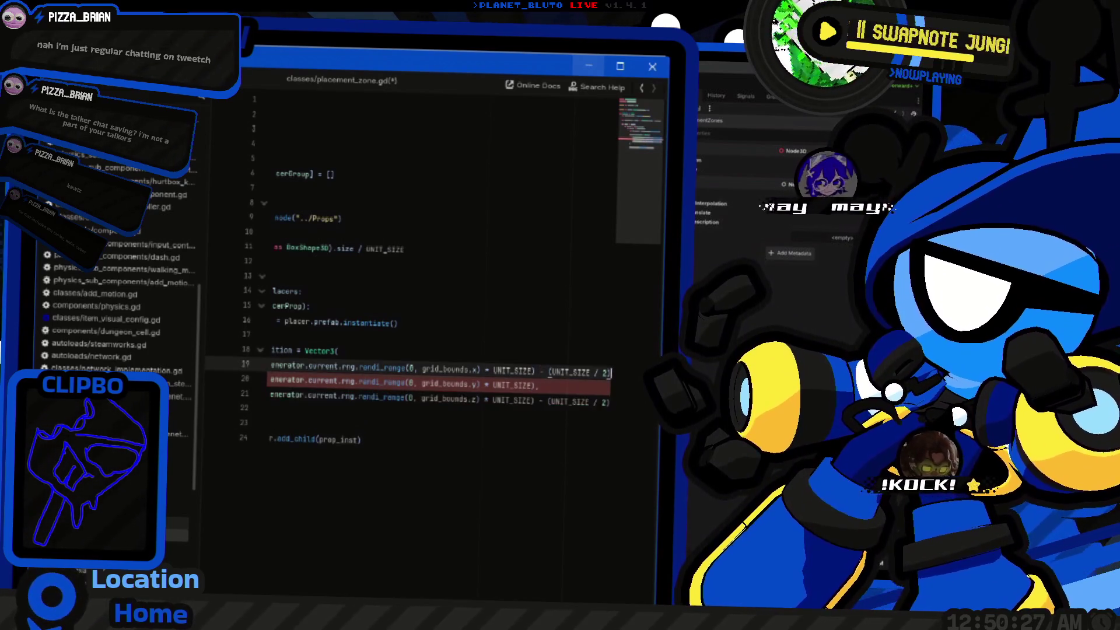
key("Home")
key("Home")
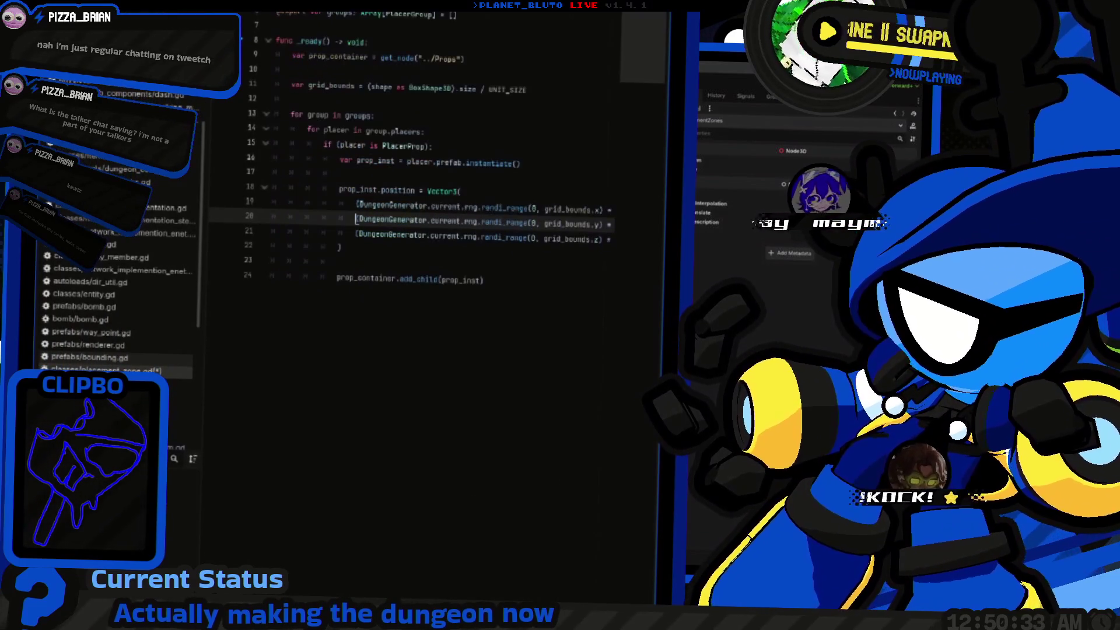
key("Down")
key("Down")
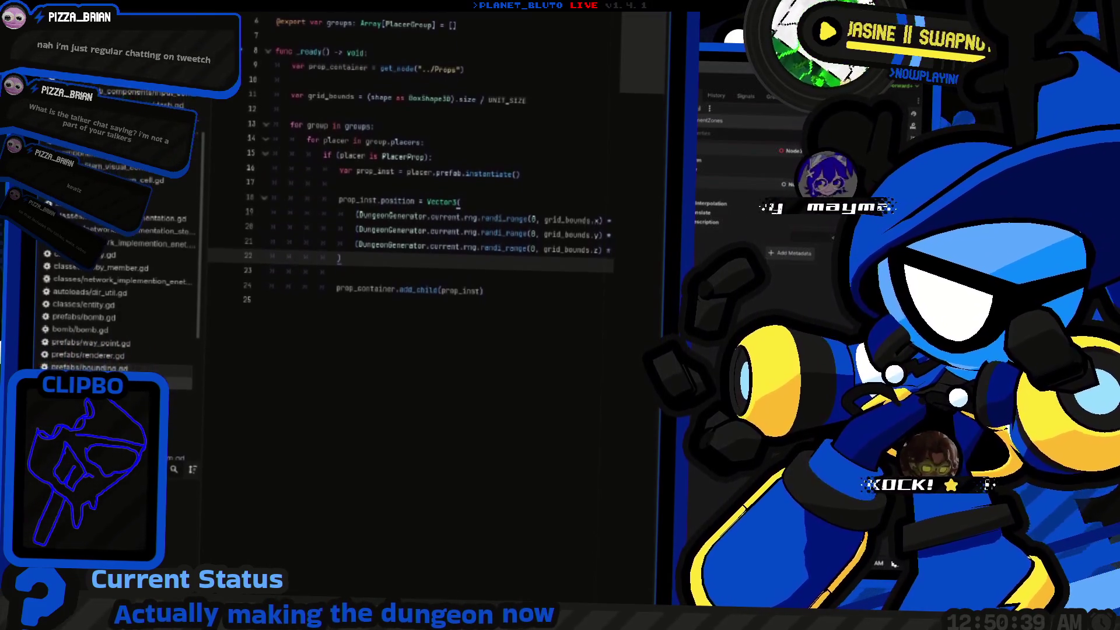
key("ctrl+F2")
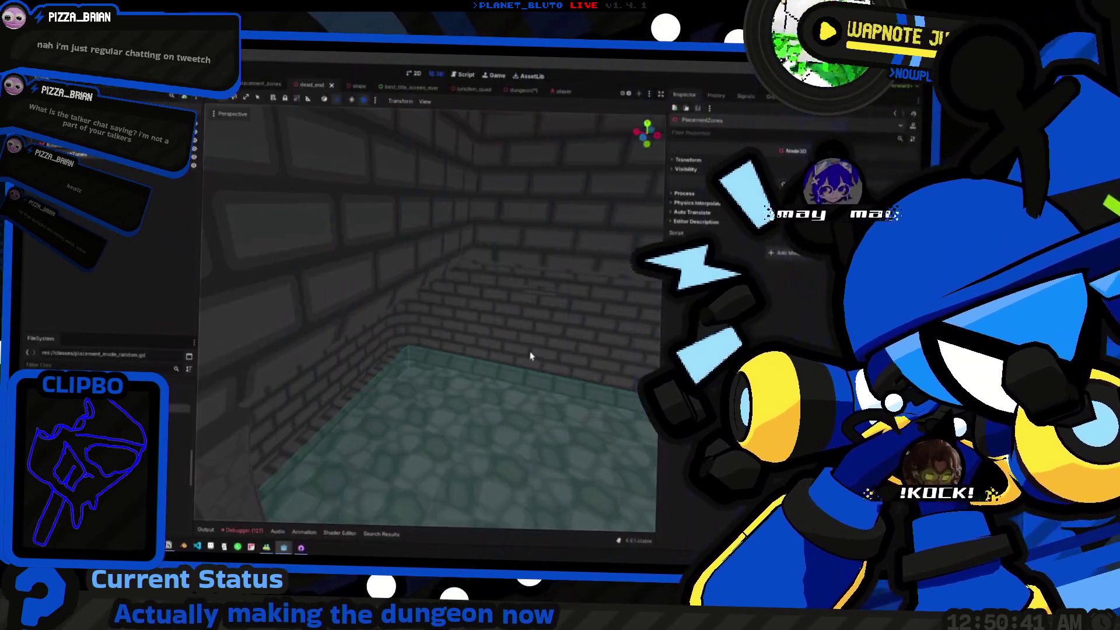
key("f")
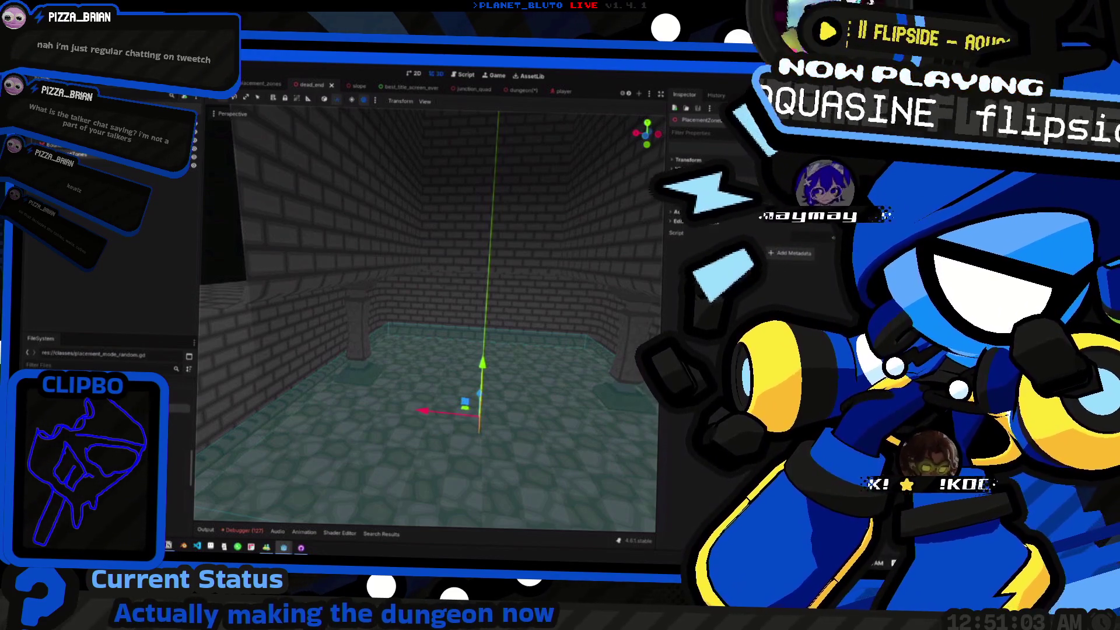
key("ctrl+F3")
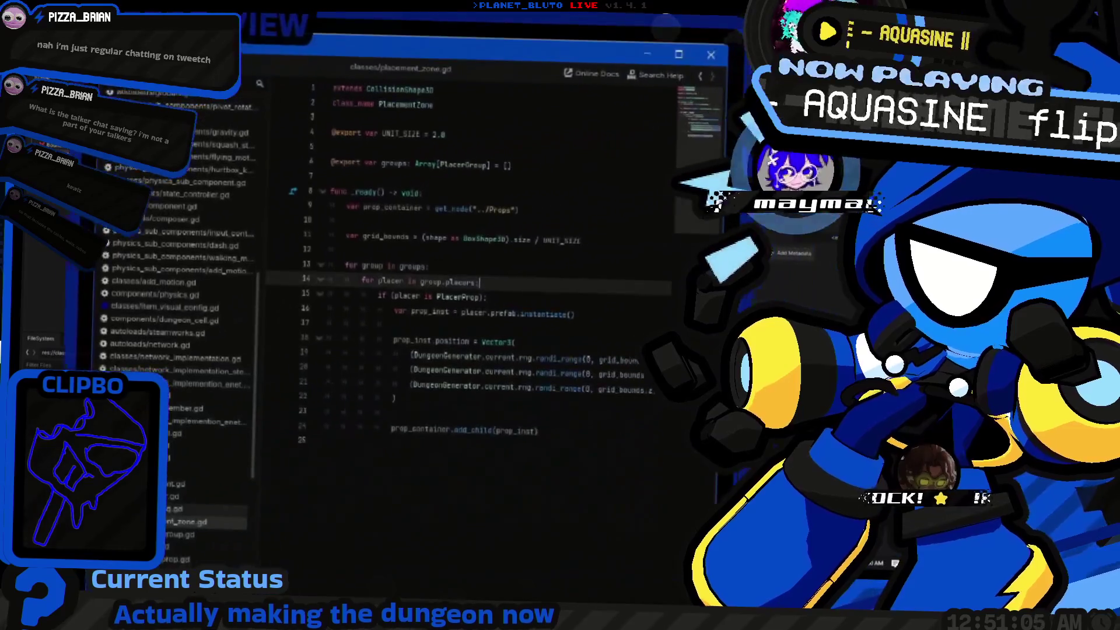
Jump from the PlacerGroup type on the groups export line to placer_group.gd
left_click(287, 260)
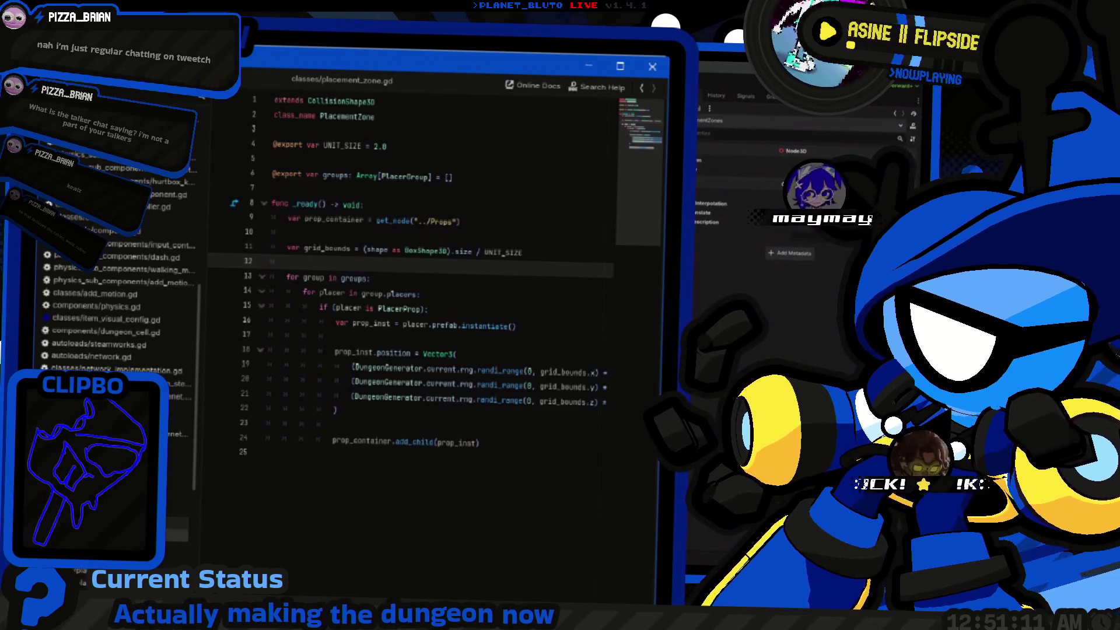
left_click(371, 278)
key("Return")
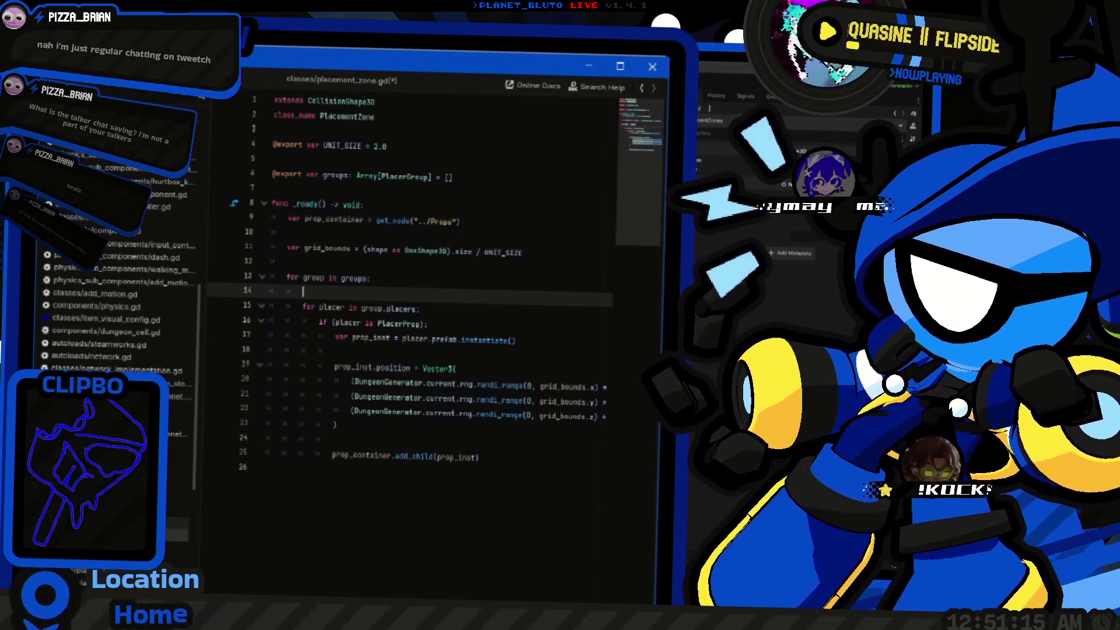
key("ctrl+z")
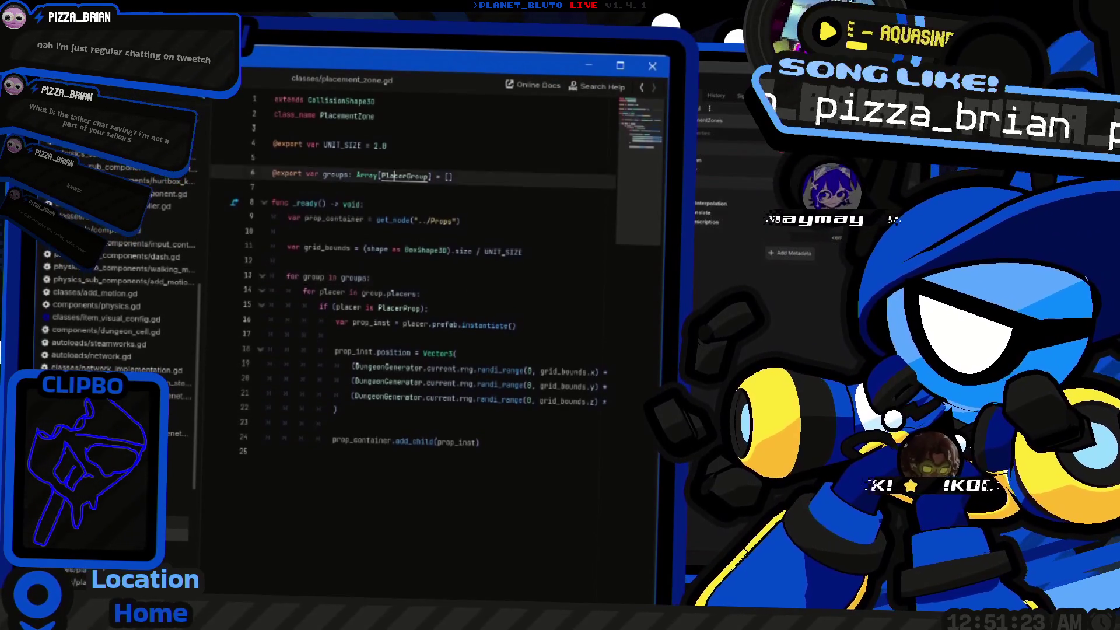
left_click(404, 176, "ctrl")
left_click(273, 158)
left_click(302, 144)
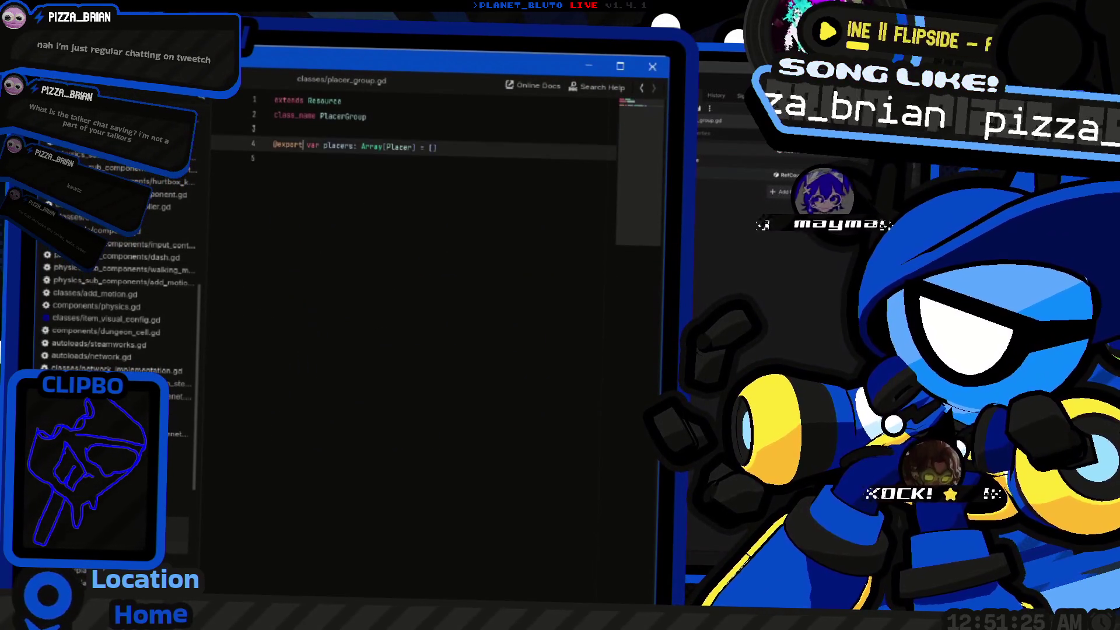
key("ctrl+c")
key("End")
key("Return")
key("ctrl+v")
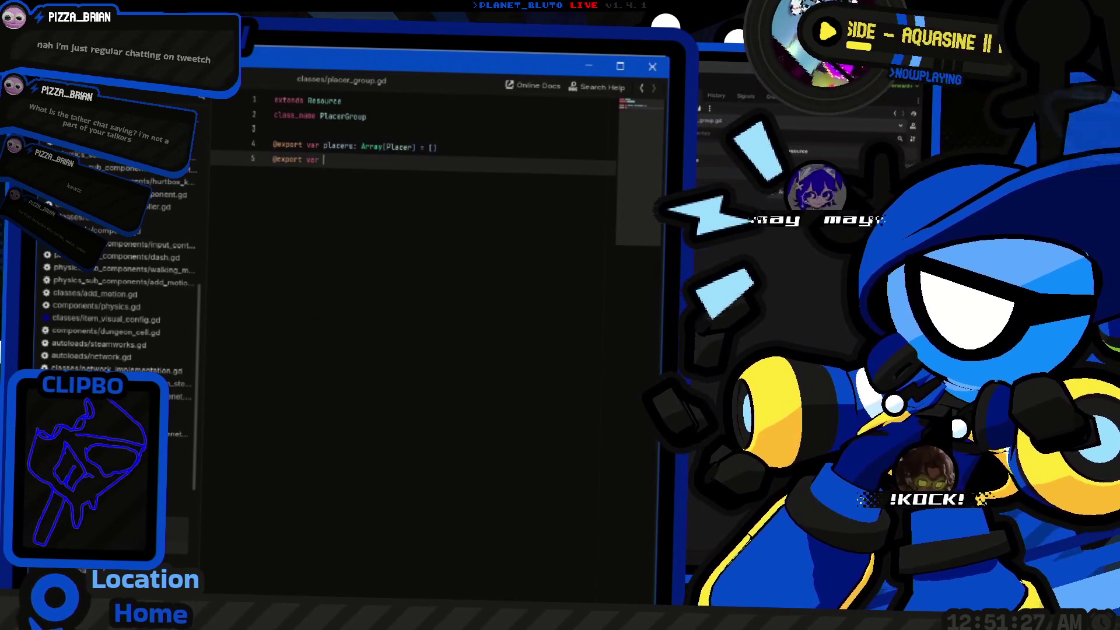
type("100")
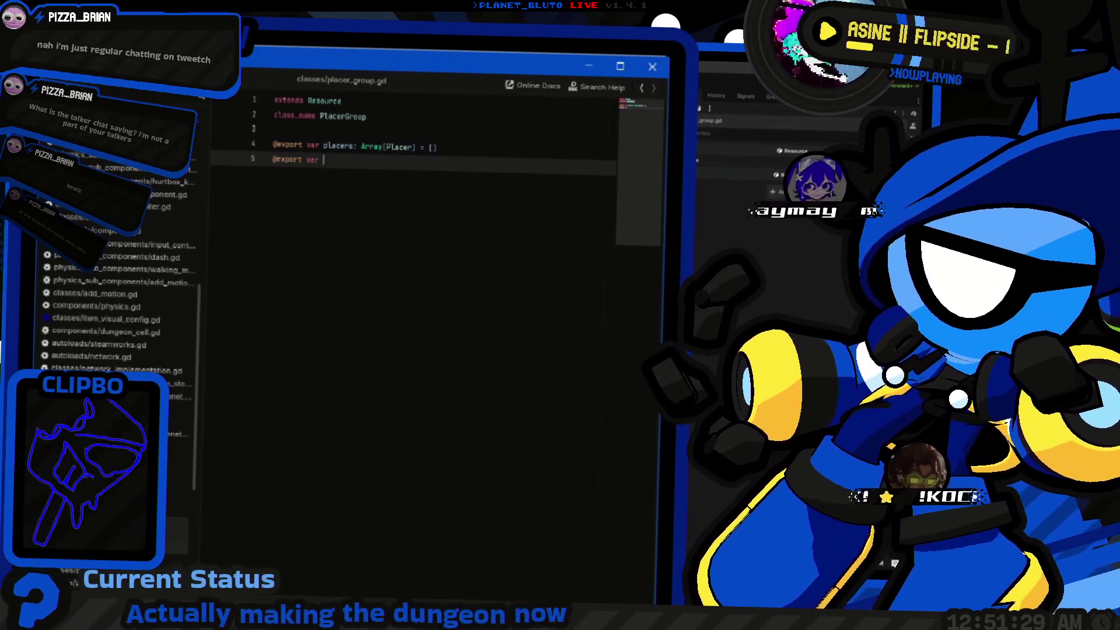
type("acer")
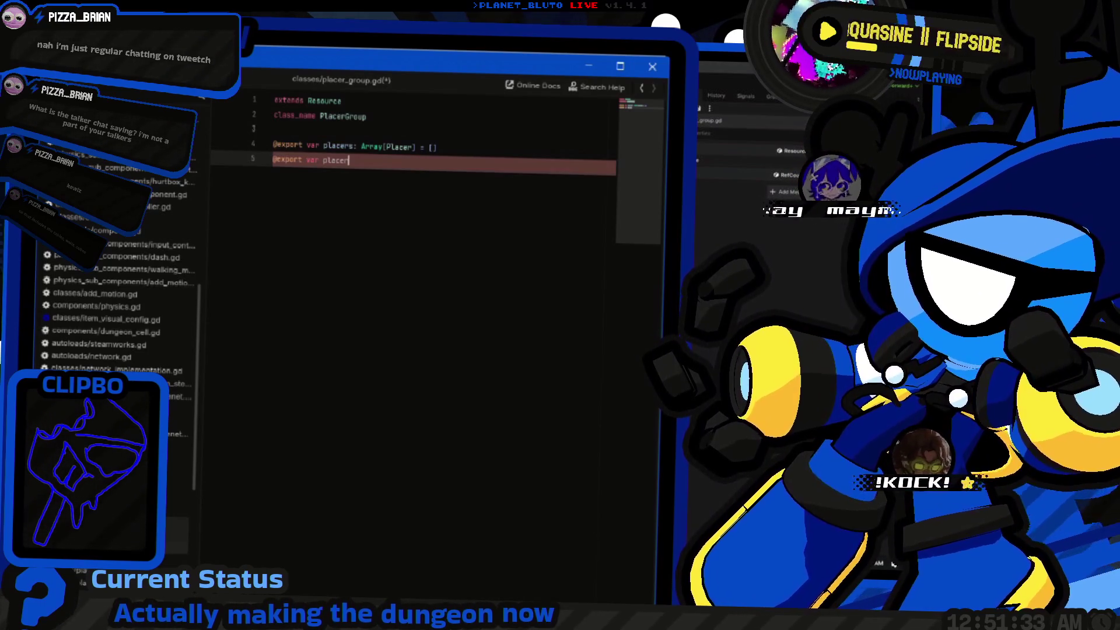
key("ctrl+BackSpace")
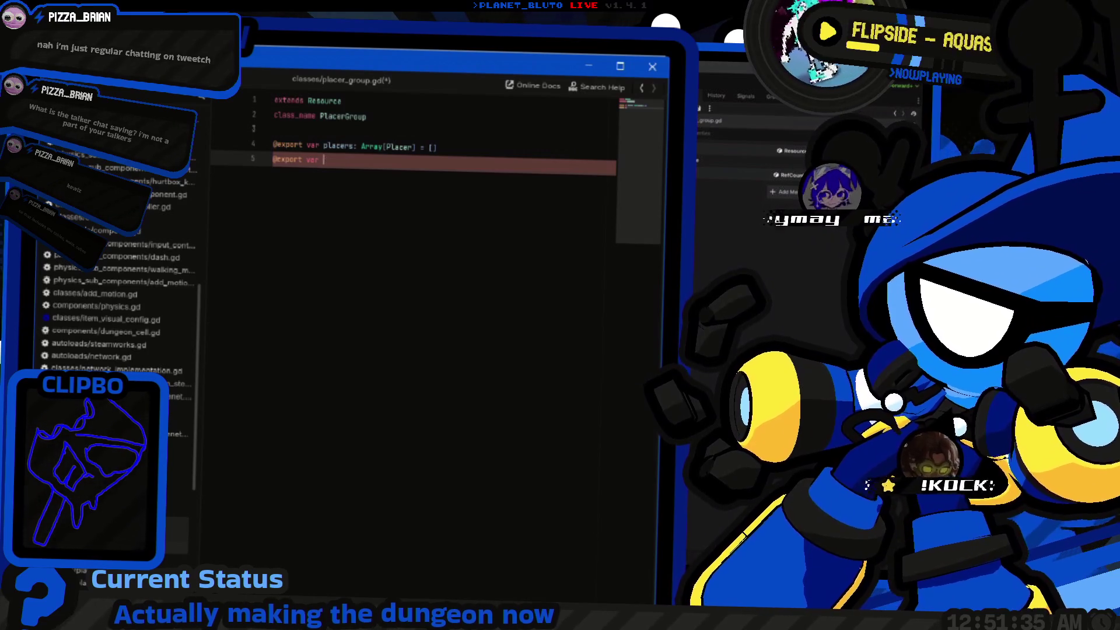
type("place_a")
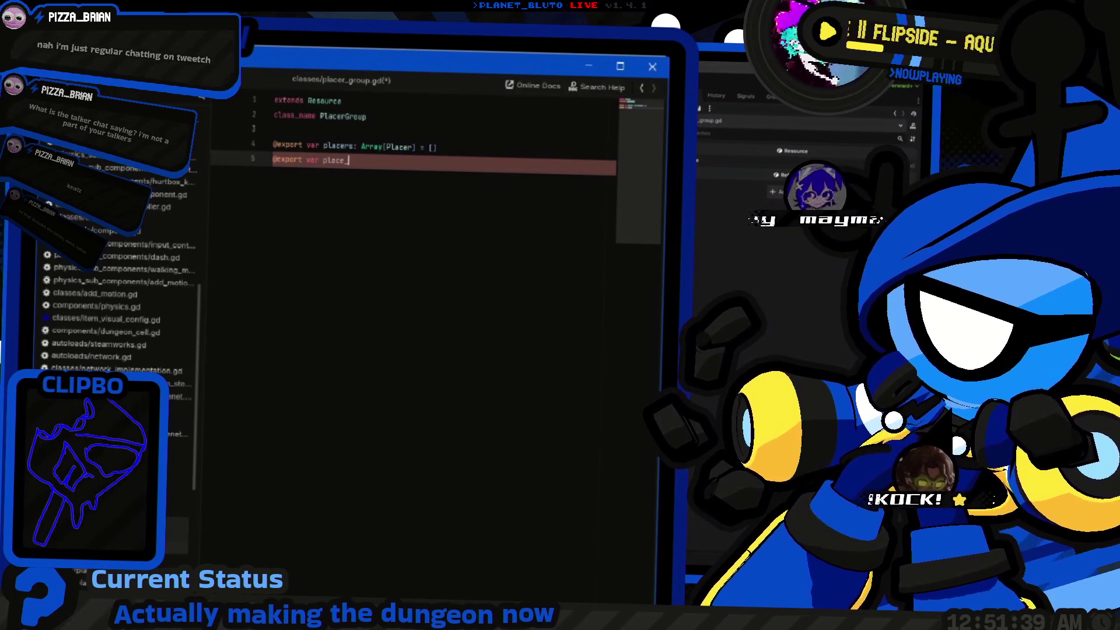
type("mount")
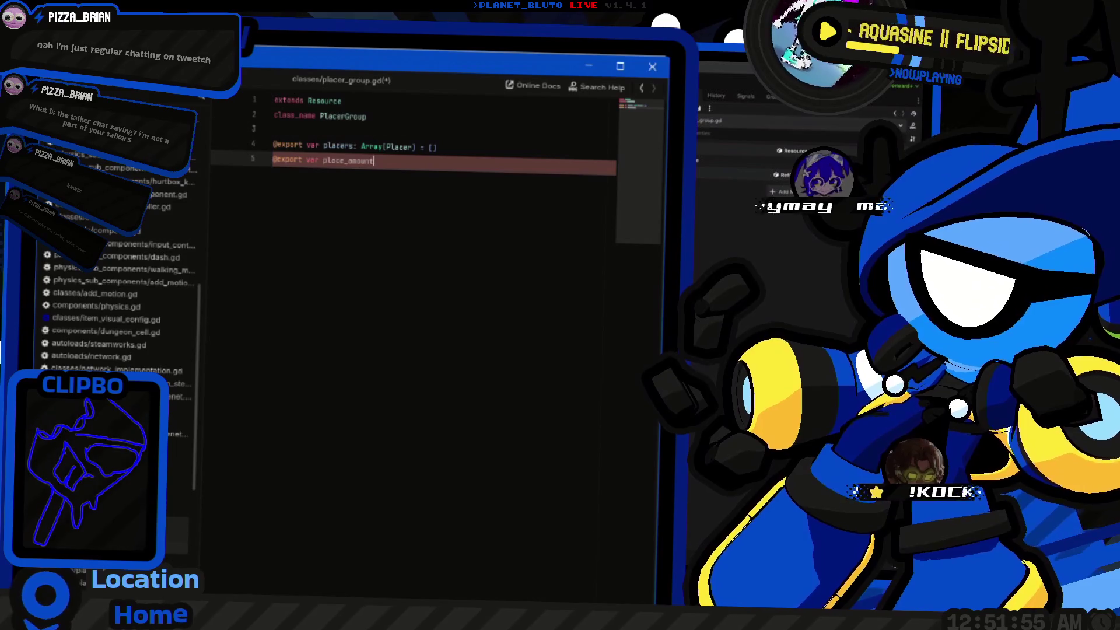
key("ctrl+BackSpace")
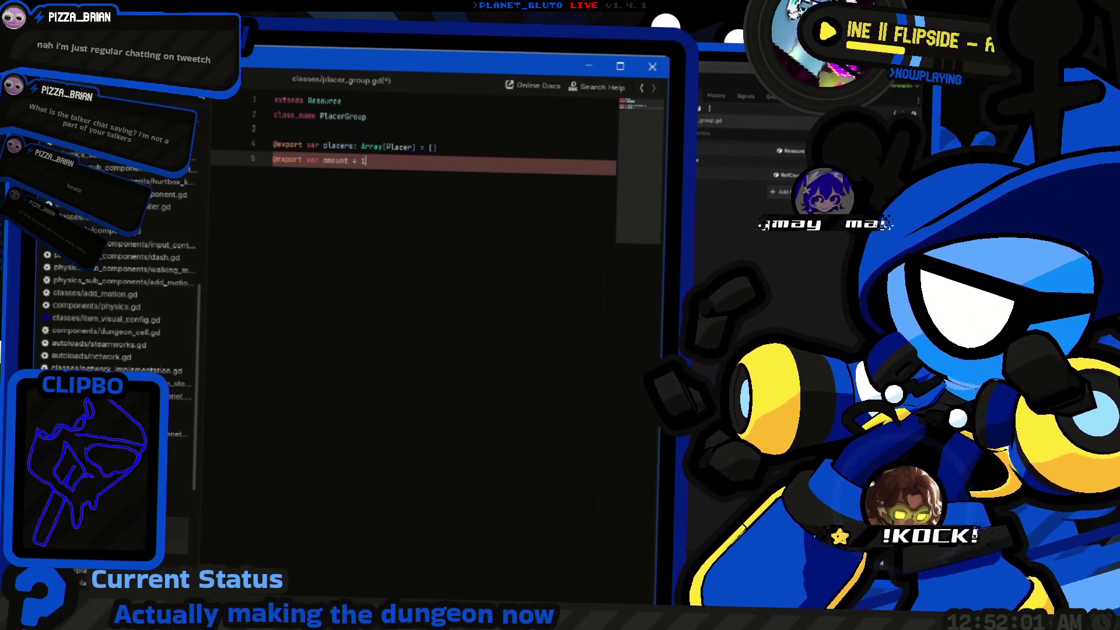
key("alt+Left")
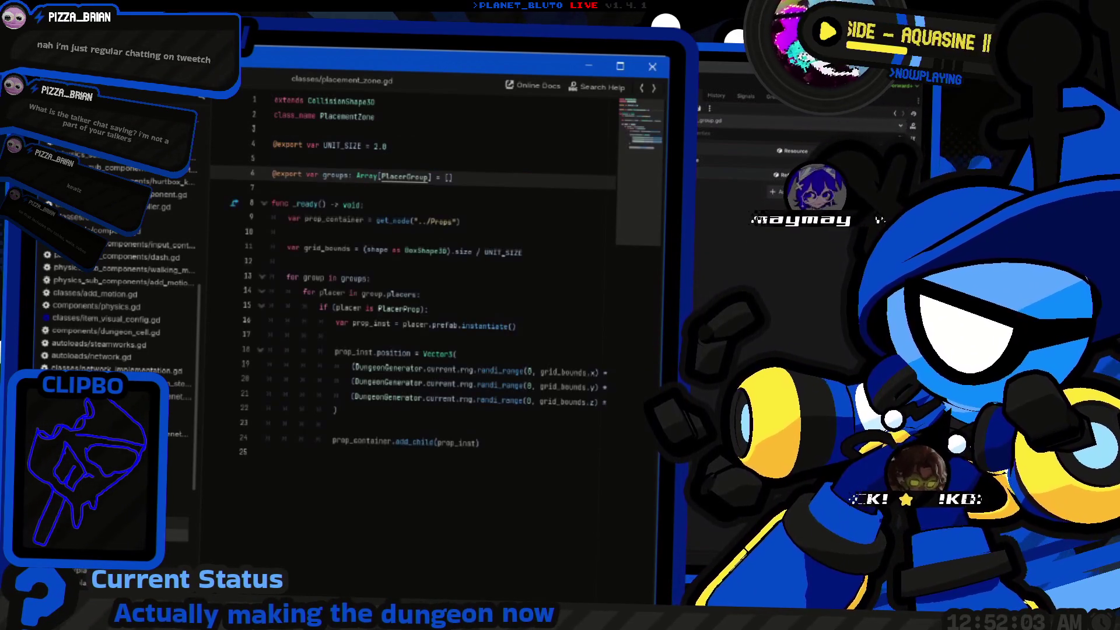
Add a new line 14 reading 'for i in group.amount:' inside the groups loop
key("Down")
key("Down")
key("Down")
key("End")
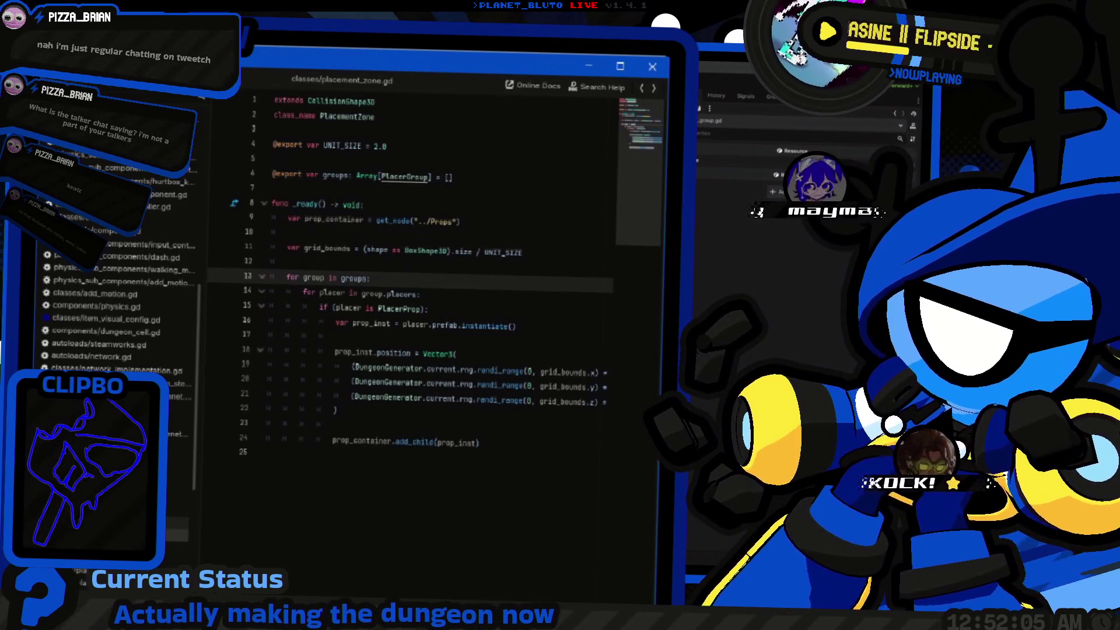
key("Return")
type("or ")
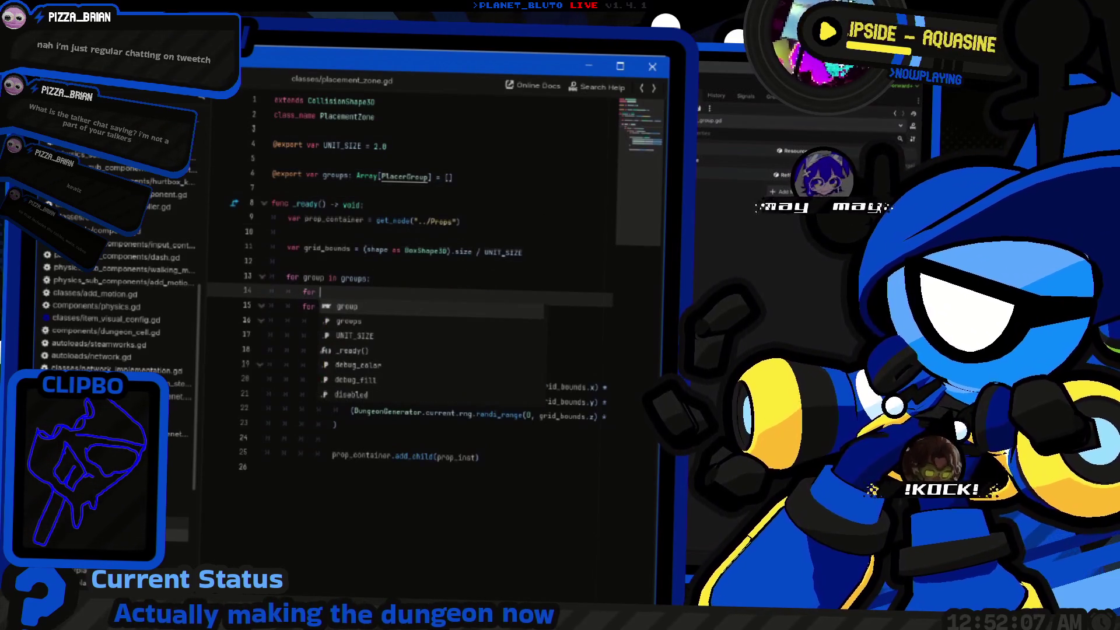
type("i")
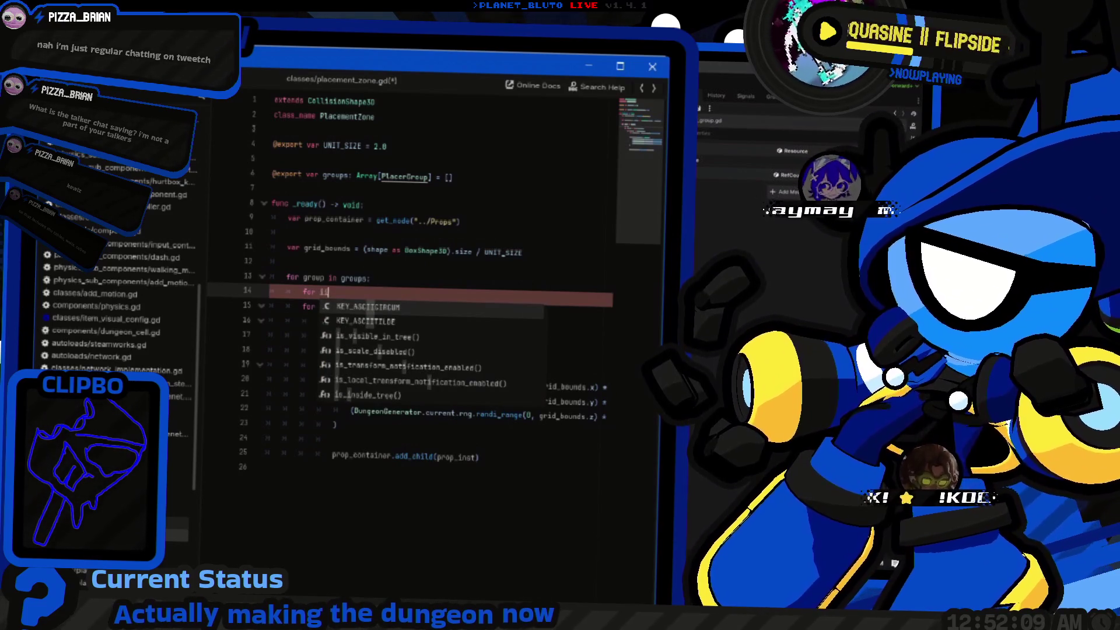
type(" in group.")
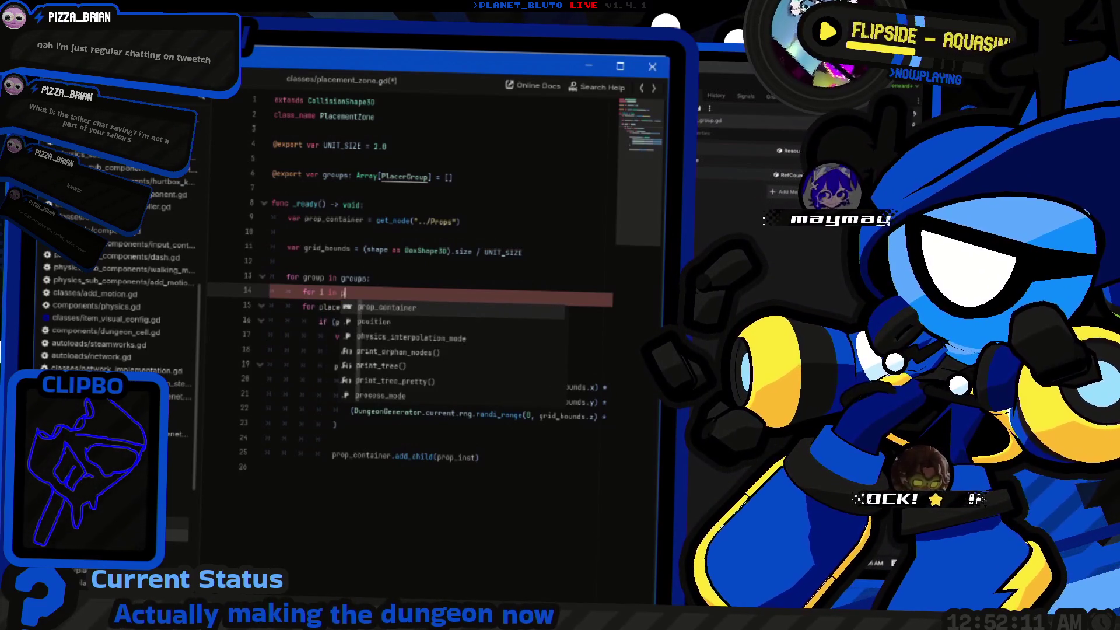
type("amount:")
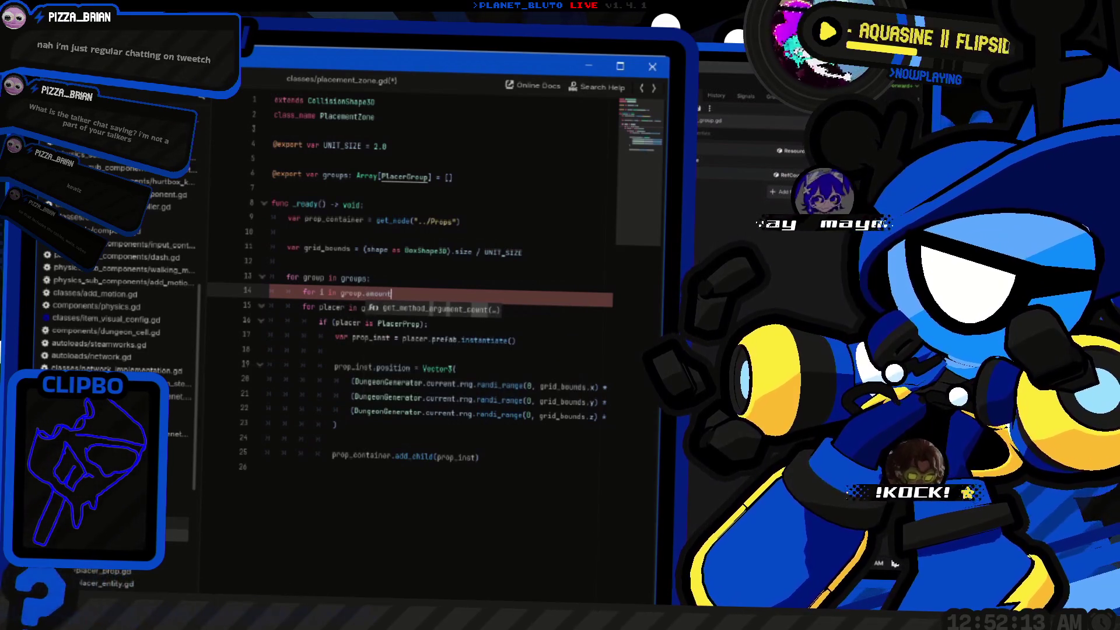
left_click(319, 307)
Indent lines 16–25 under the new loop and run the project
left_click(320, 323)
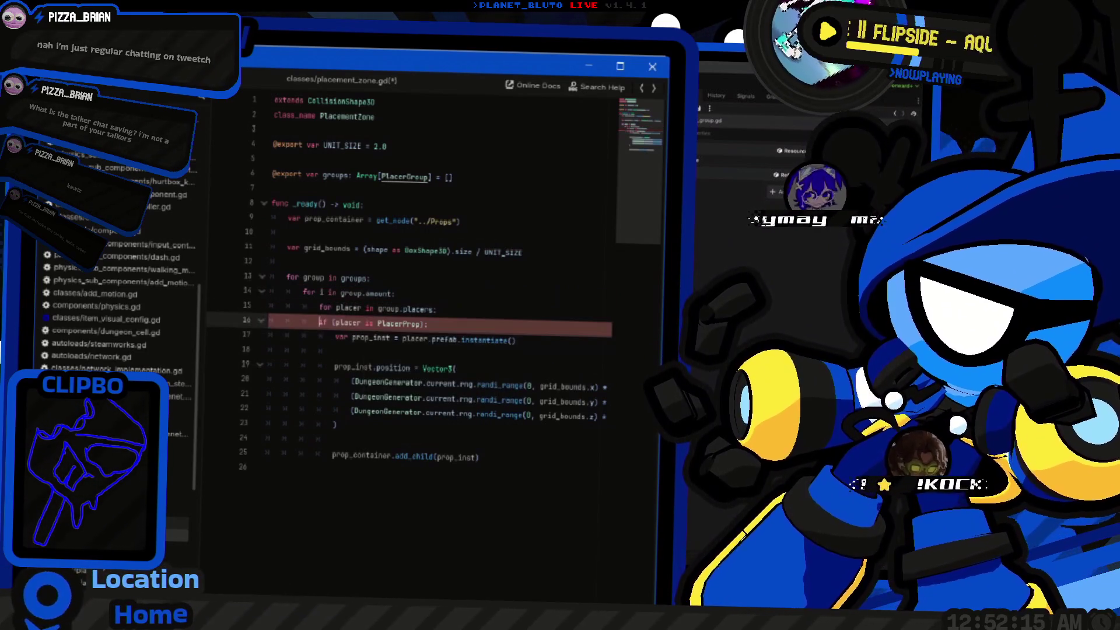
key("shift+Down")
key("shift+Down")
key("shift+Down")
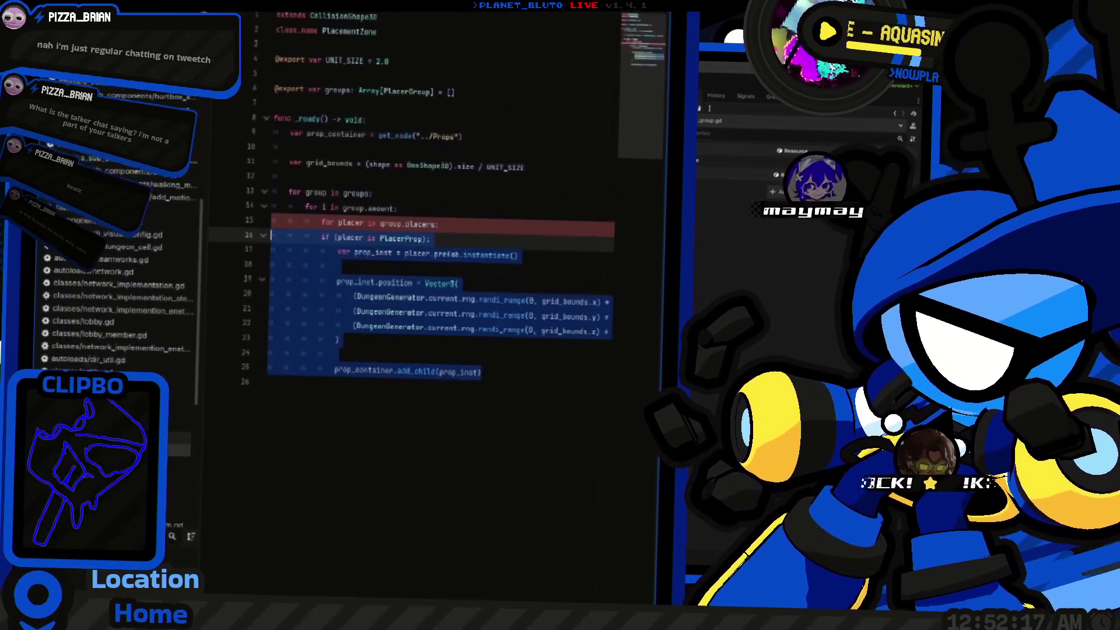
key("Tab")
key("alt+Tab")
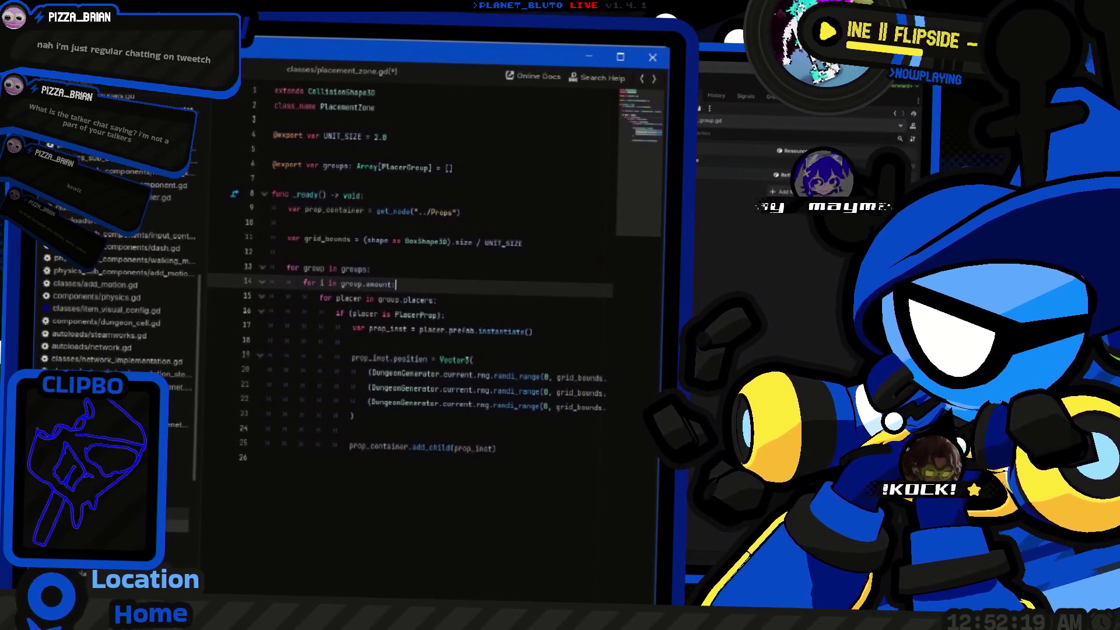
key("F5")
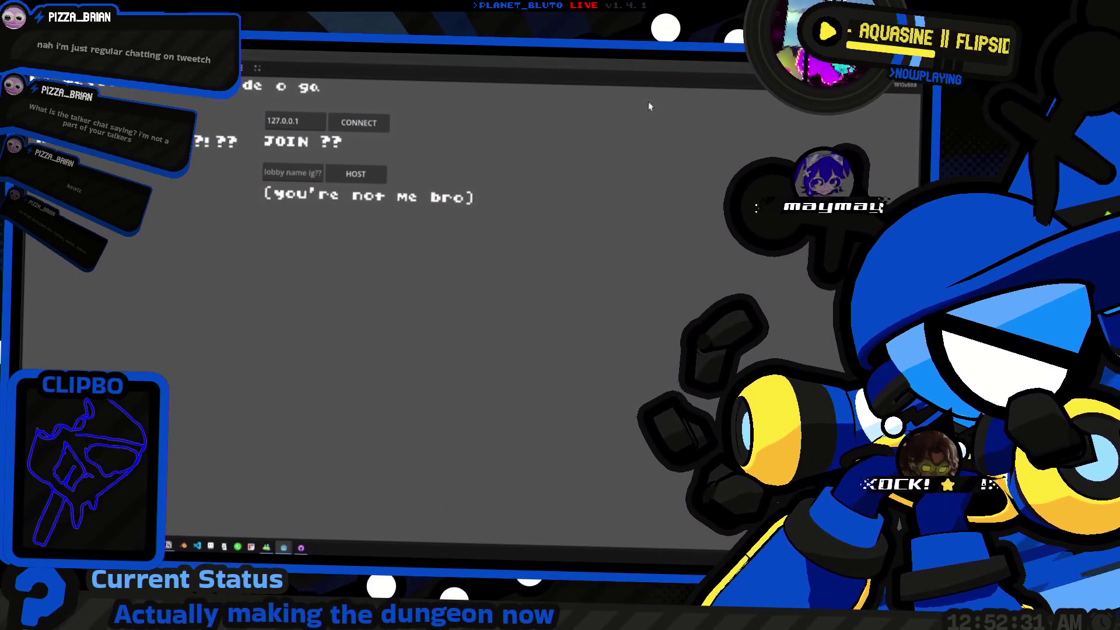
Append '+ self.position' to the random Vector3 on line 23, then run the game and host
key("alt+Tab")
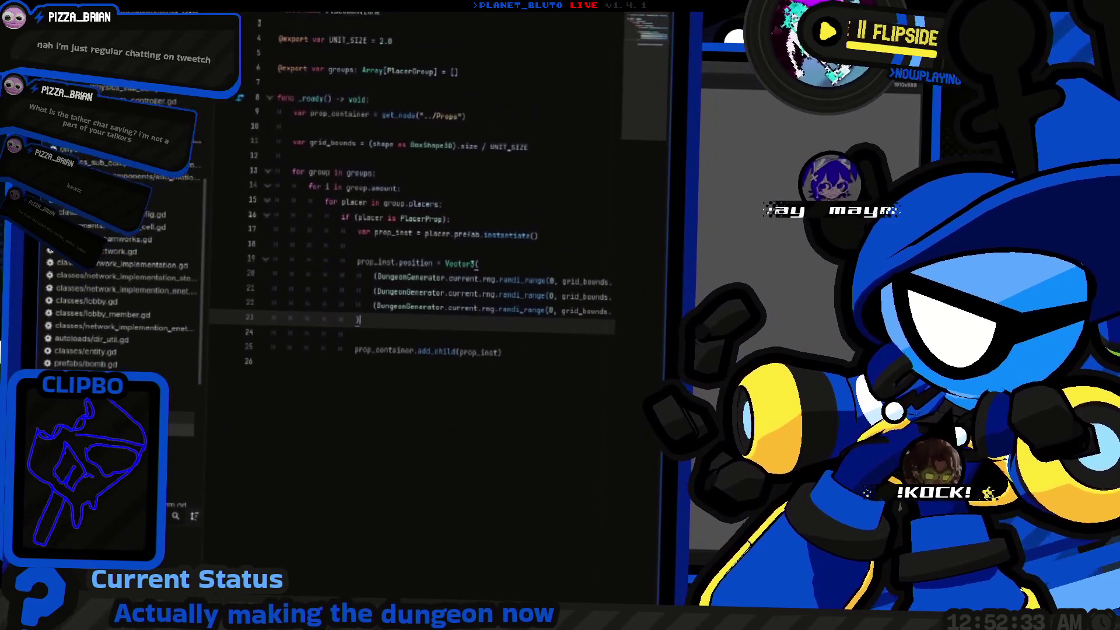
double_click(433, 287)
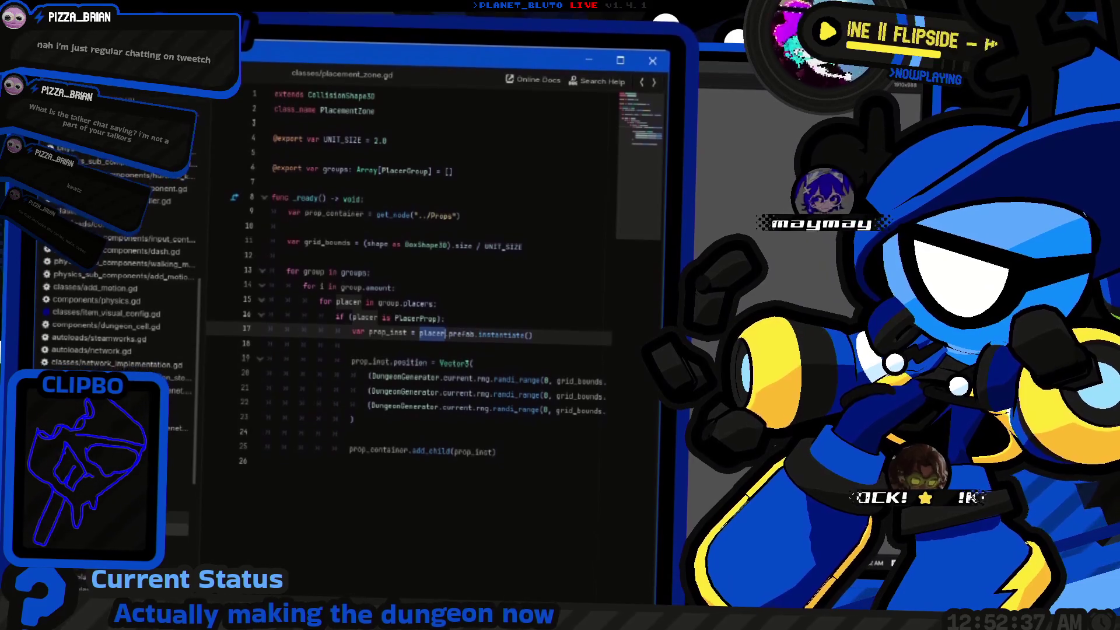
left_click(357, 286)
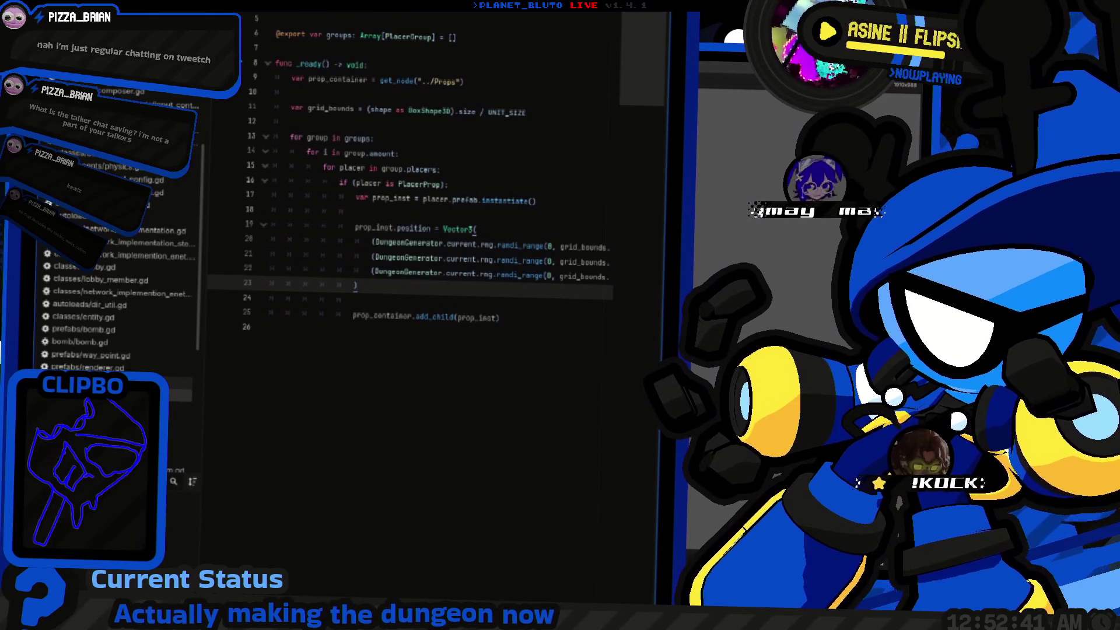
type("+ self")
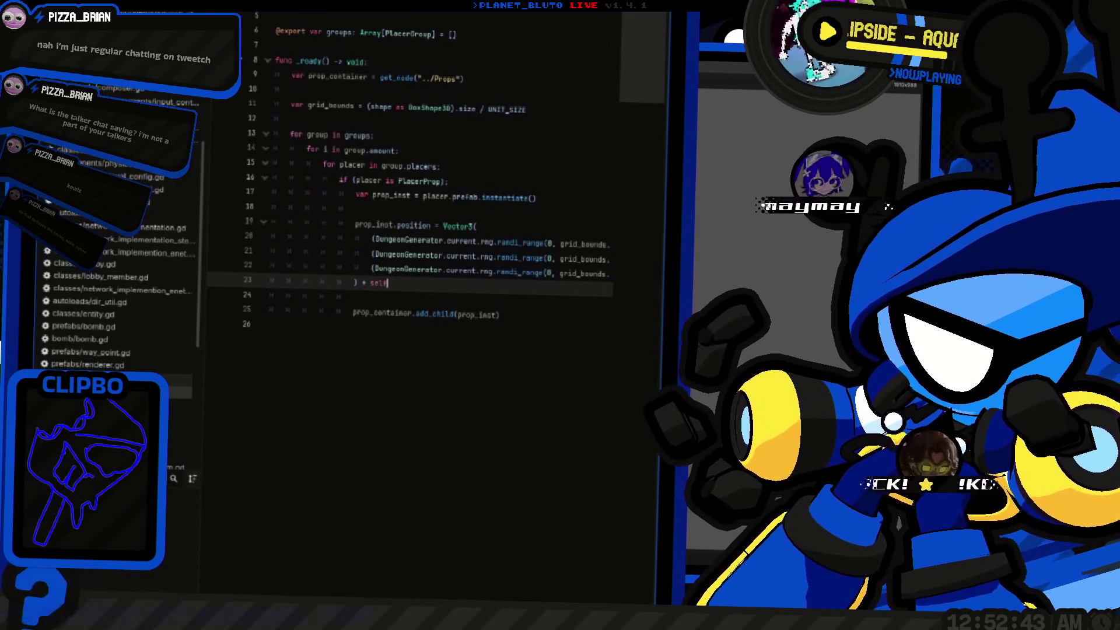
type(".pos")
key("Return")
scroll(408, 234, "down", 1)
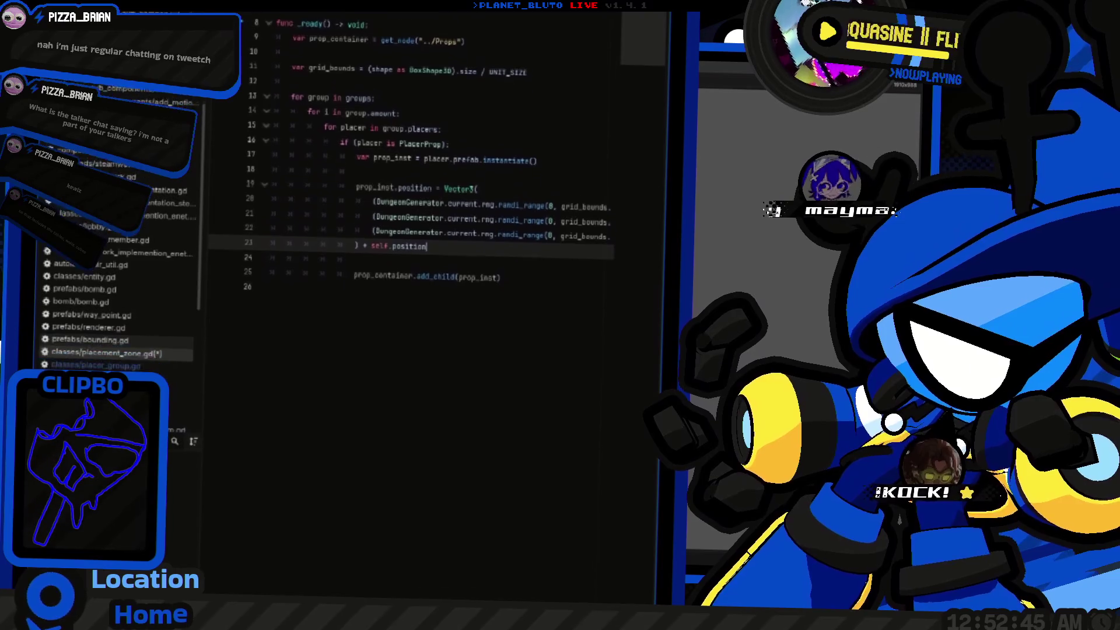
key("F5")
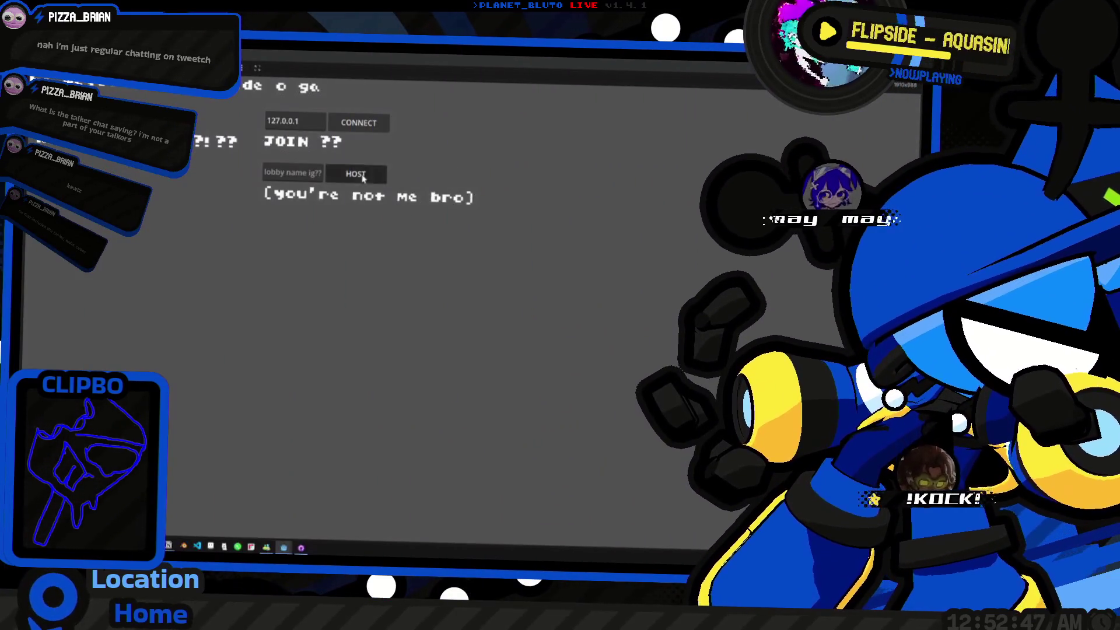
left_click(356, 174)
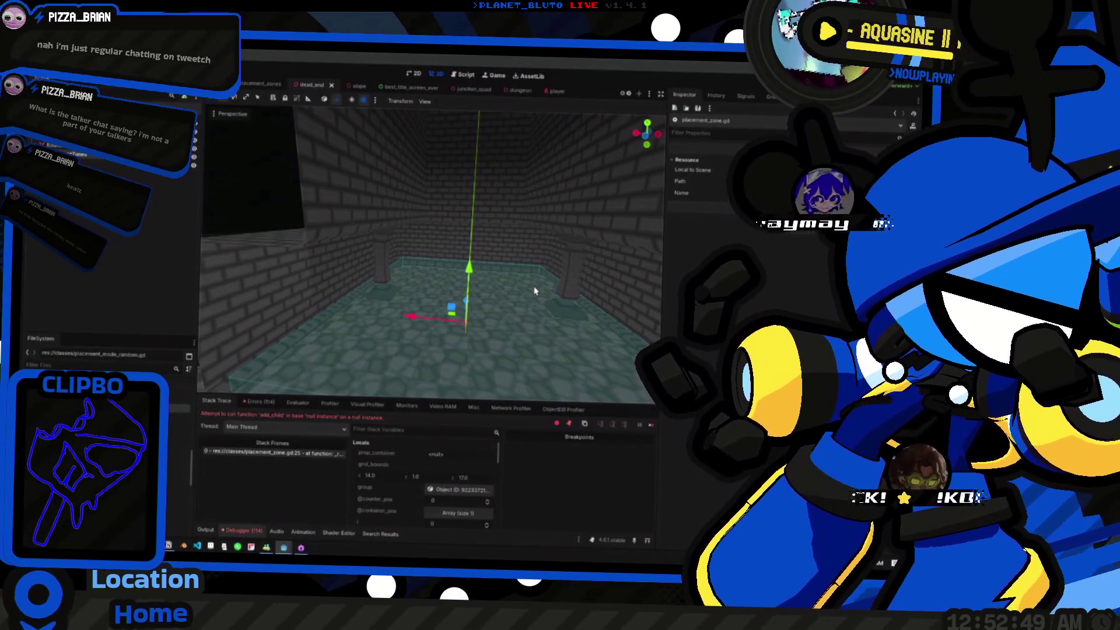
Inspect the get_node call on line 9 and the Props node's Inspector properties, then return to the script
key("ctrl+alt+o")
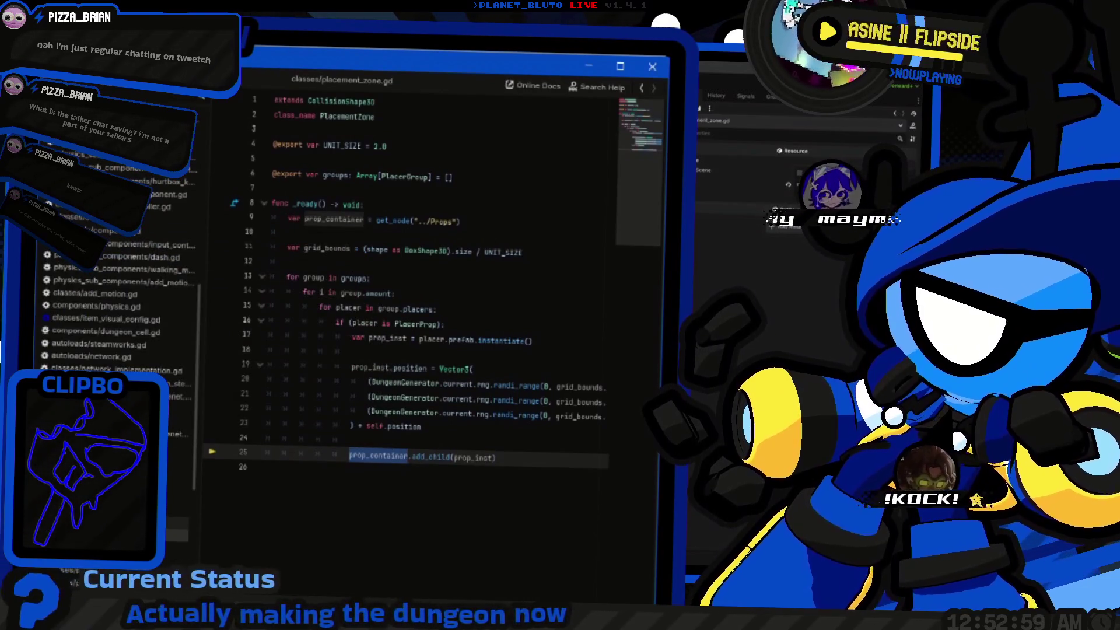
double_click(393, 220)
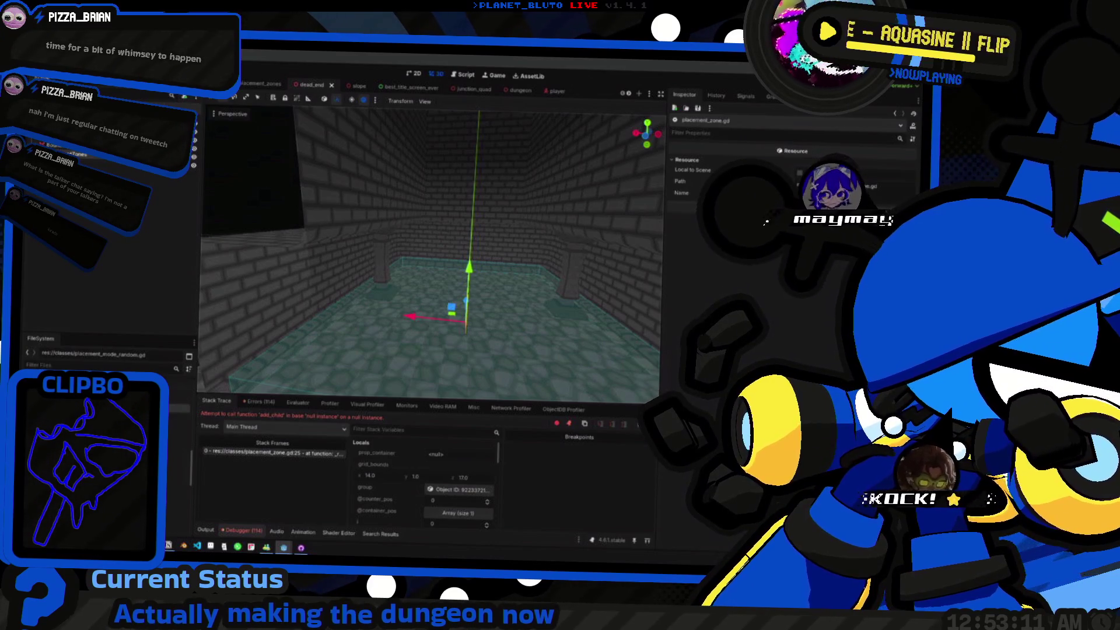
left_click(70, 245)
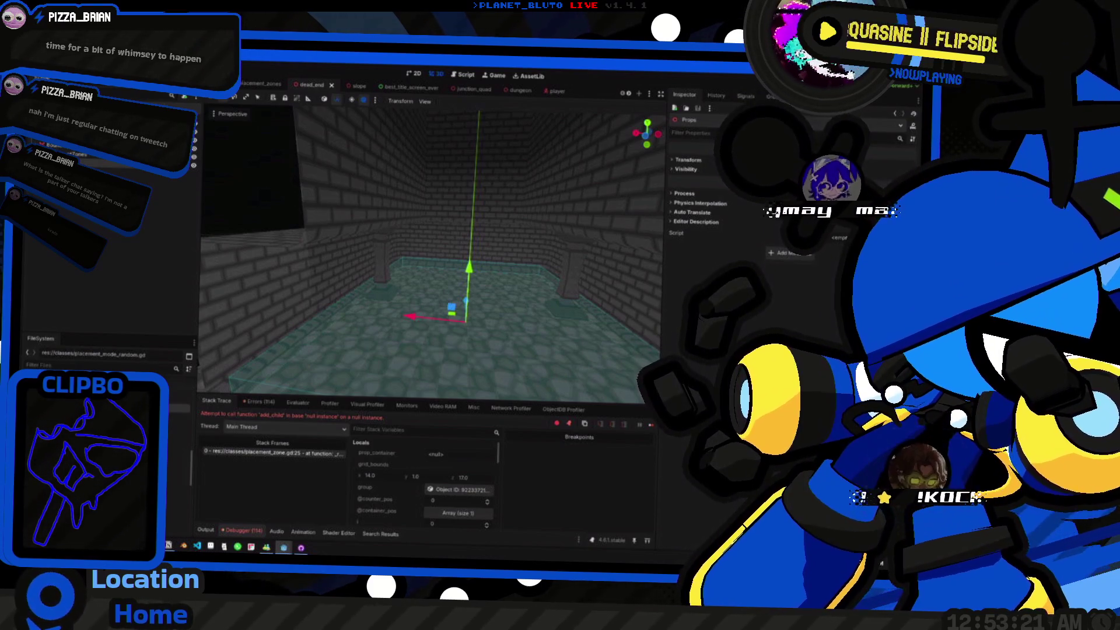
key("alt+Tab")
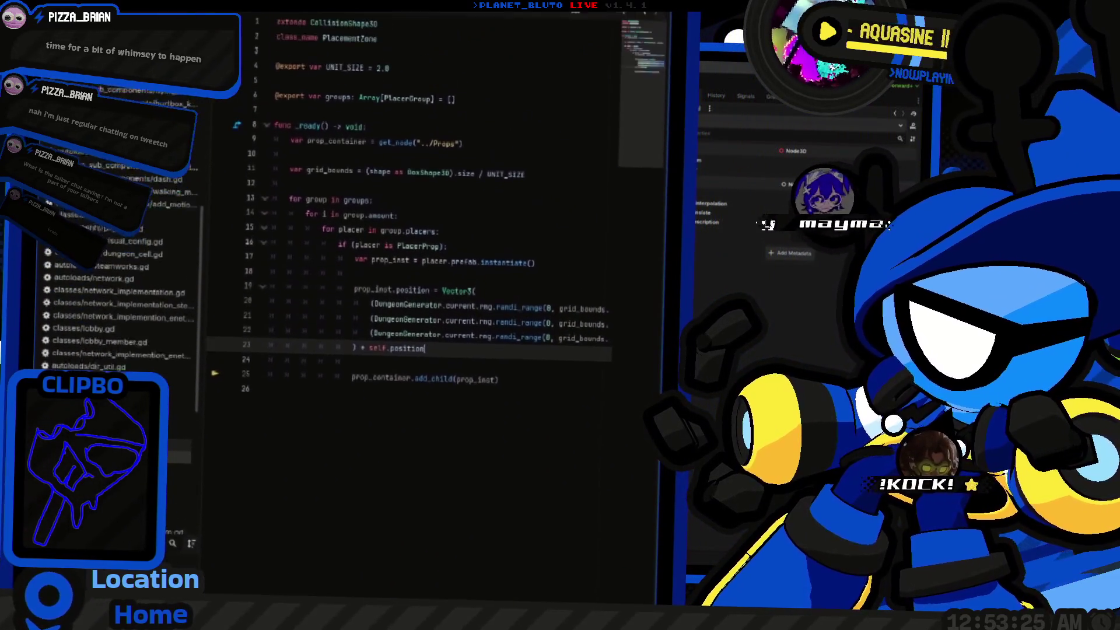
Change line 9 to get_node("../../Props") and rerun the game
left_click(461, 221)
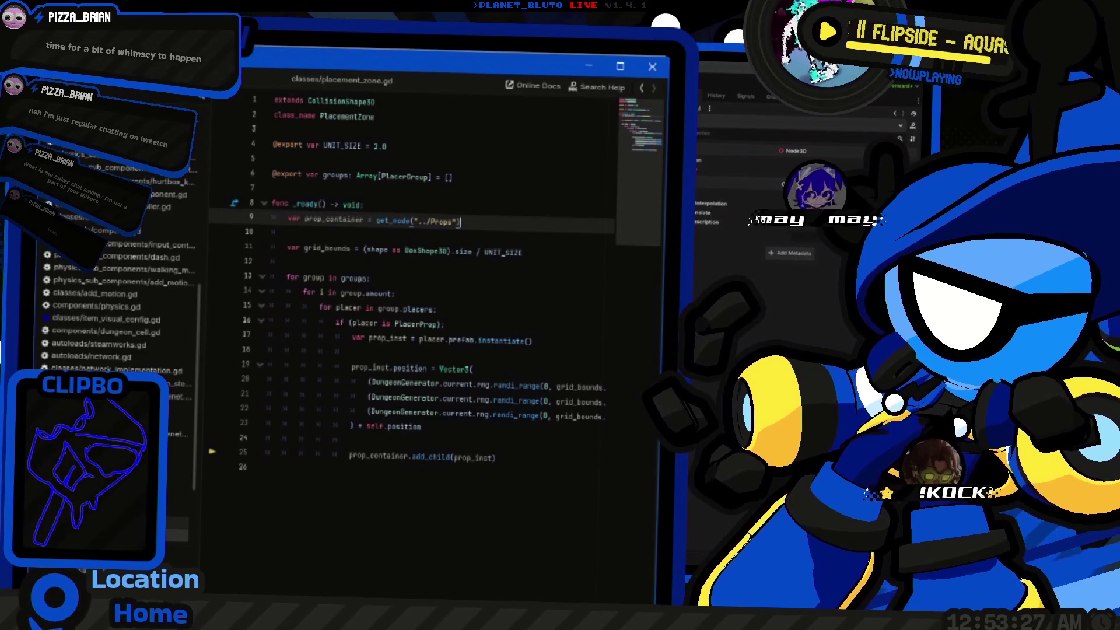
left_click(418, 220)
type("../")
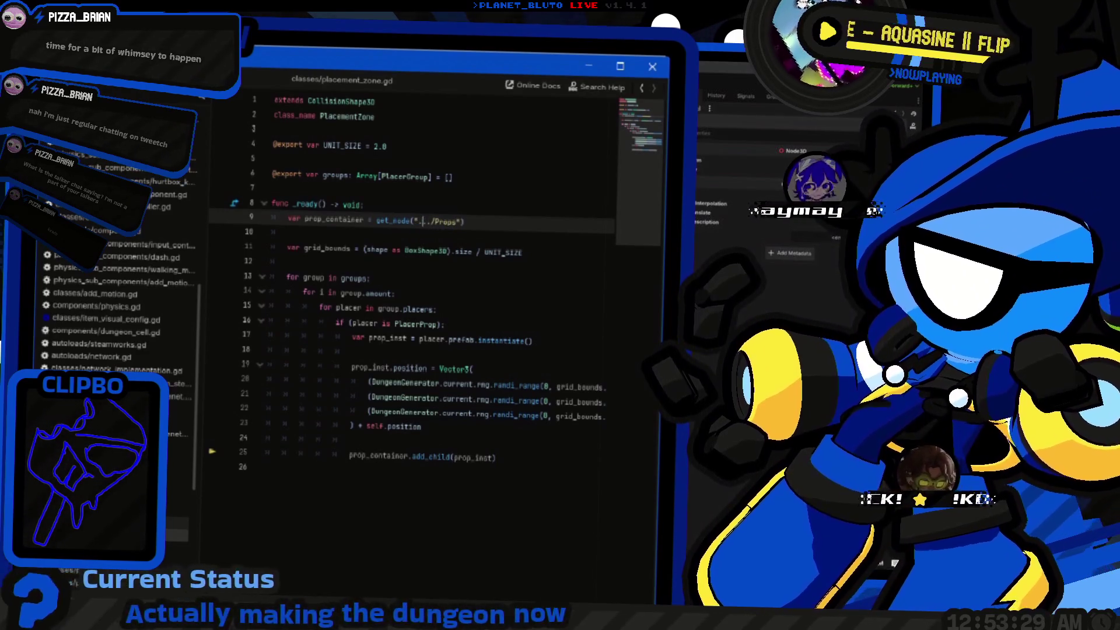
left_click(473, 221)
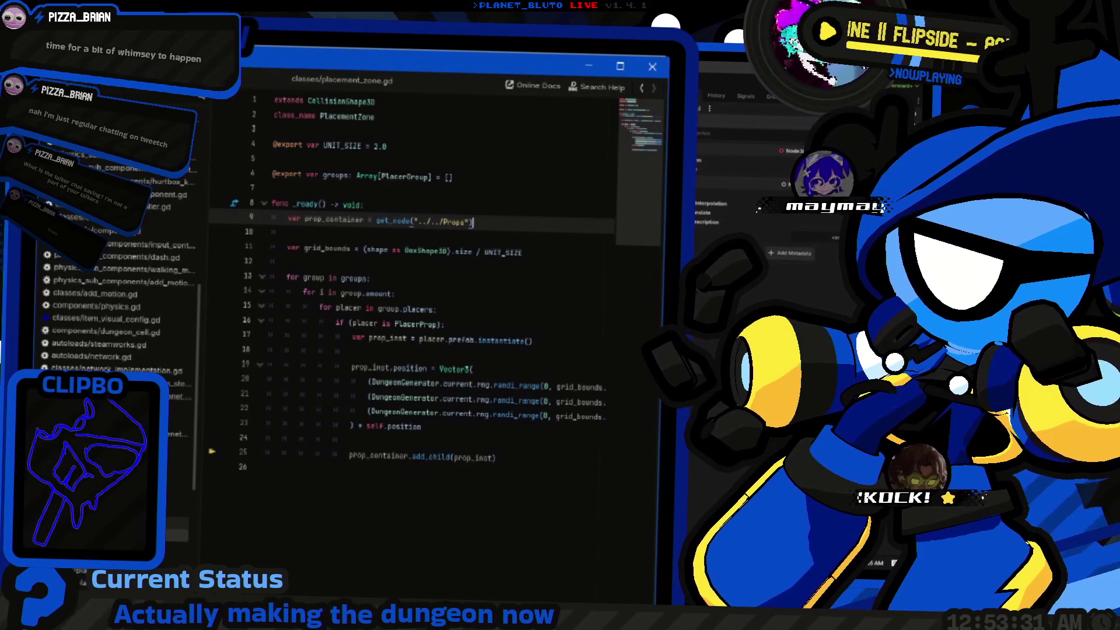
key("F5")
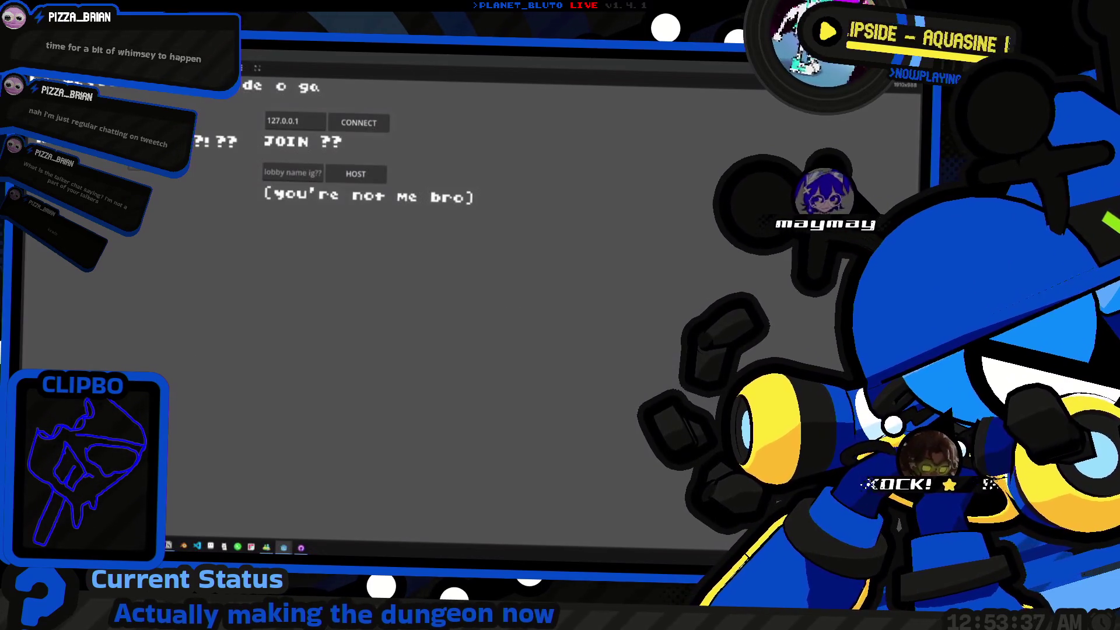
Host a game, walk past the scattered grey prop cubes in the dungeon, then stop the game
left_click(359, 174)
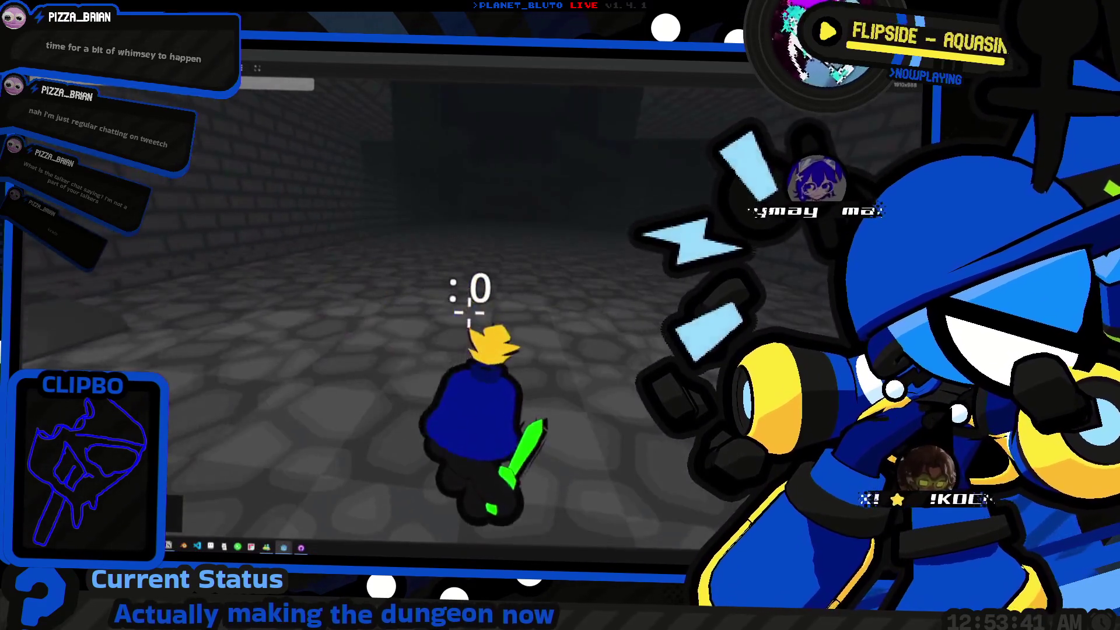
key("w")
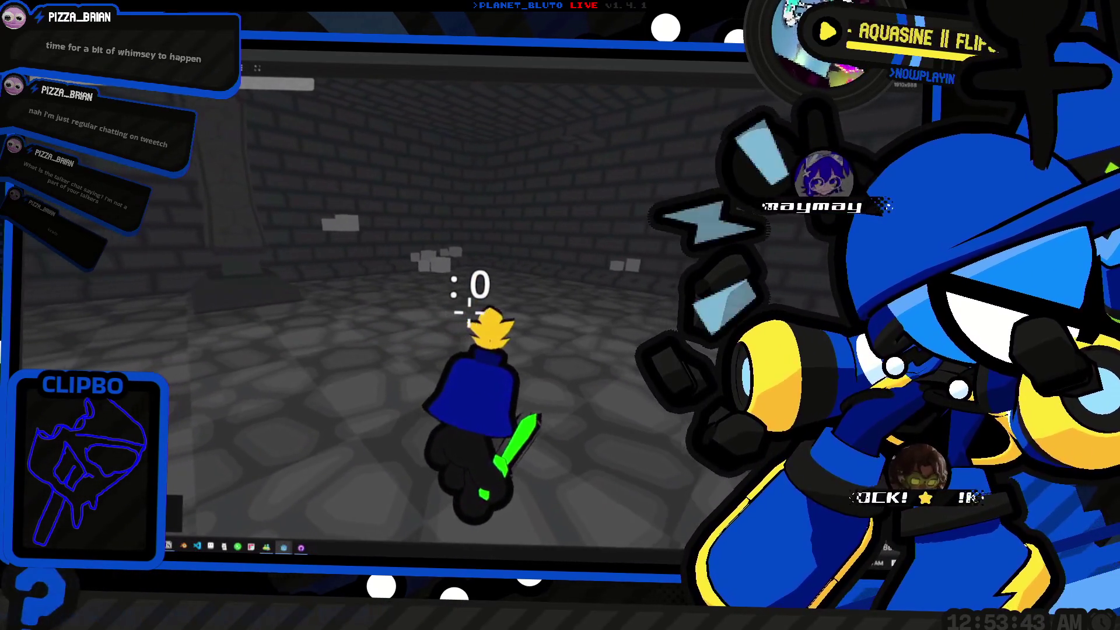
key("w")
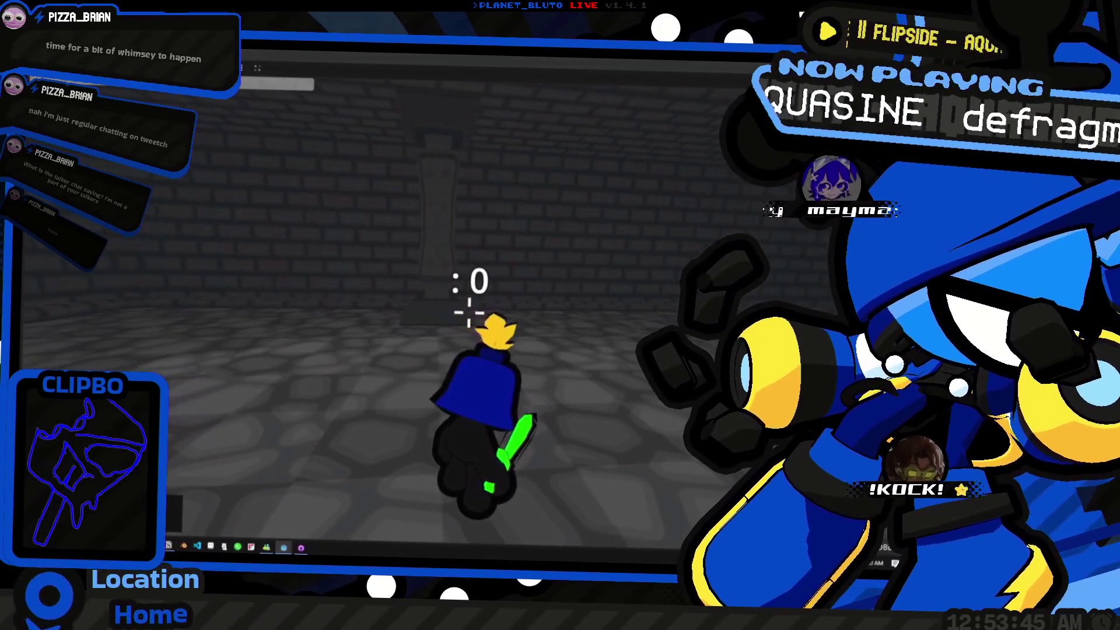
key("w")
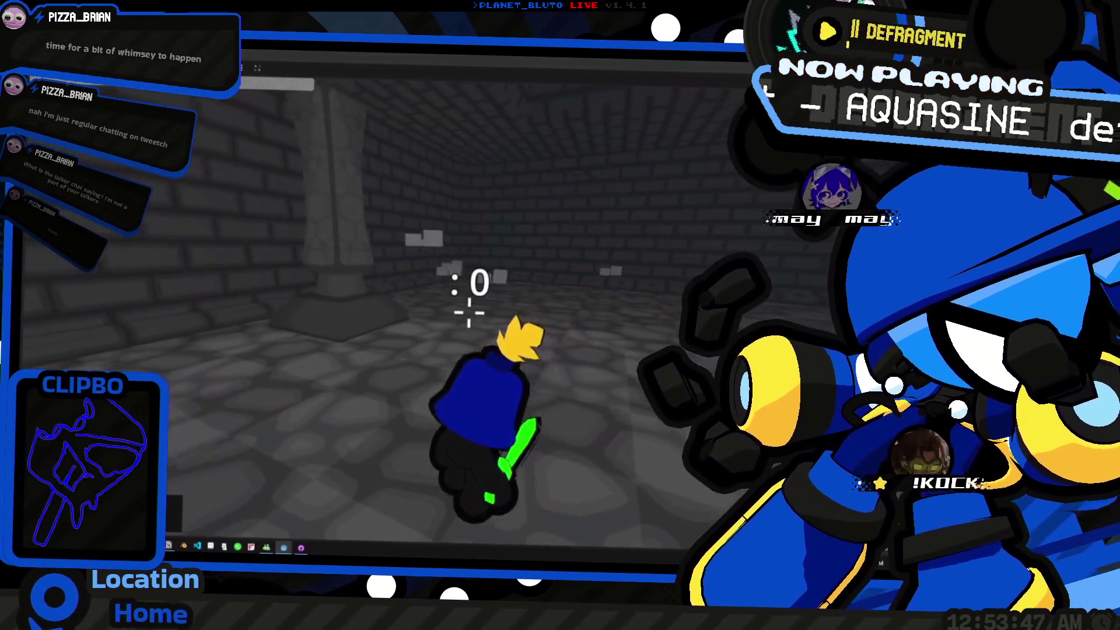
key("w")
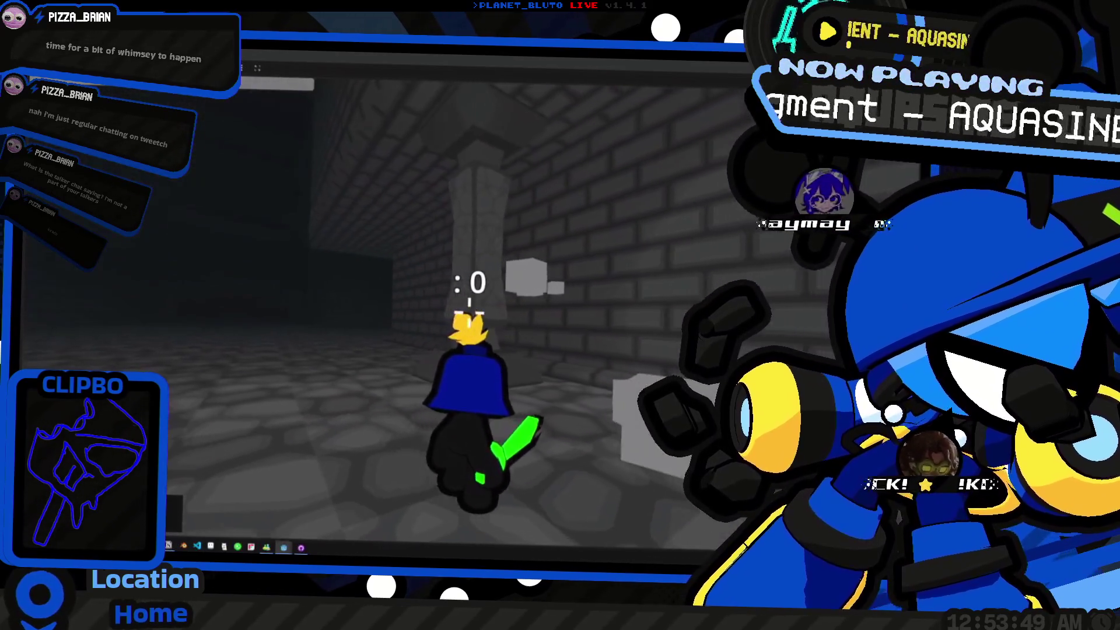
key("w")
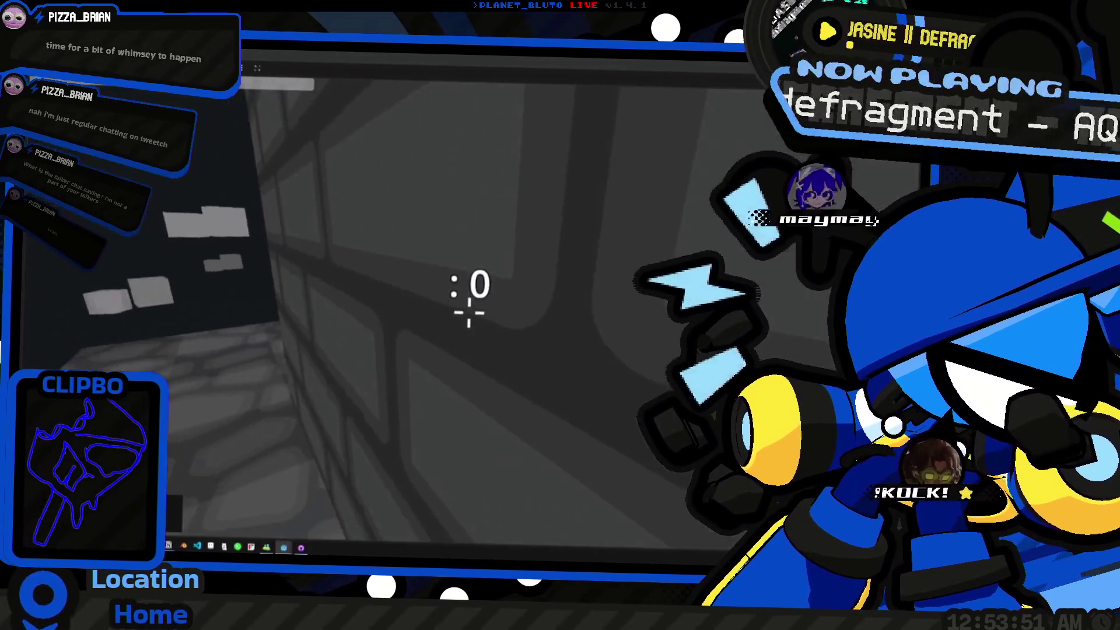
key("w")
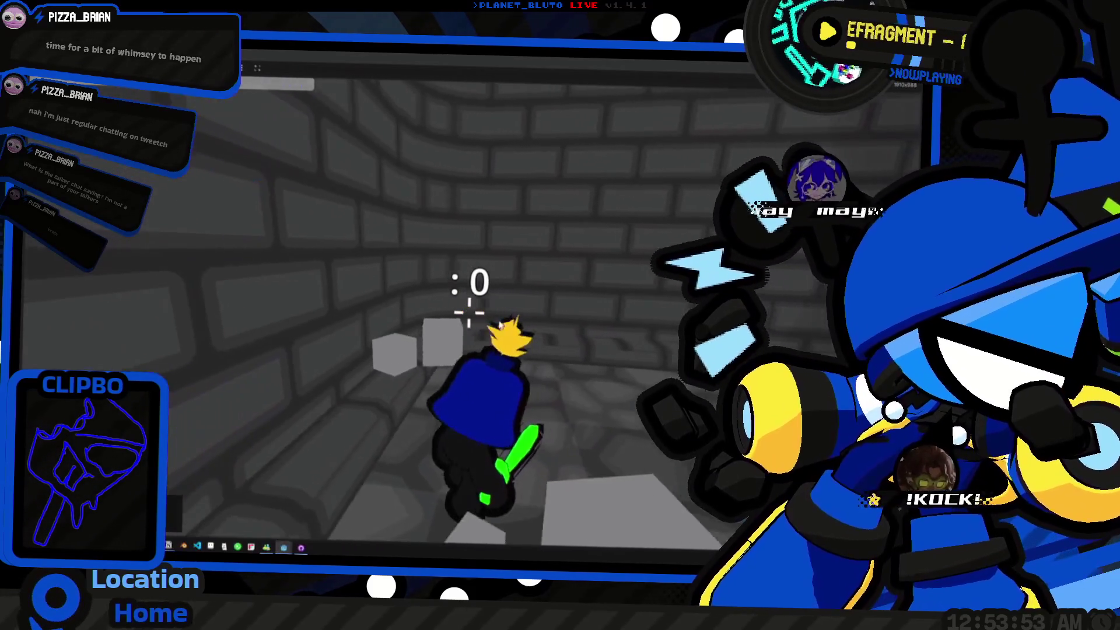
key("F8")
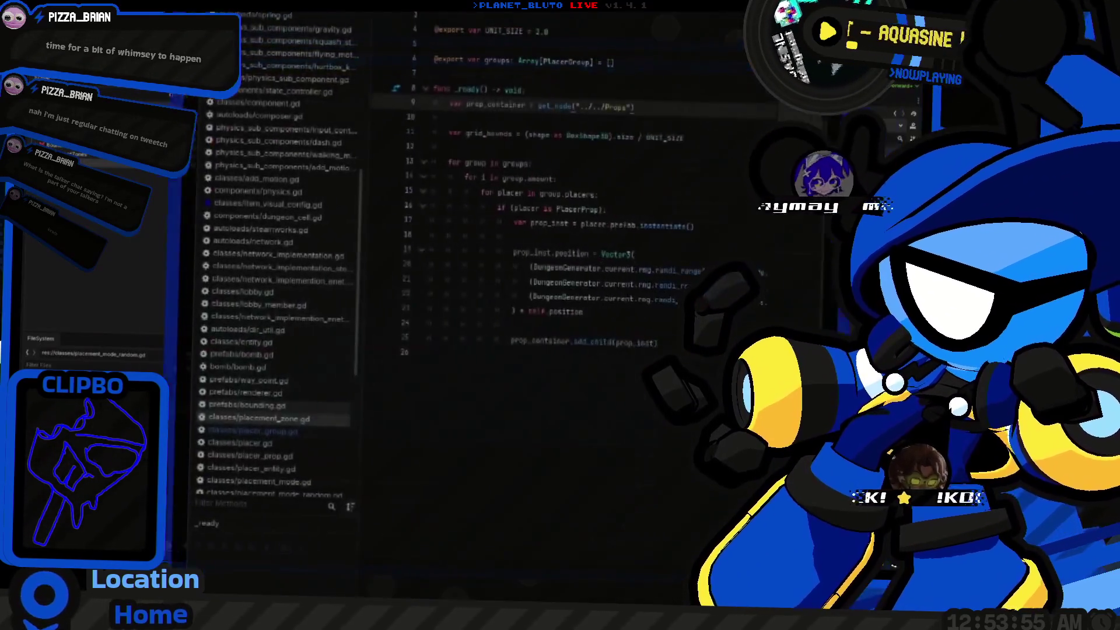
Select the Floor zone under PlacementZones, expand its Placers list, then return to placement_zone.gd
scroll(429, 274, "down", 2)
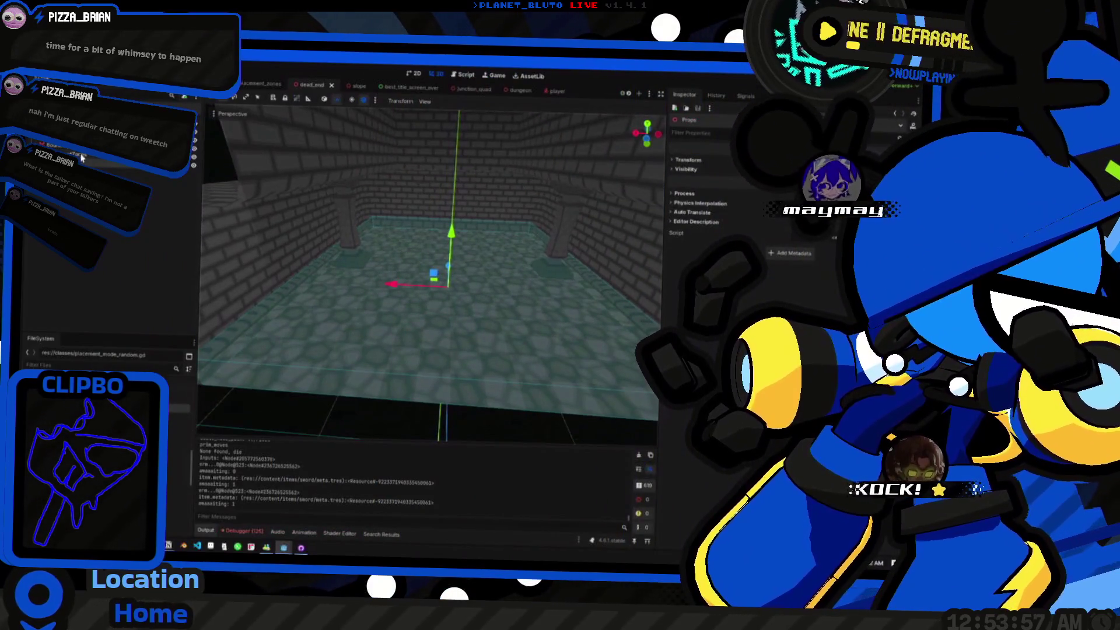
left_click(75, 153)
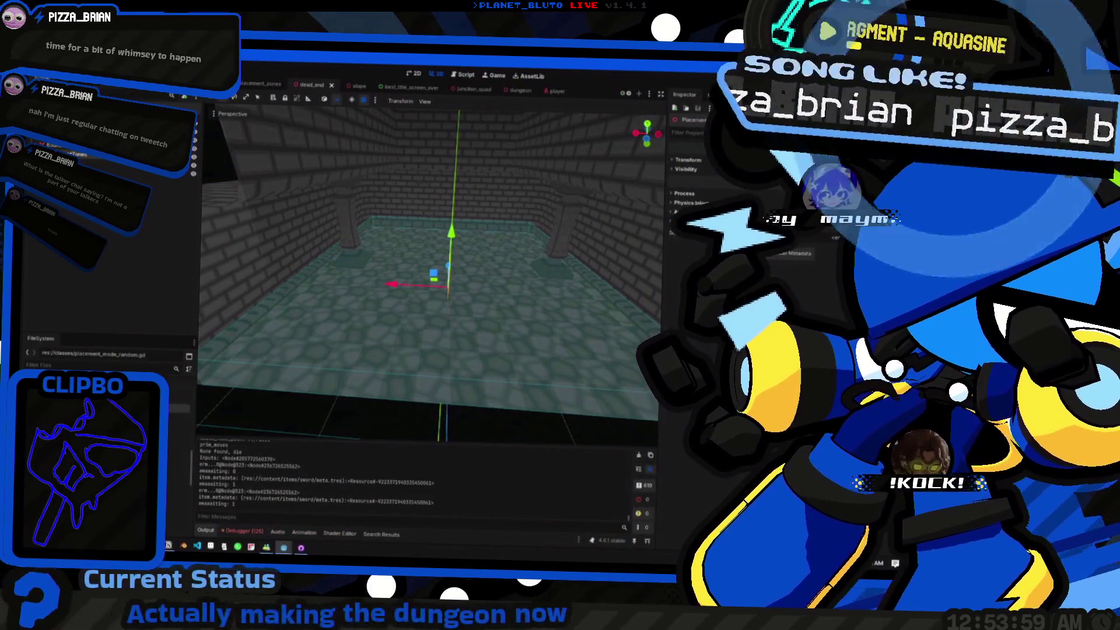
left_click(76, 169)
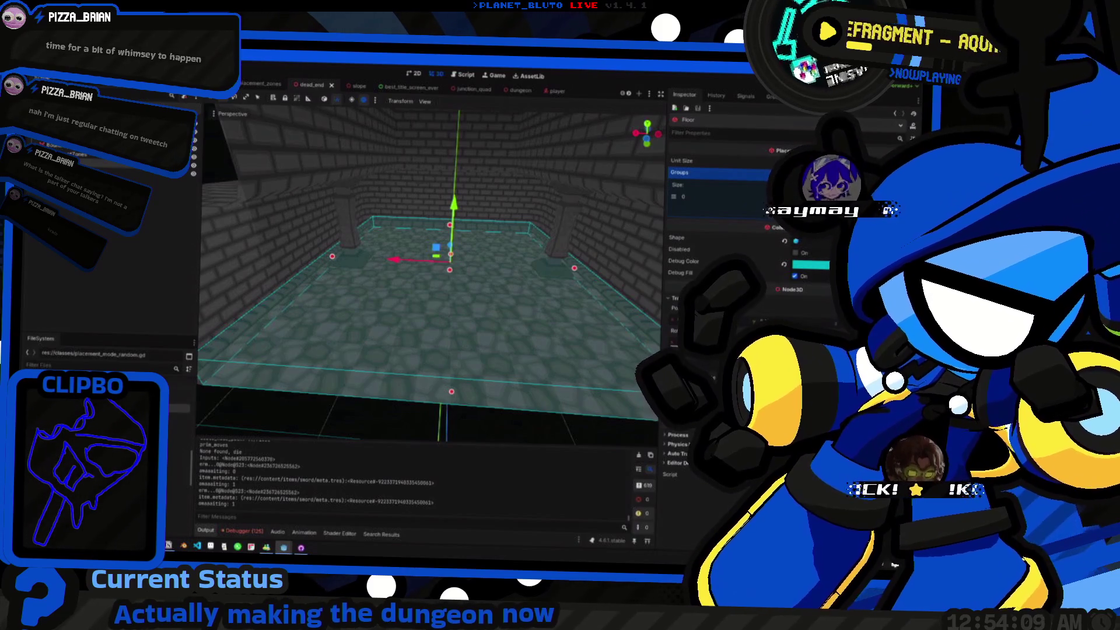
left_click(681, 209)
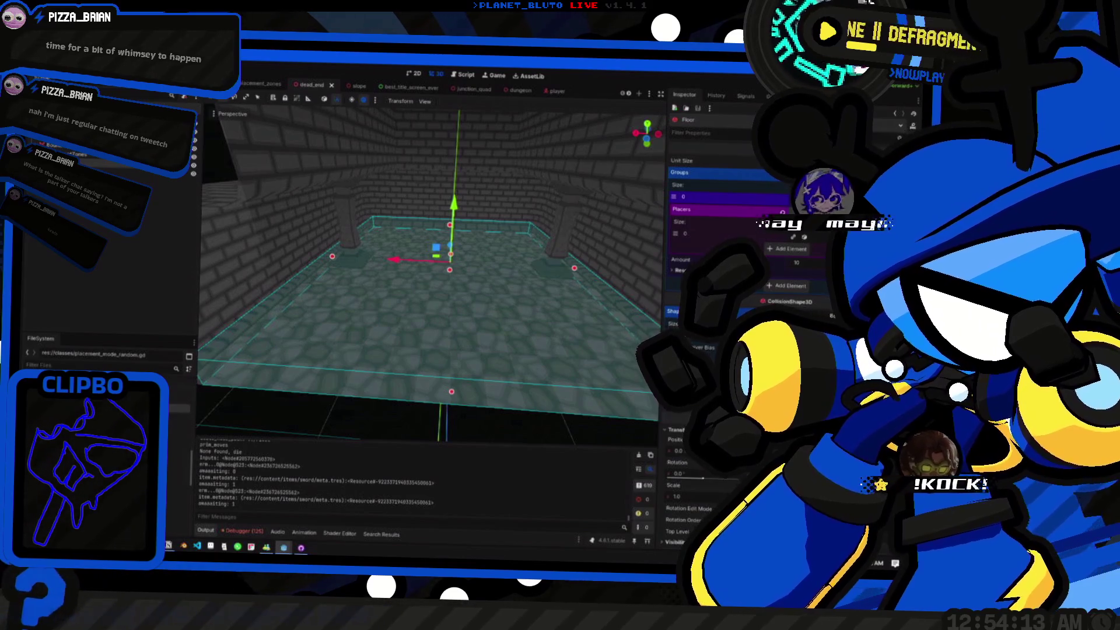
key("ctrl+F3")
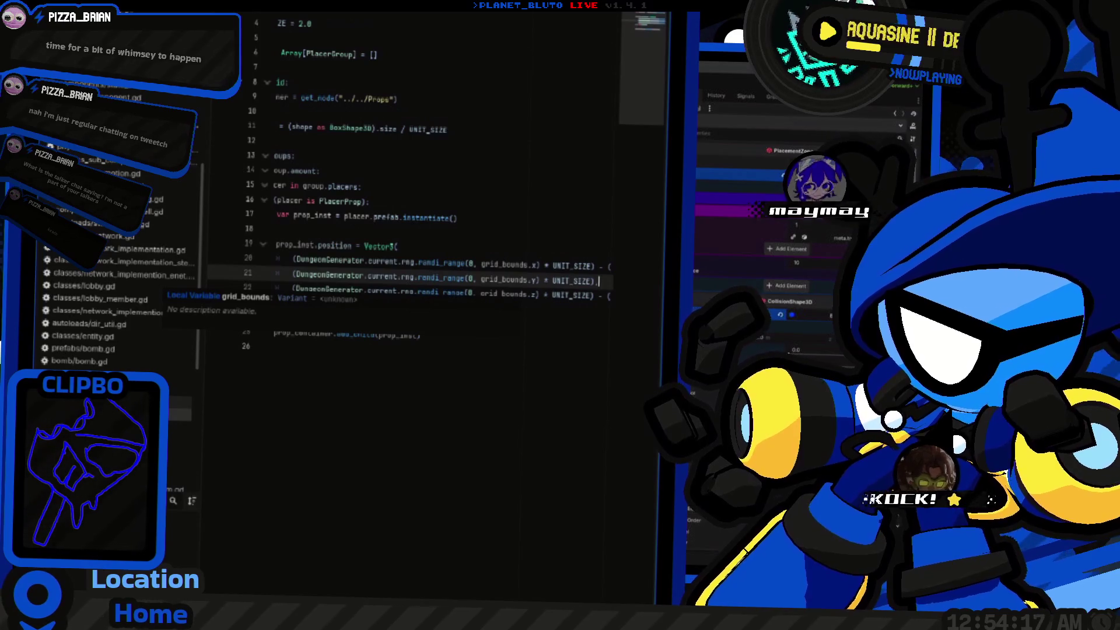
Compare the grid_bounds and random x/y position lines against the Floor zone in the 3D view
scroll(408, 234, "left", 3)
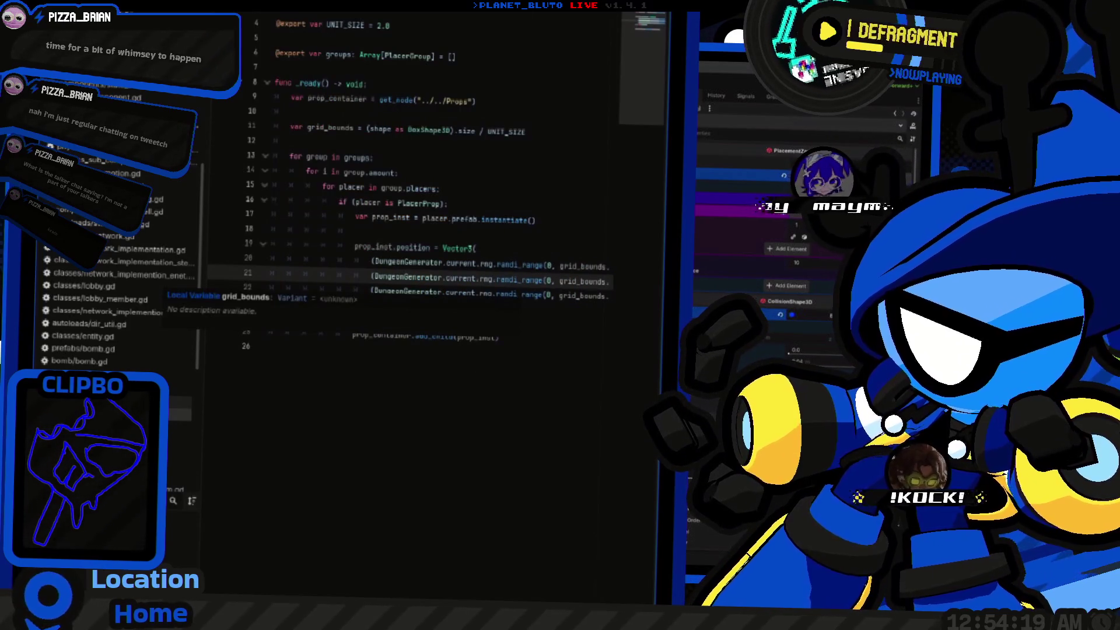
key("ctrl+F2")
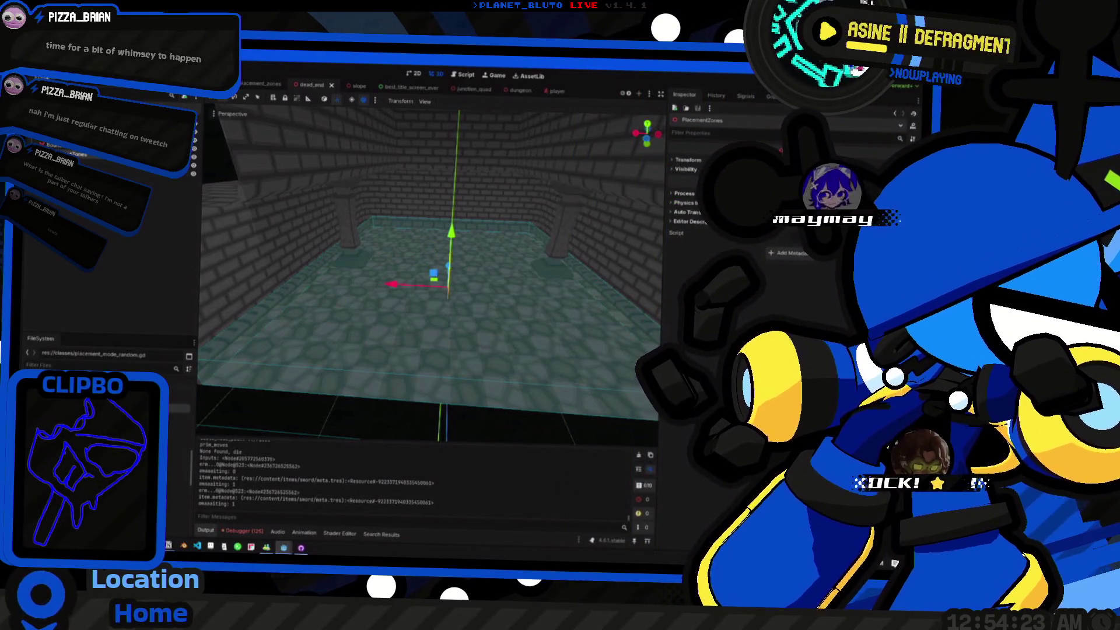
left_click(95, 158)
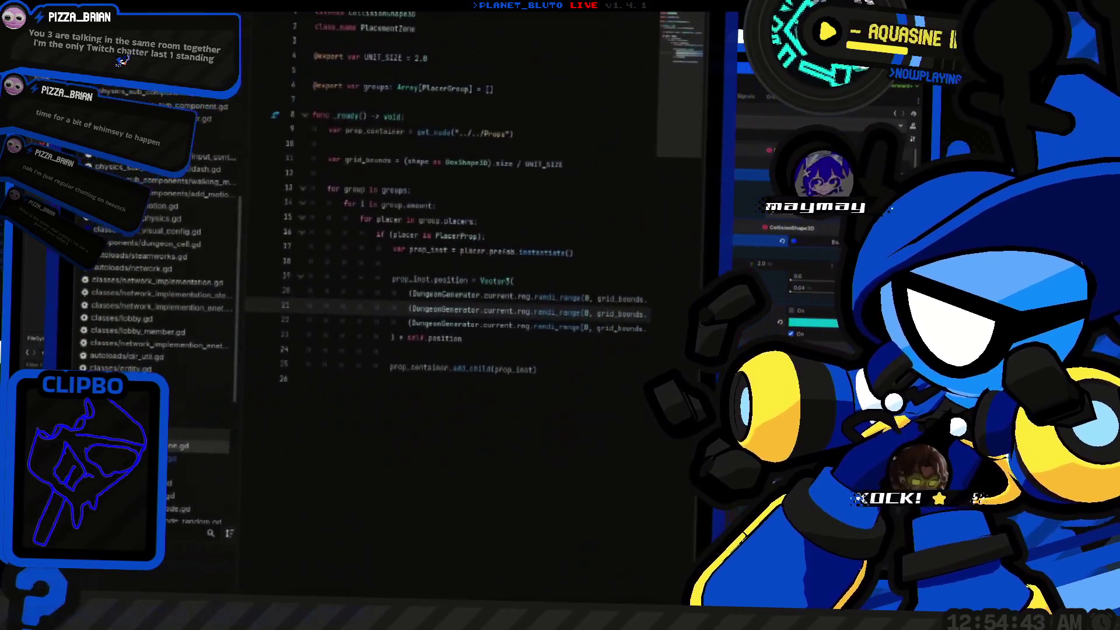
left_click(408, 215)
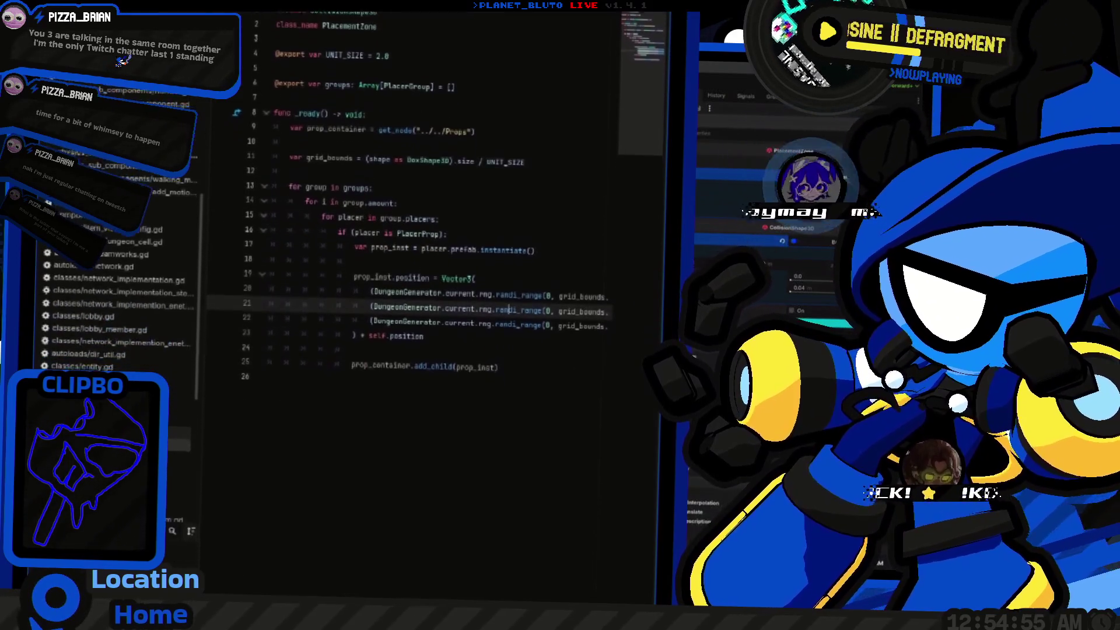
scroll(408, 233, "right", 3)
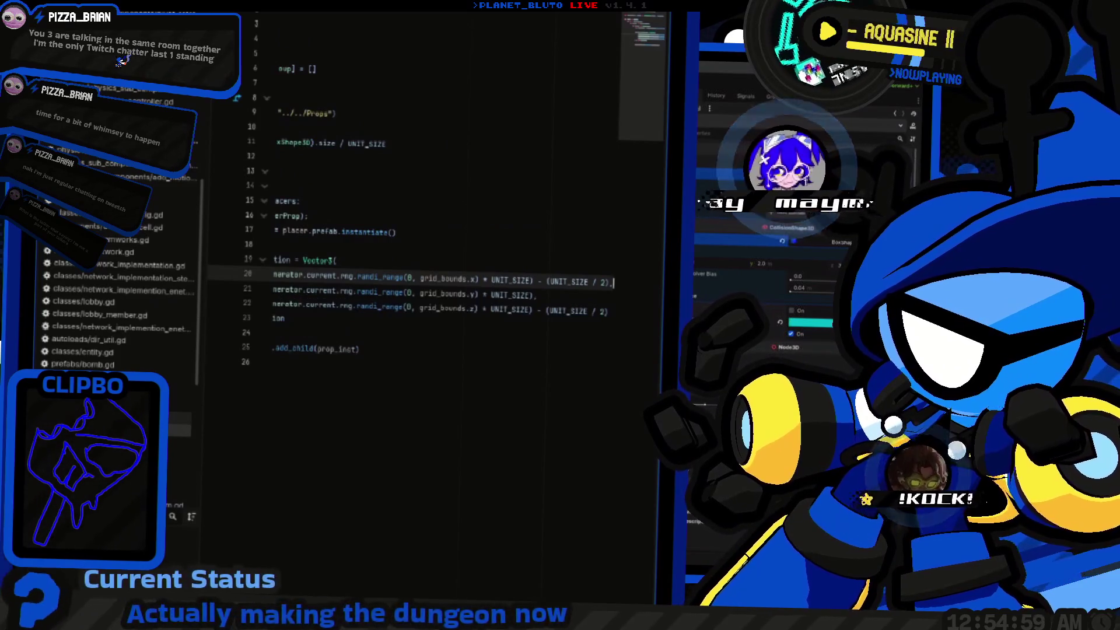
left_click(537, 295)
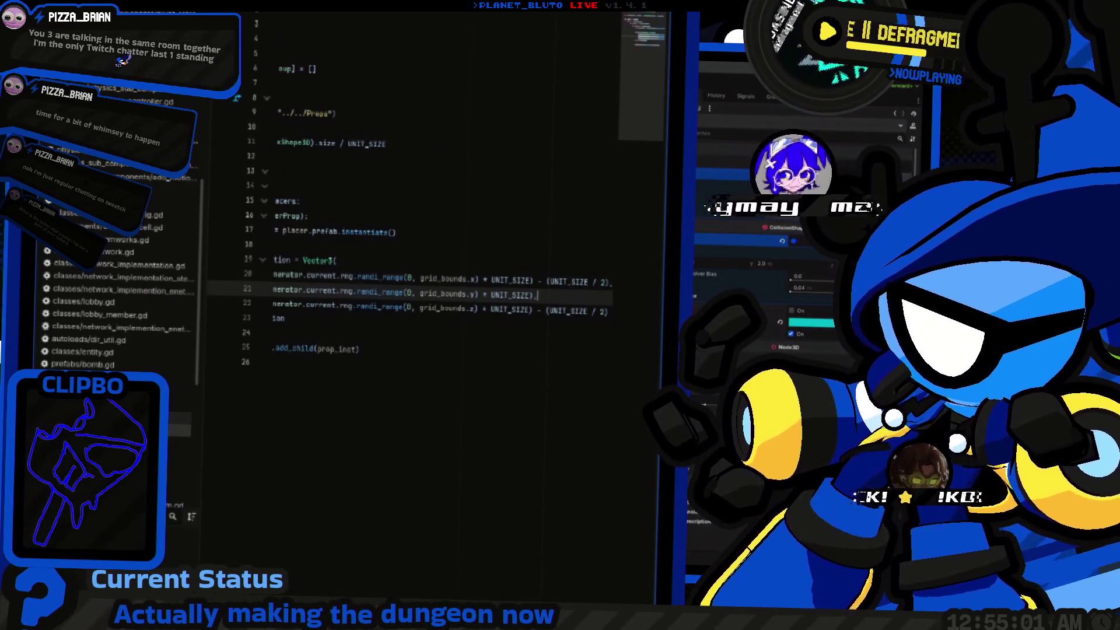
left_click(579, 282)
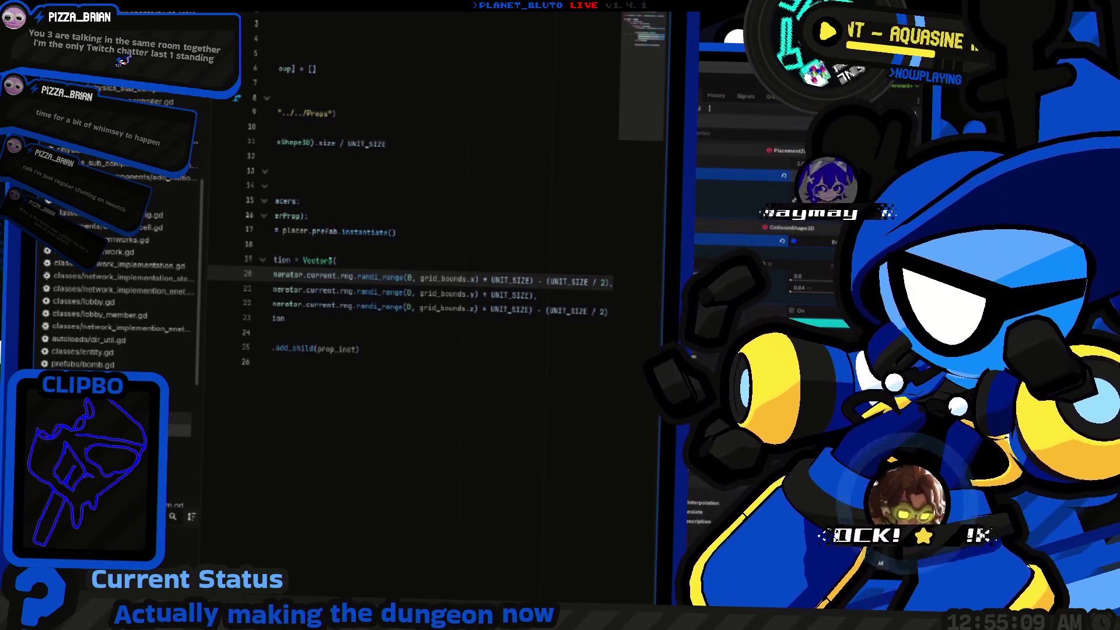
key("alt+Tab")
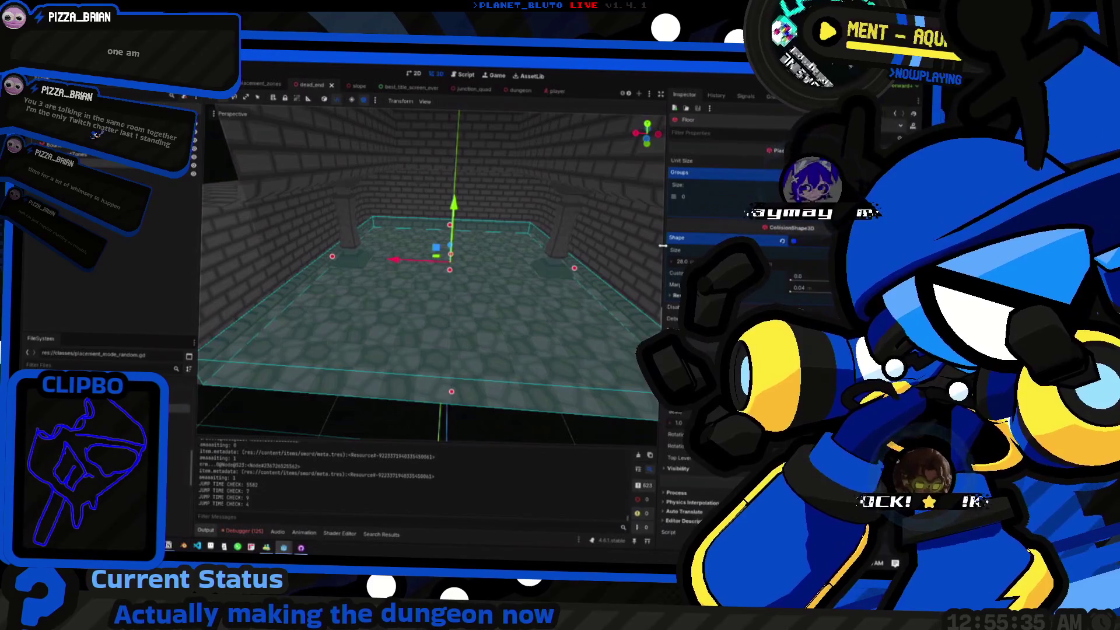
Shrink and flatten the Floor collision box, then undo the resize changes
left_click_drag(553, 300, 536, 282)
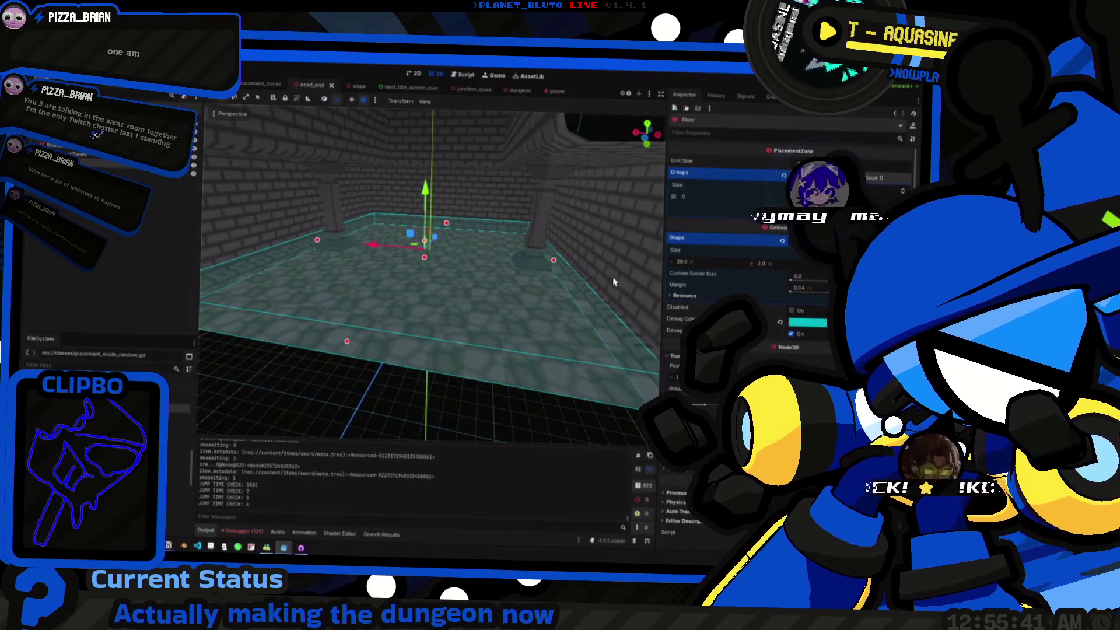
mouse_move(552, 261)
left_mouse_down()
mouse_move(425, 257)
mouse_move(464, 267)
left_mouse_up()
left_click_drag(330, 252, 545, 327)
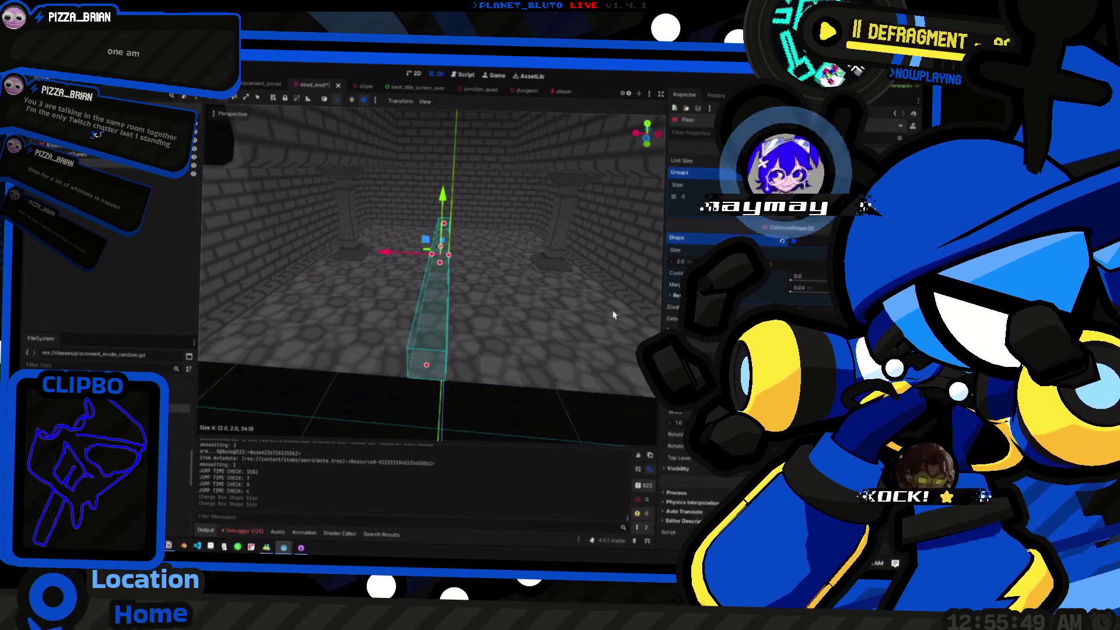
key("ctrl+z")
key("ctrl+z")
key("ctrl+shift+z")
key("ctrl+shift+z")
key("ctrl+z")
key("ctrl+z")
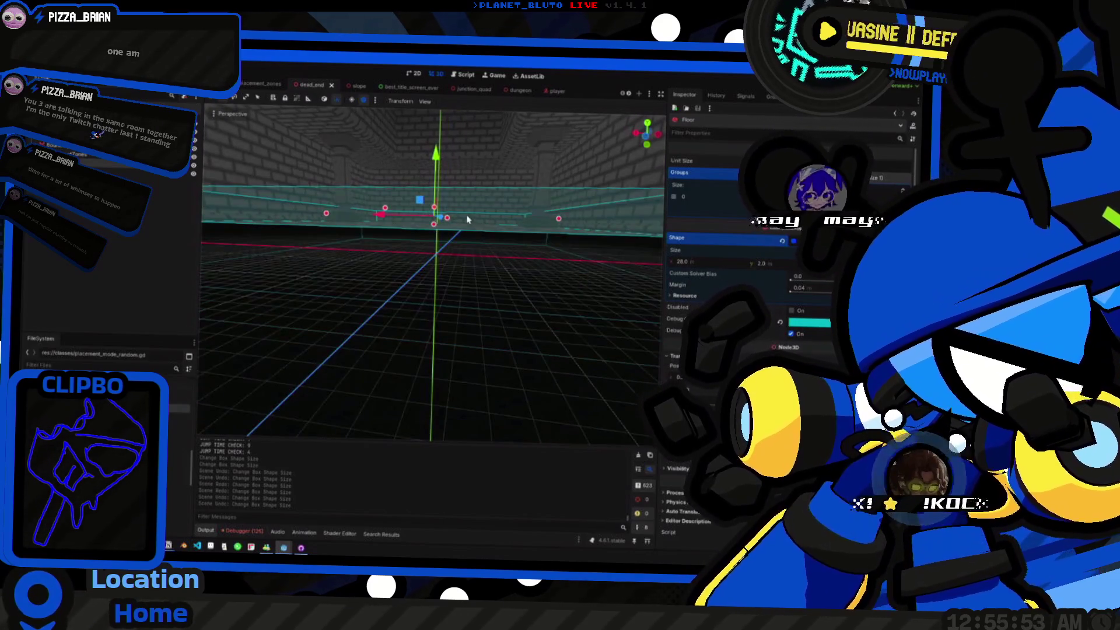
left_click_drag(443, 219, 441, 215)
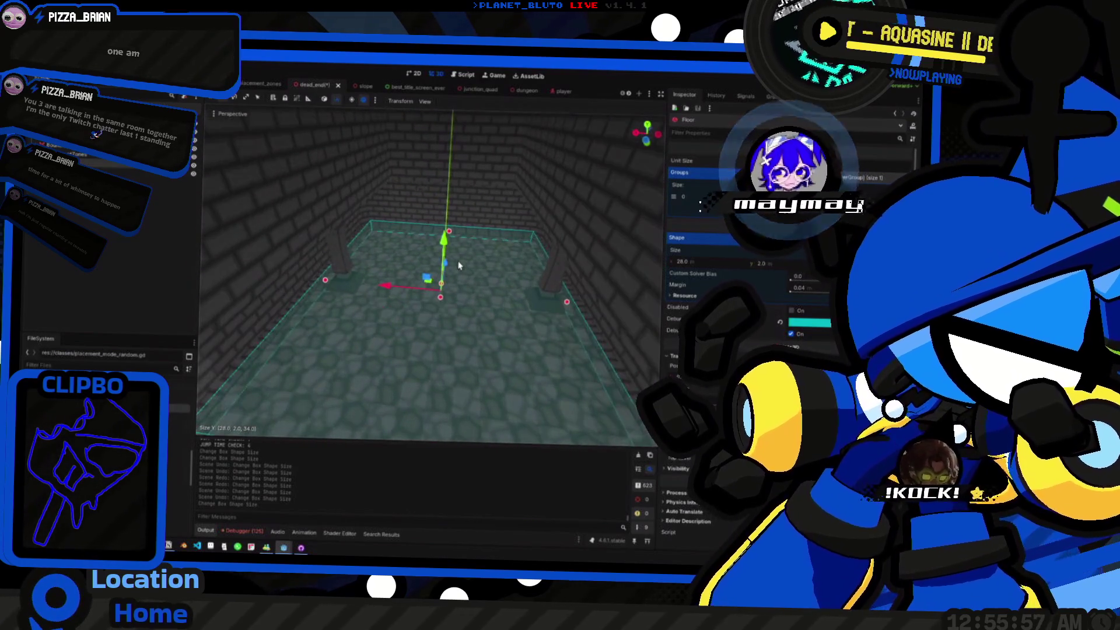
key("alt+Tab")
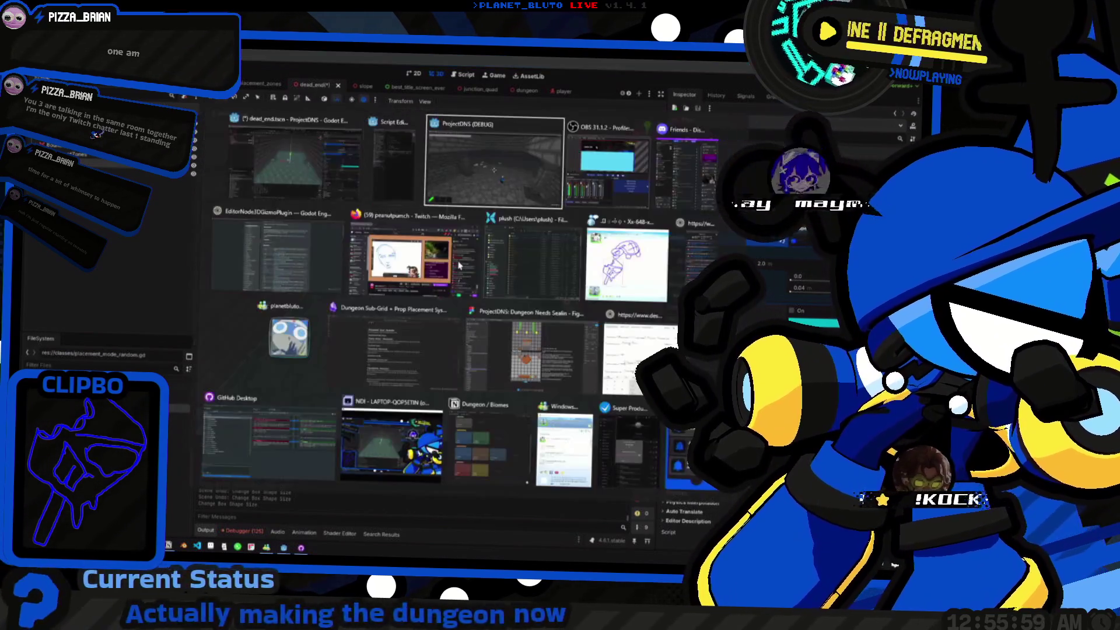
key("alt+Tab")
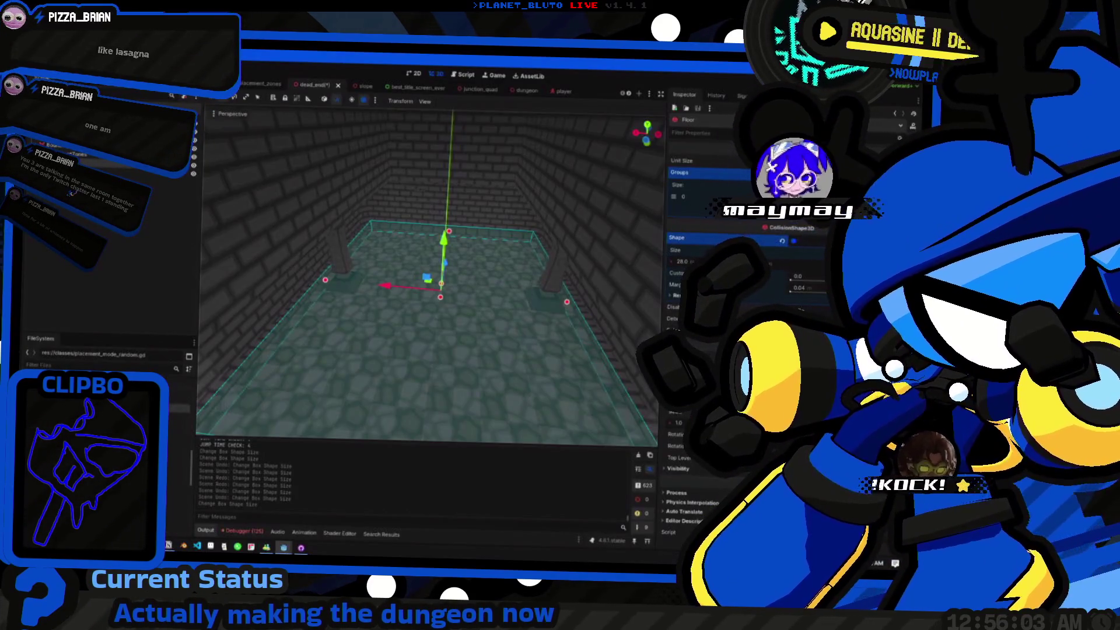
key("ctrl+z")
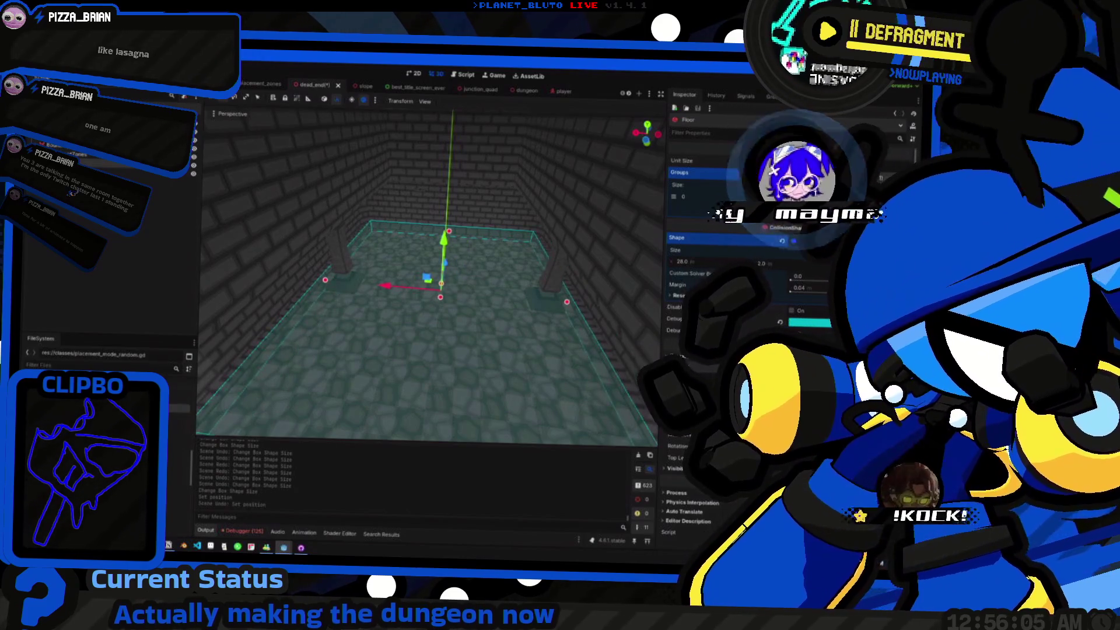
key("ctrl+z")
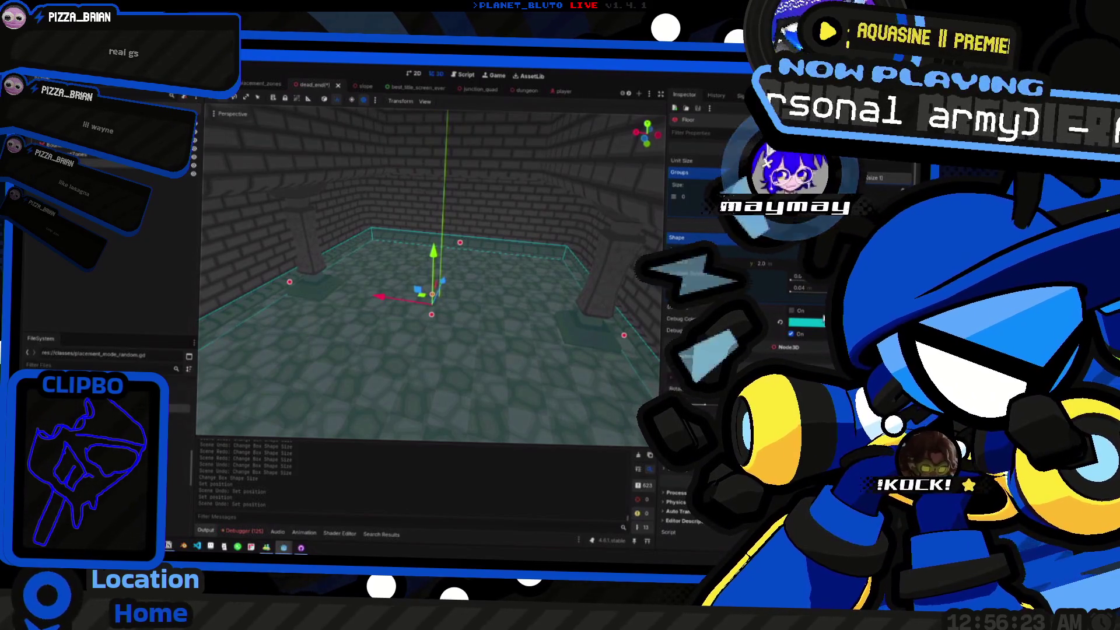
Toggle the Floor collision shape's Disabled on and back off, then return to the script
left_click(822, 313)
left_click(822, 315)
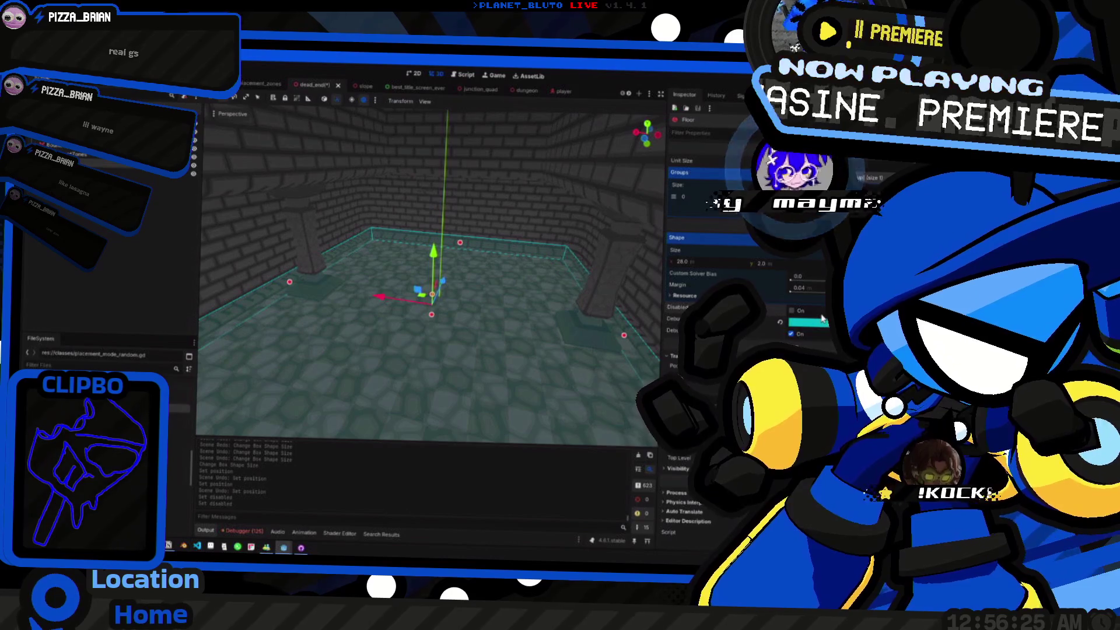
key("ctrl+F3")
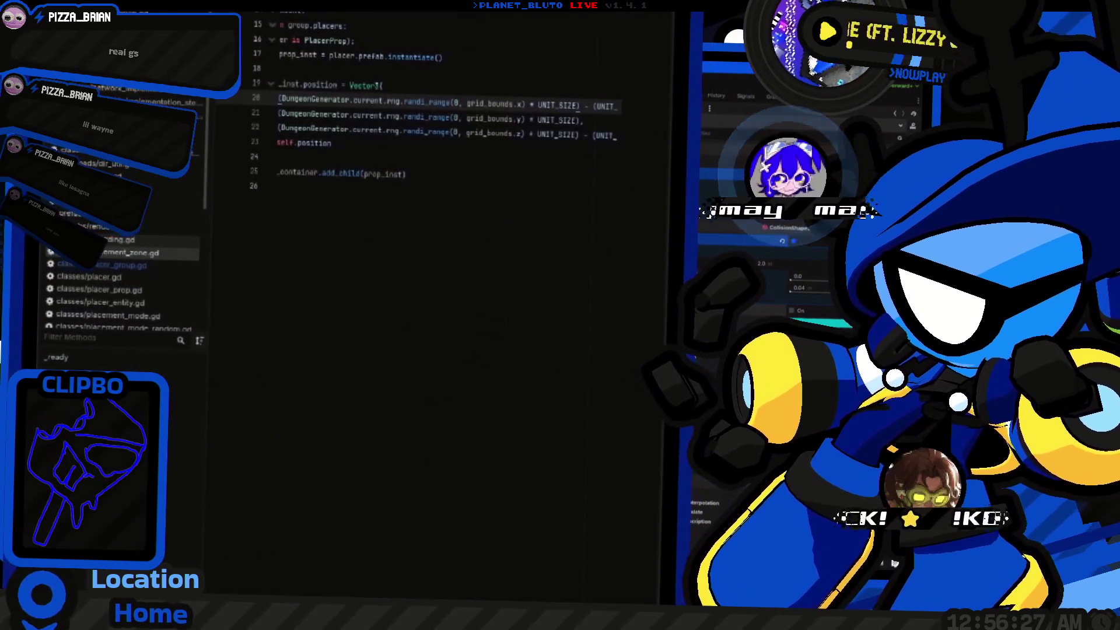
Compare the self.position offset on line 23 with the zone in the 3D room
left_click(270, 278)
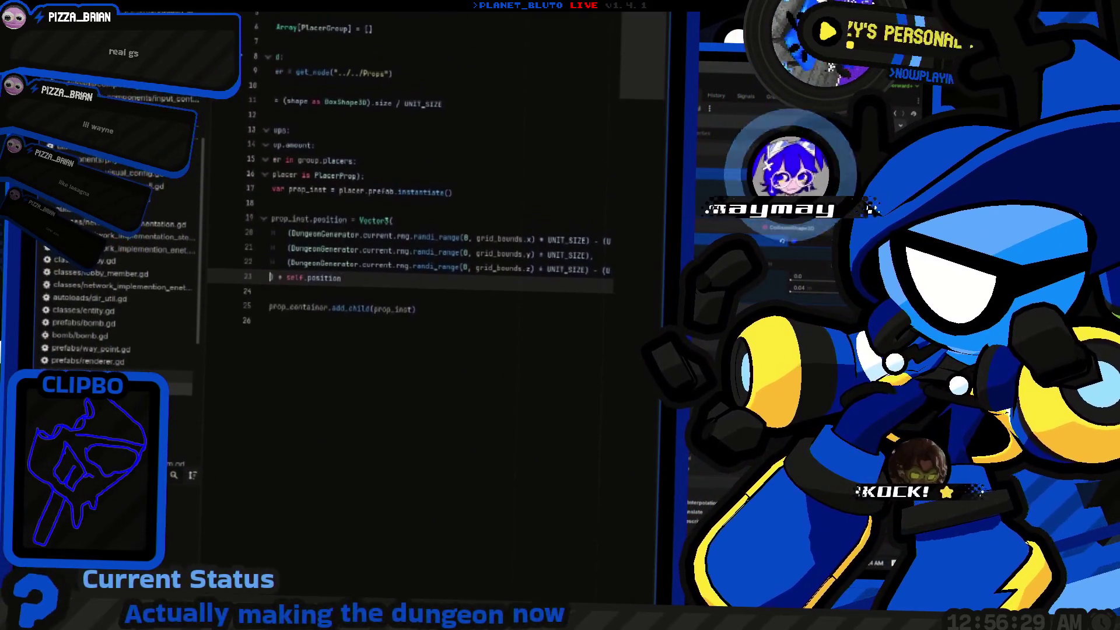
left_click(286, 278)
left_click(270, 280)
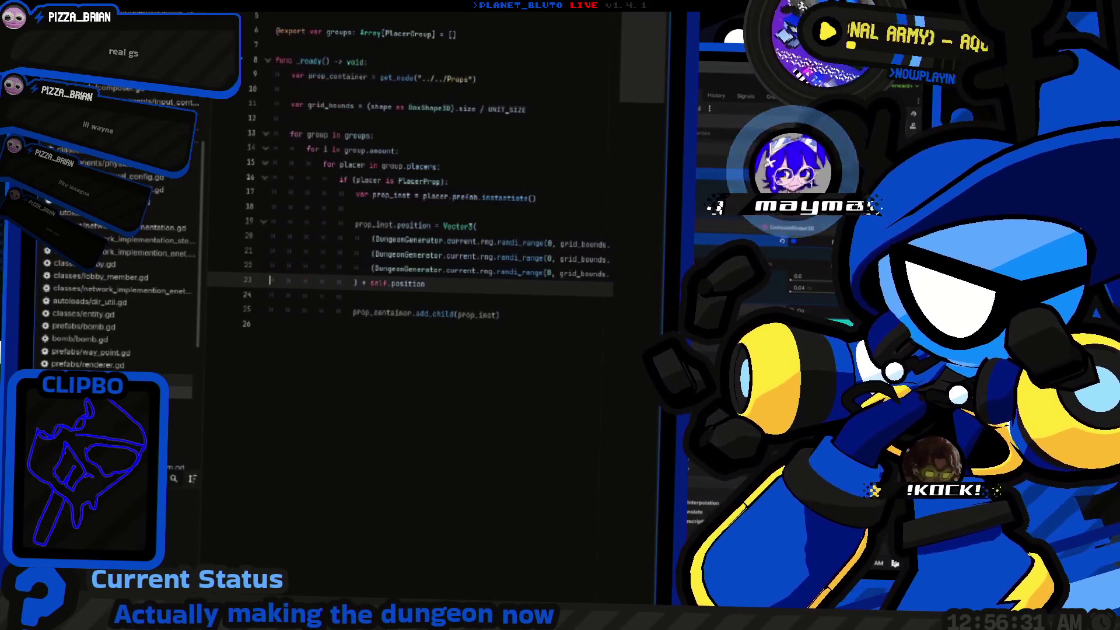
key("ctrl+F2")
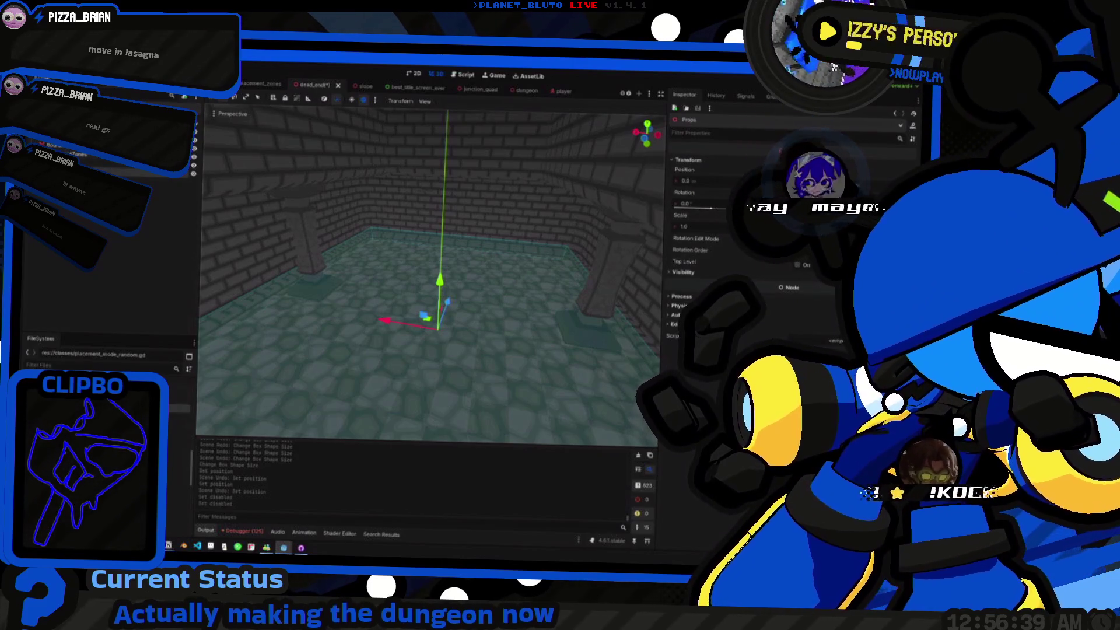
key("ctrl+F3")
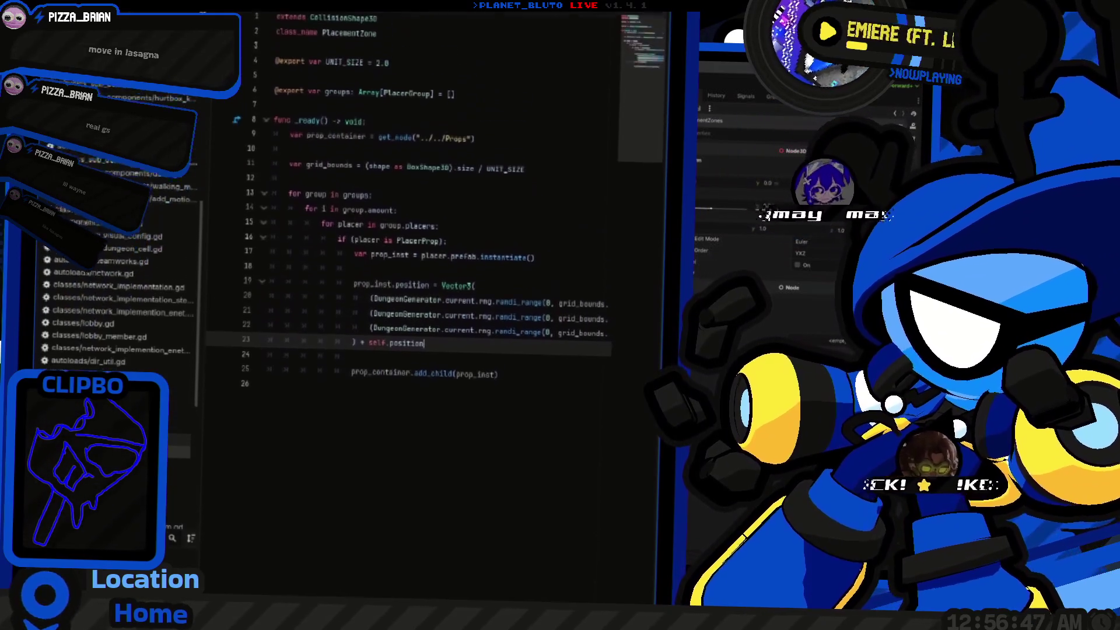
key("ctrl+F2")
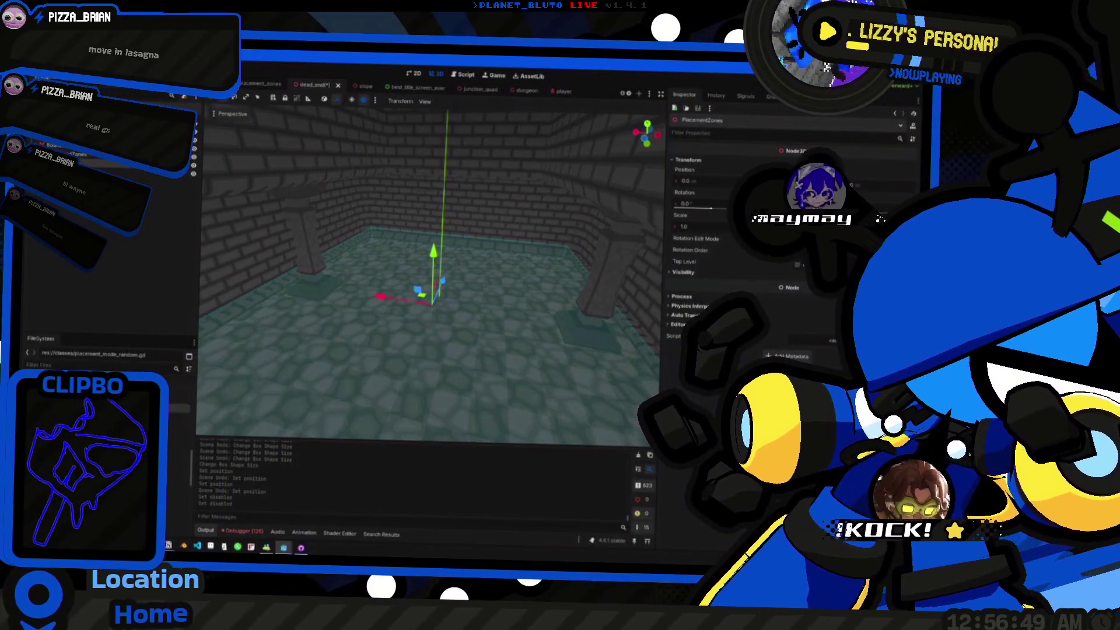
key("ctrl+F3")
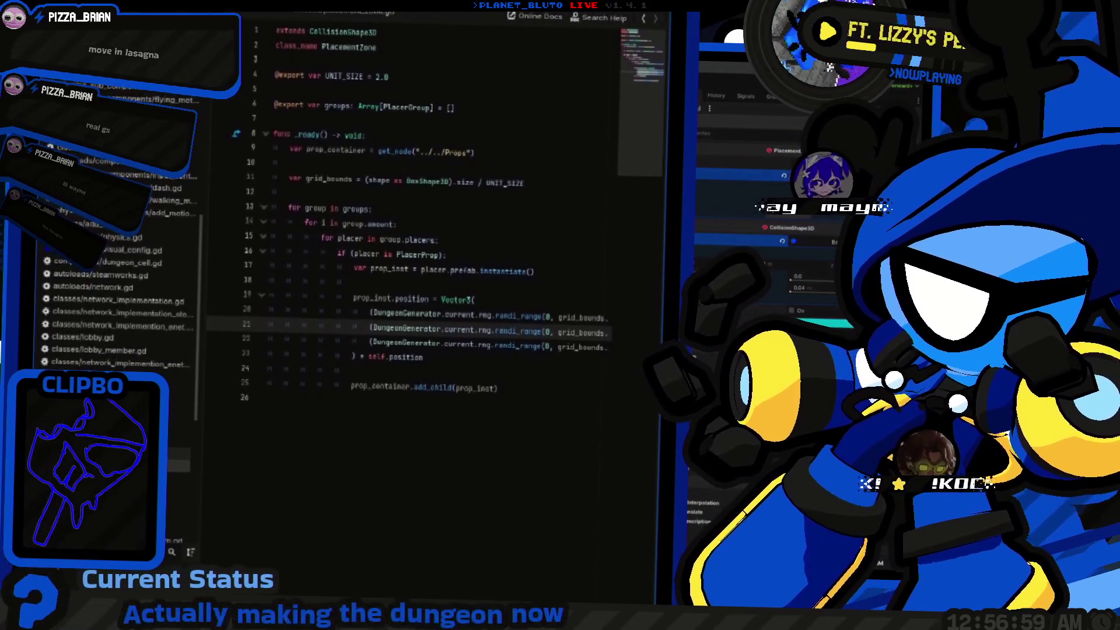
Examine the grid_bounds.x random x-position code on line 20
left_click(475, 290)
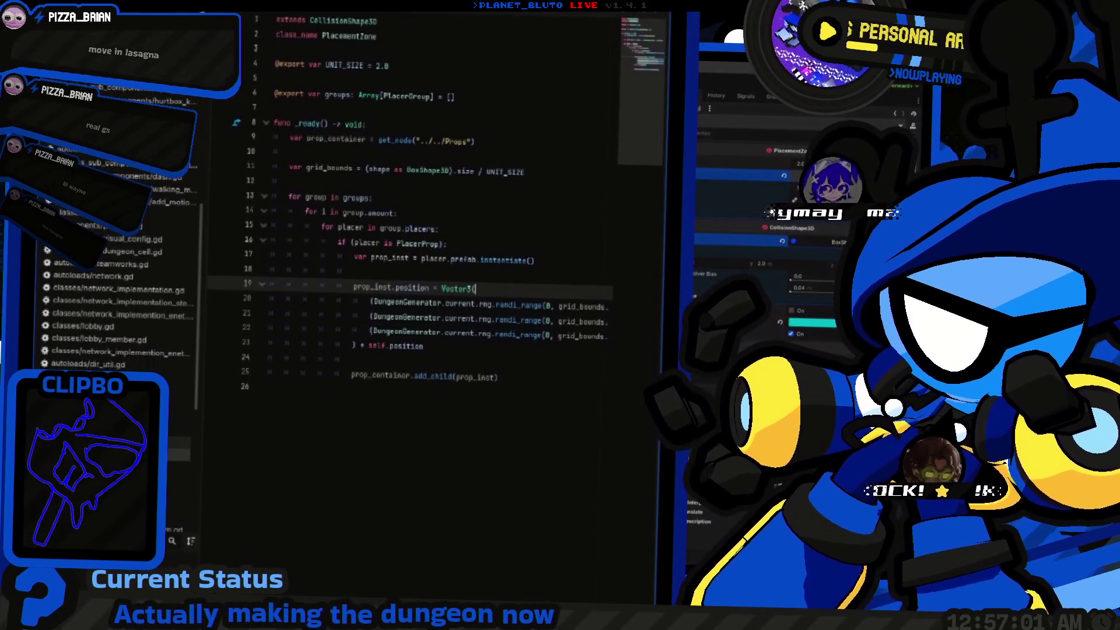
key("Down")
key("End")
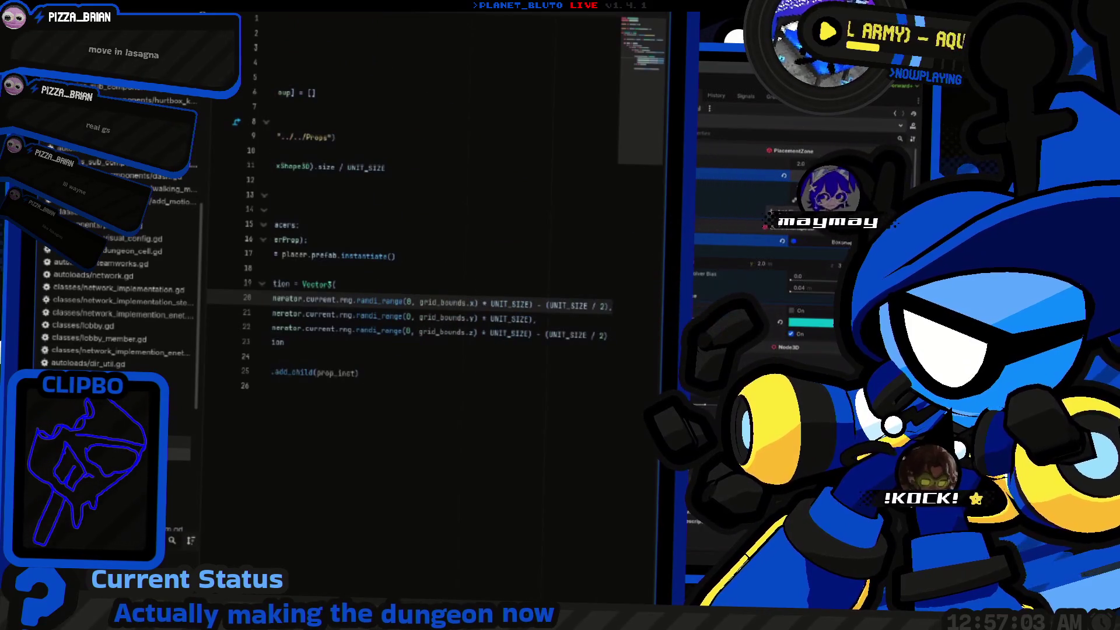
key("Home")
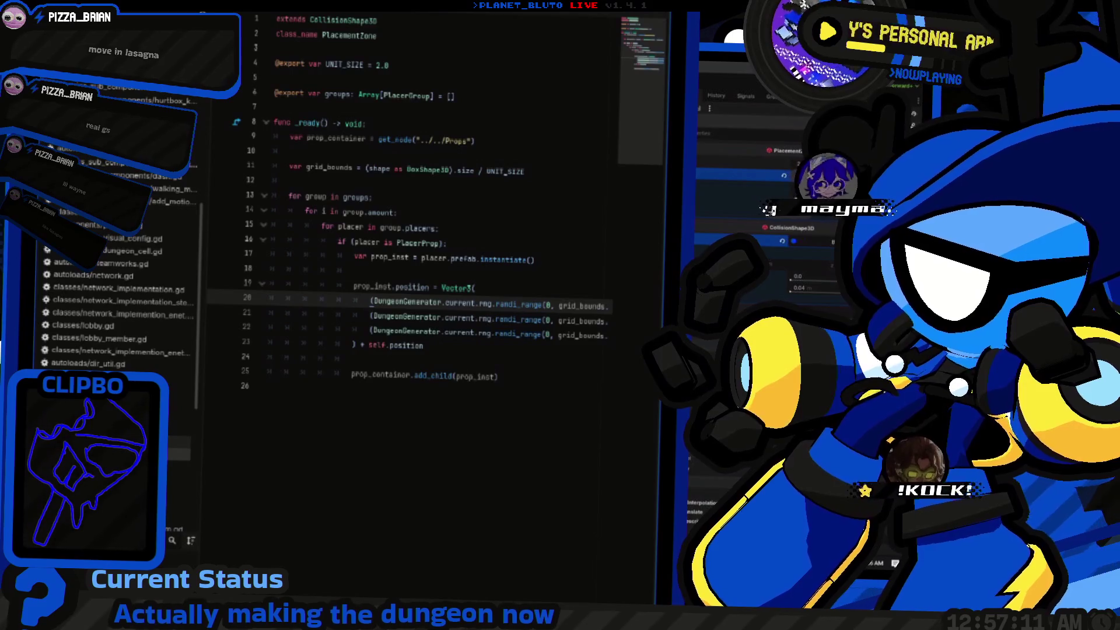
key("End")
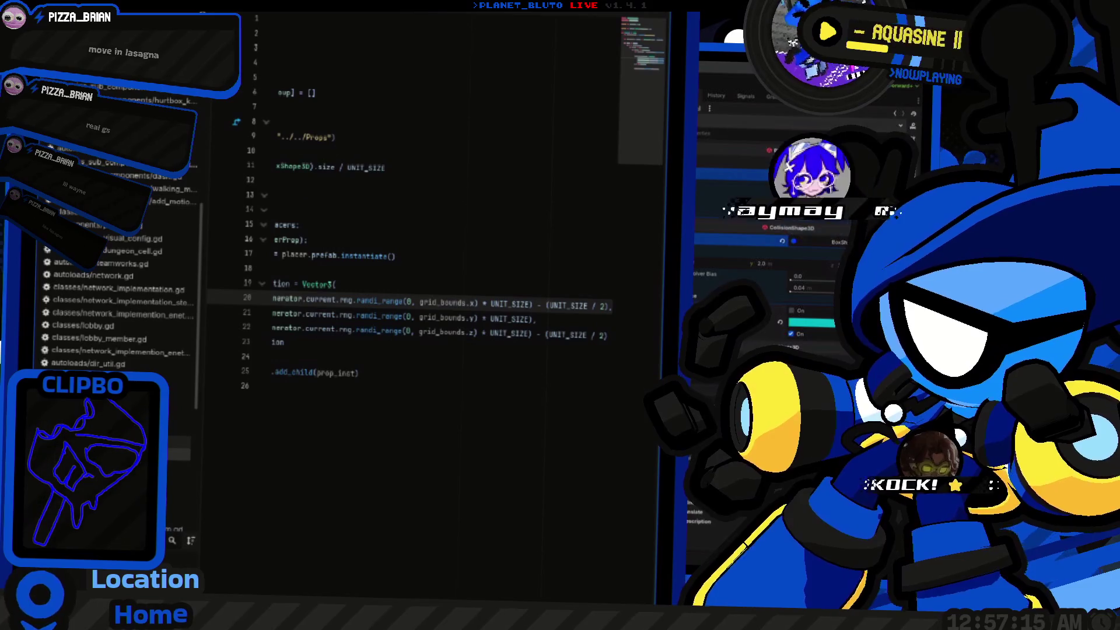
left_click(475, 288)
left_click_drag(475, 288, 421, 287)
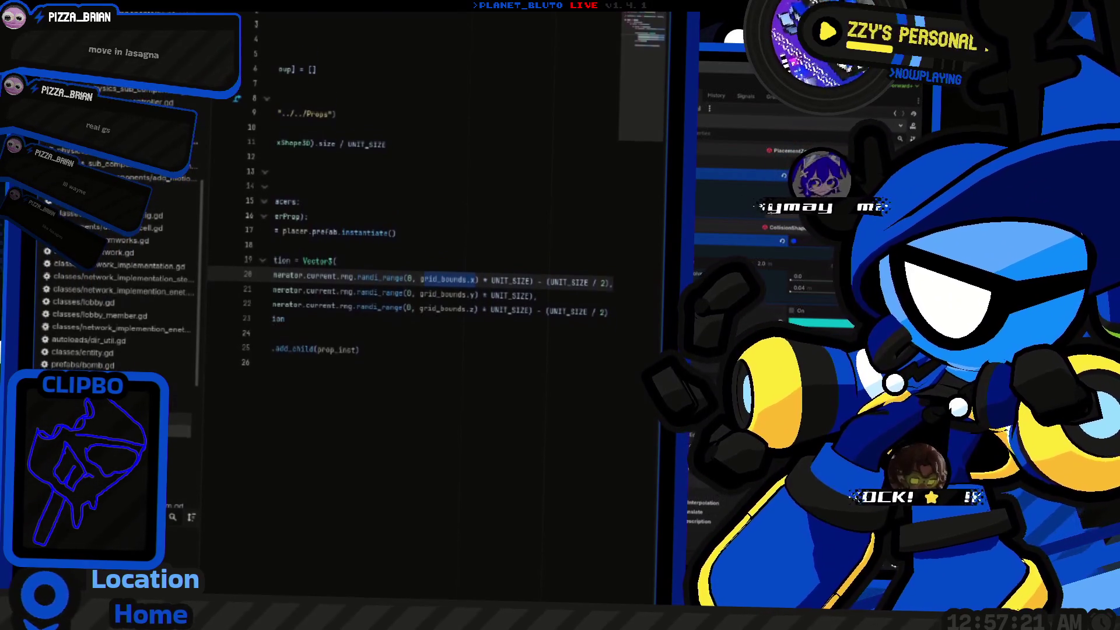
scroll(438, 234, "left", 3)
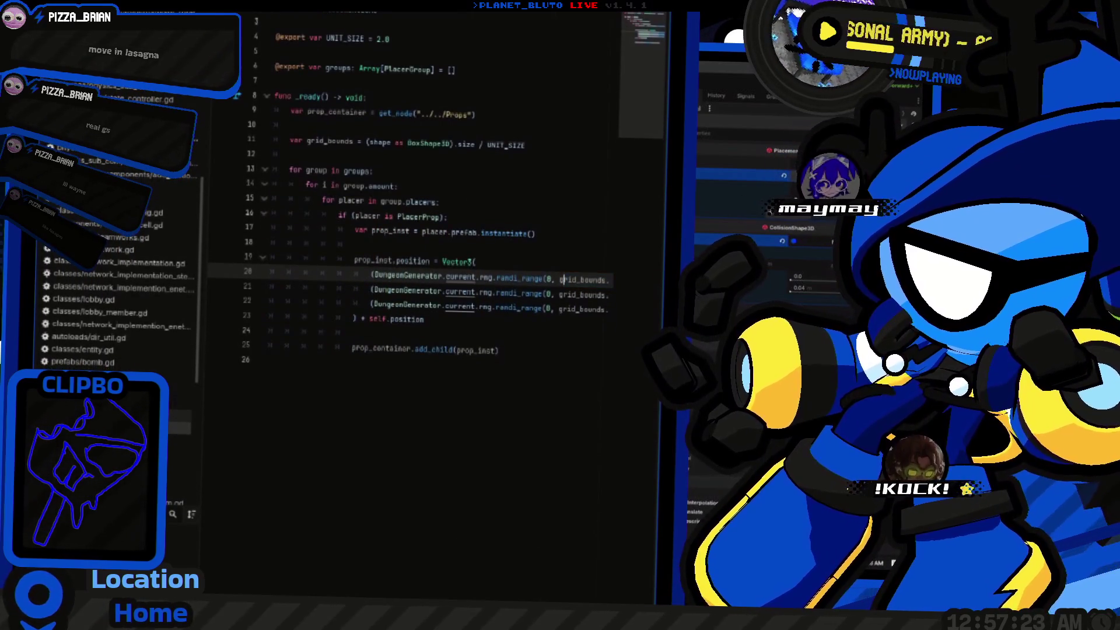
key("ctrl+shift+Right")
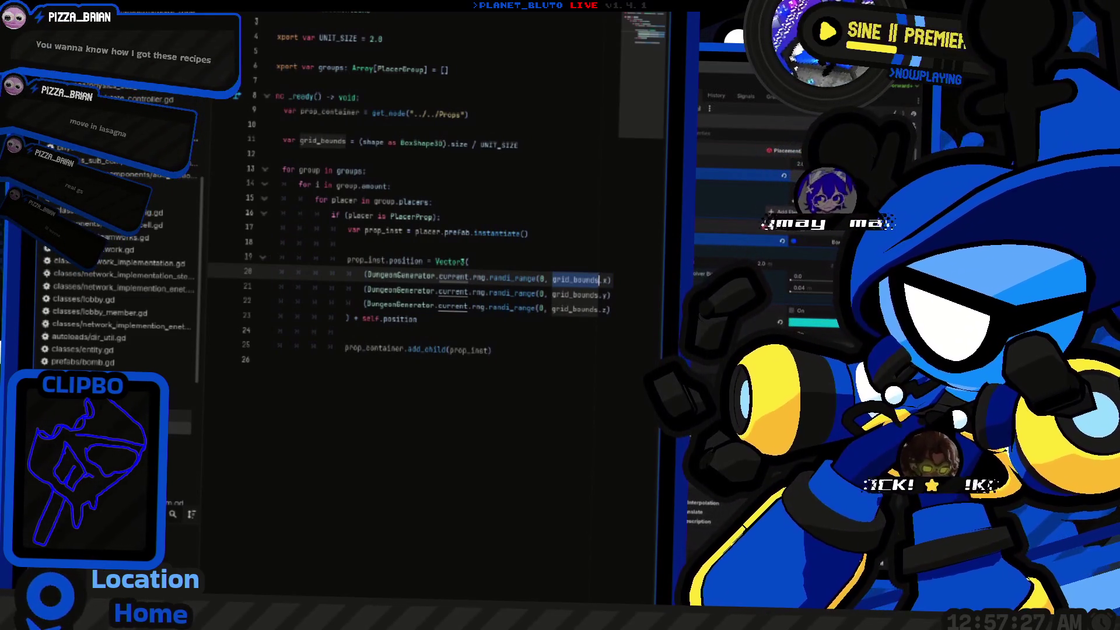
Start a print("grid_bounds: line after the grid size calculation and run the project
left_click(518, 145)
key("Return")
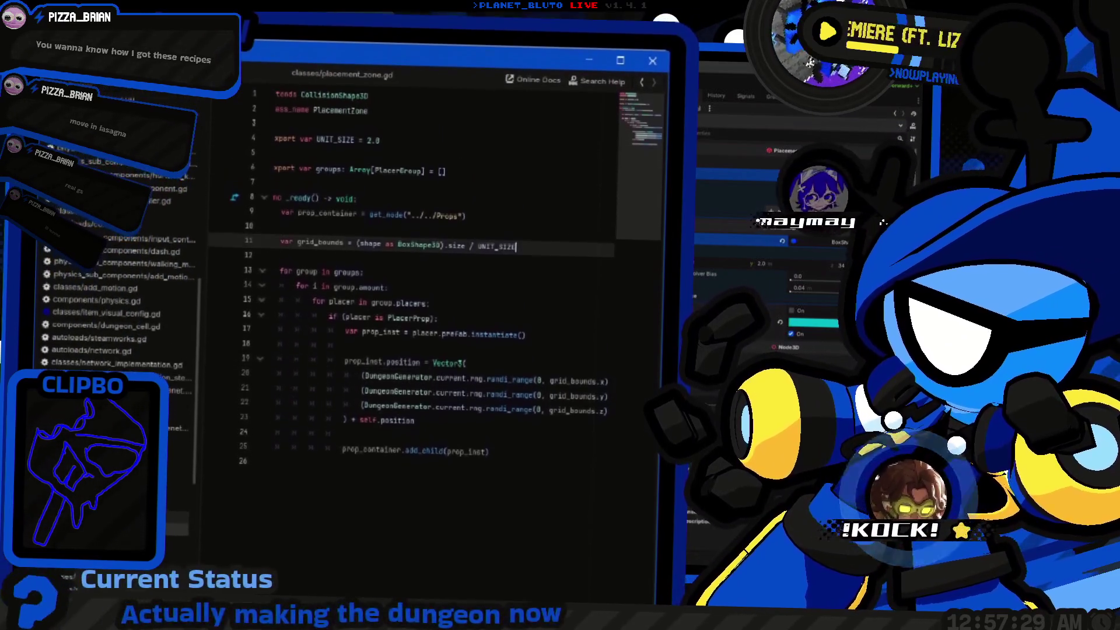
type("print(\"grid_bounds: \", grid_bounds")
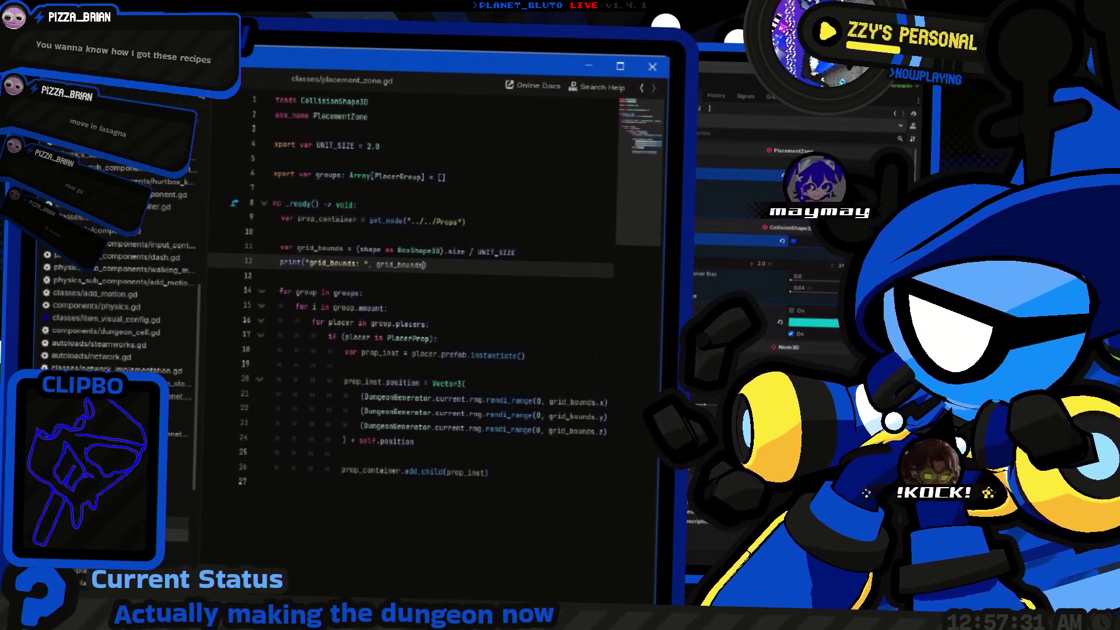
key("F5")
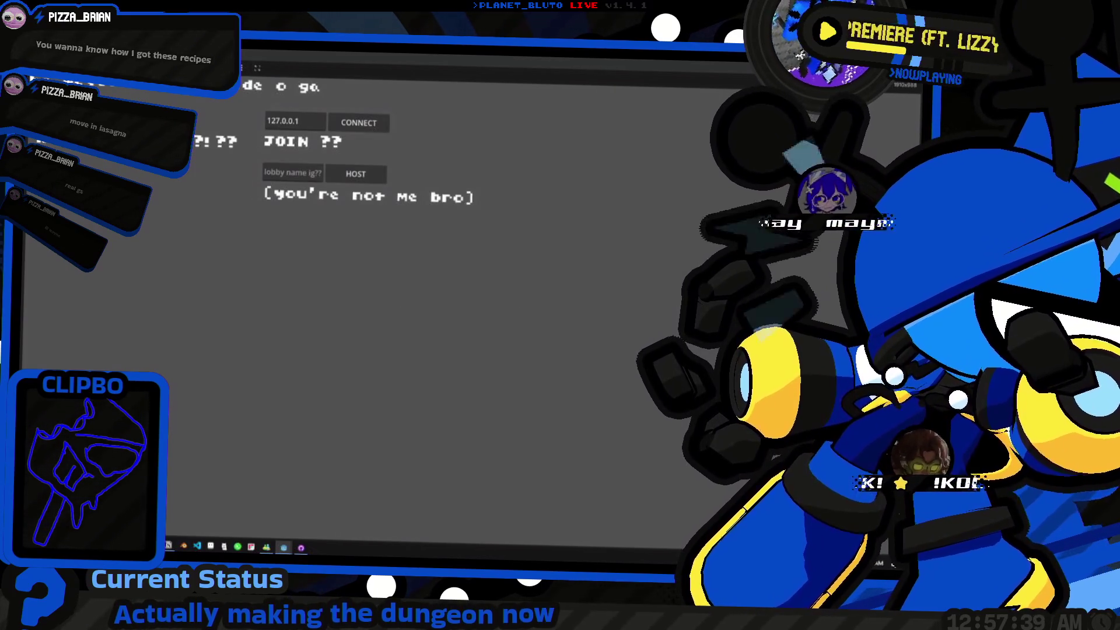
Host a game, then filter the Output log with 'gr' to show the grid_bounds prints
left_click(357, 173)
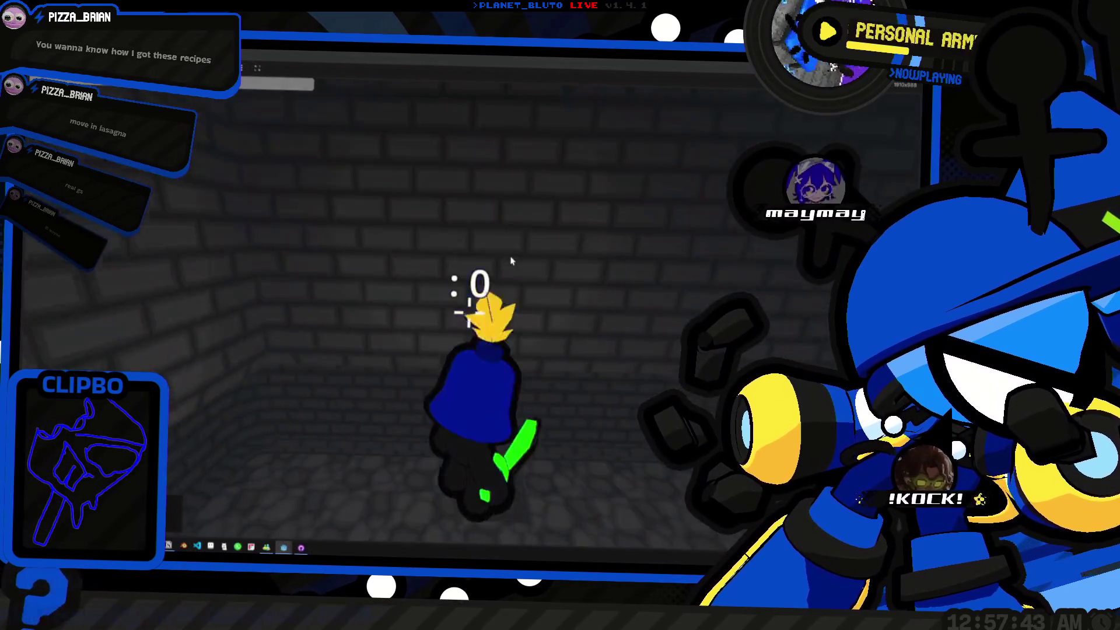
key("alt+Tab")
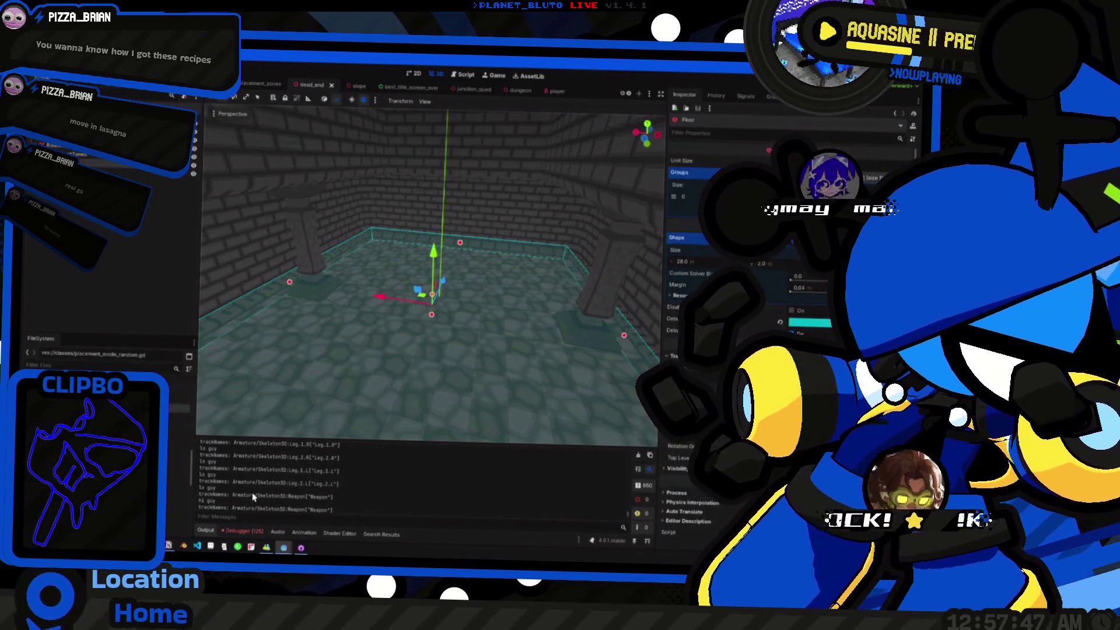
type("grid_")
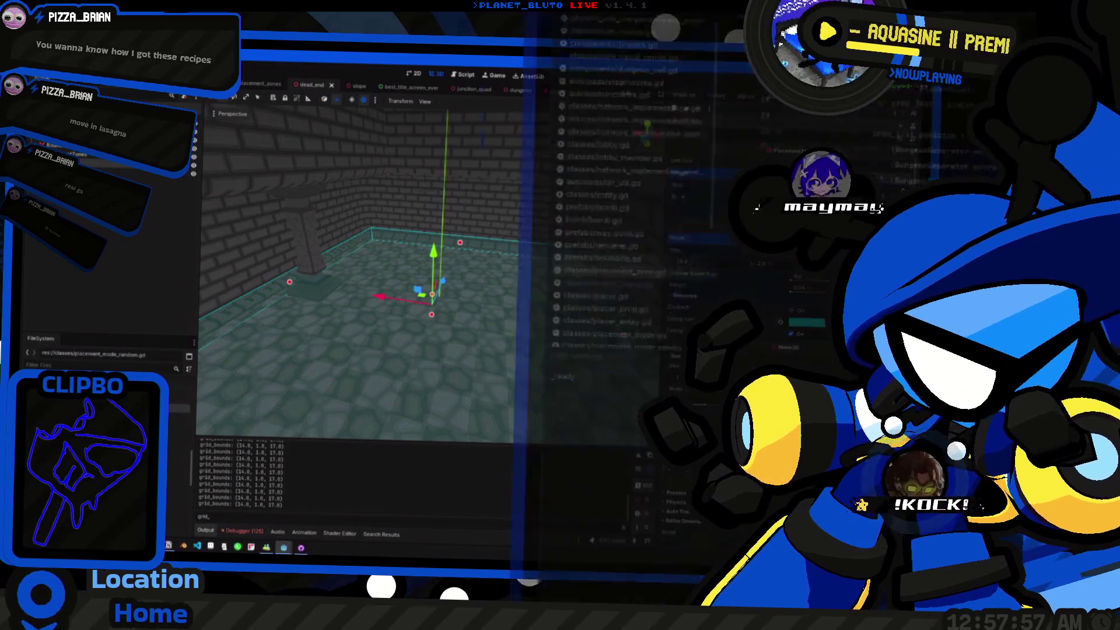
Append -1 to the grid_bounds upper bounds in the randi_range calls on lines 21–22, then relaunch the game
key("ctrl+F3")
left_click(467, 242)
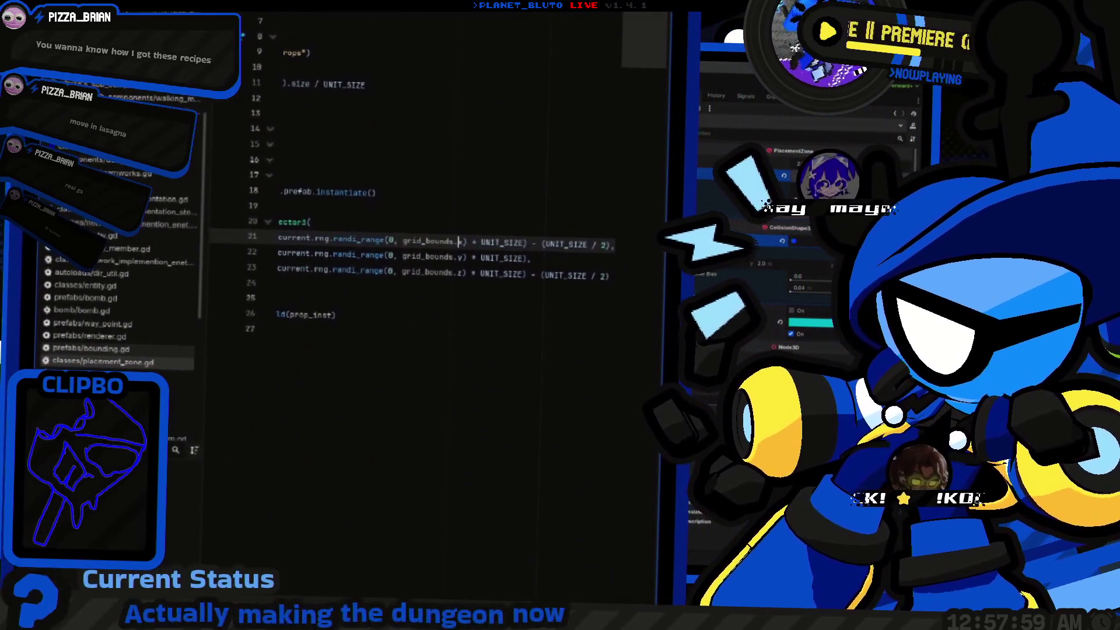
type("-1")
left_click(465, 257)
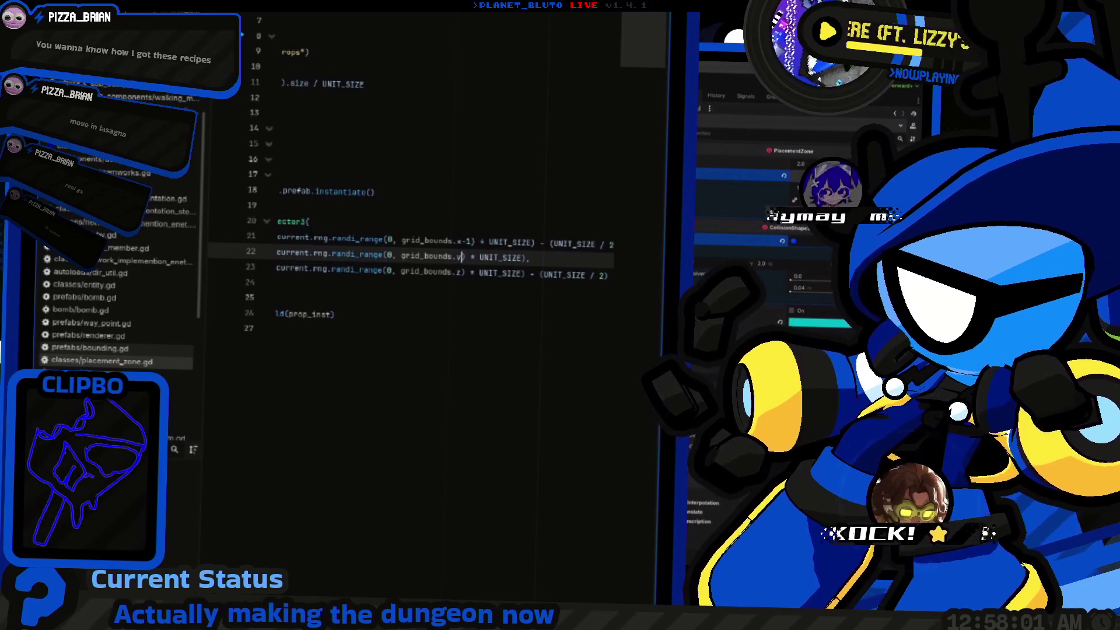
type("-1")
key("Down")
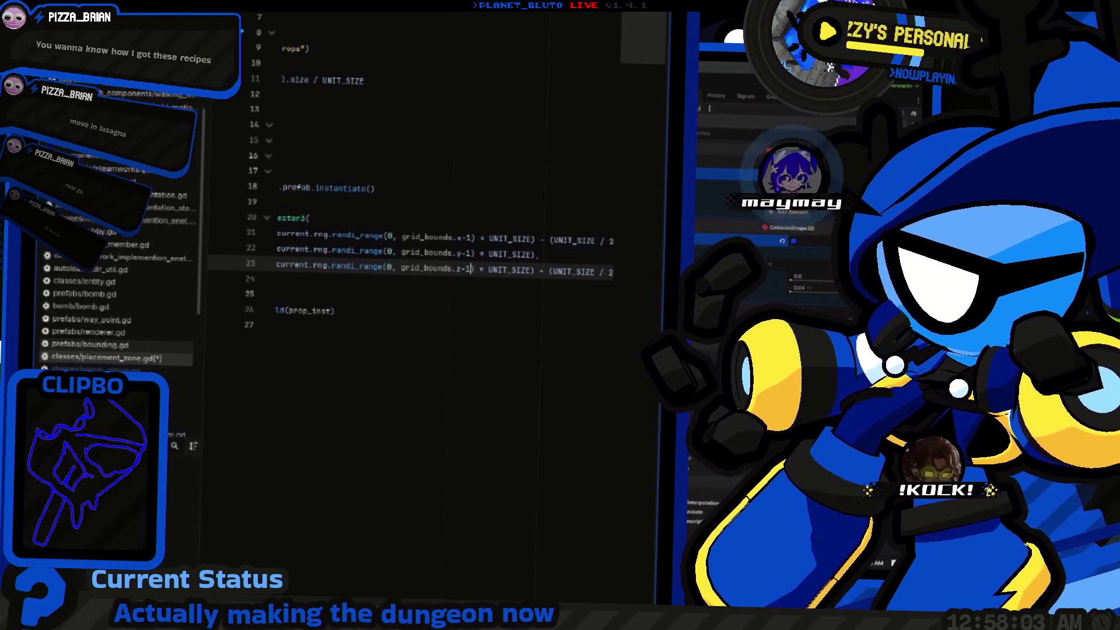
key("ctrl+F2")
key("F6")
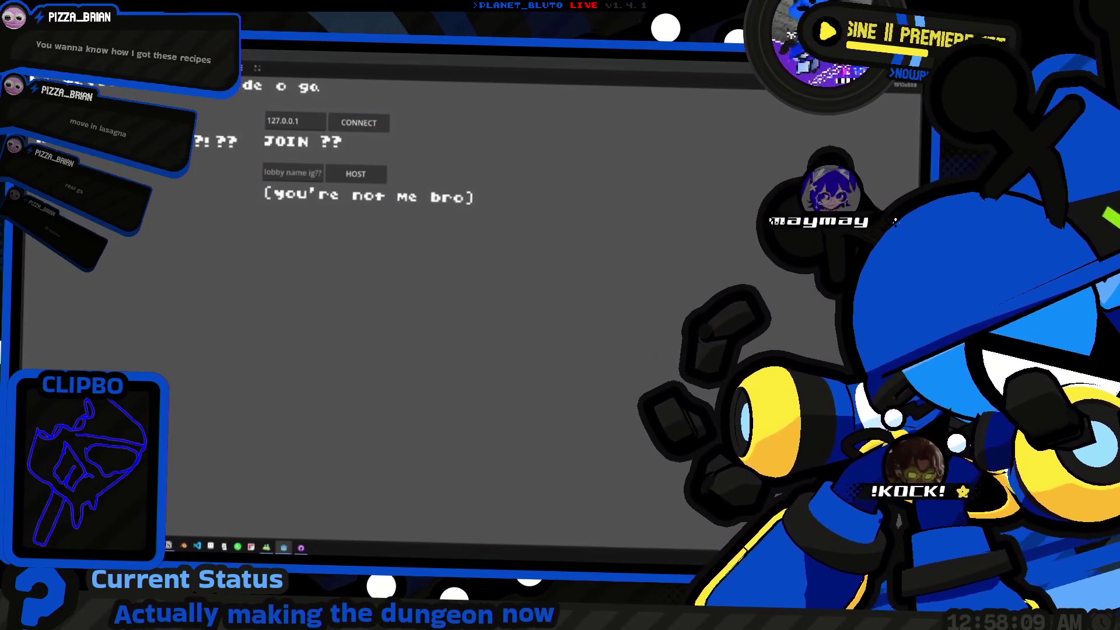
Host a test game, walk the brick and cobbled corridors to inspect the grey props, then stop the game
left_click(349, 174)
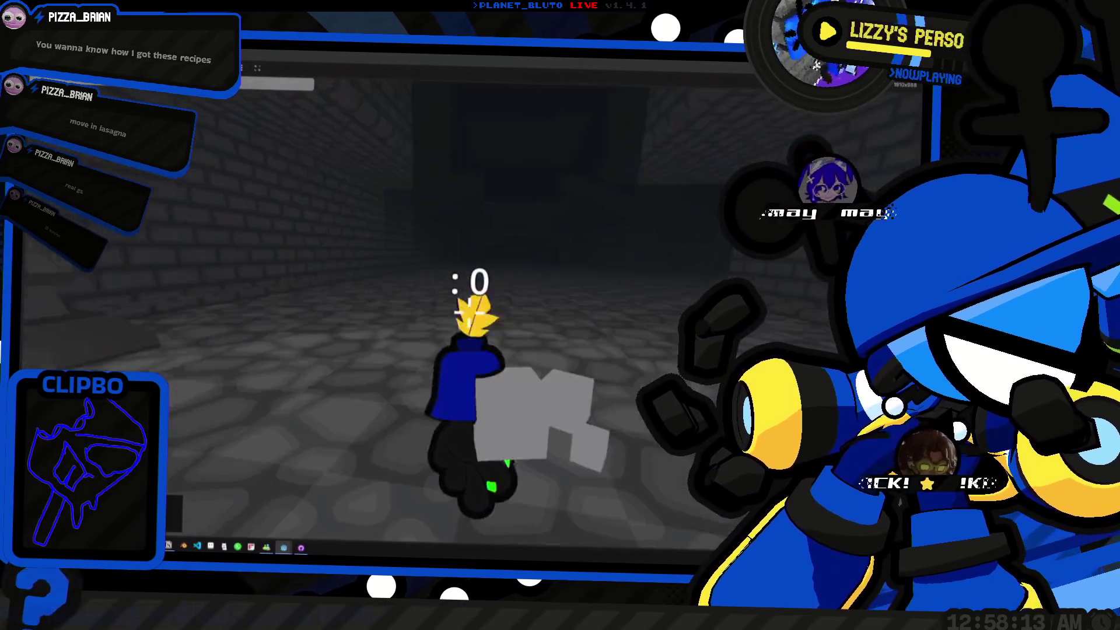
key("w")
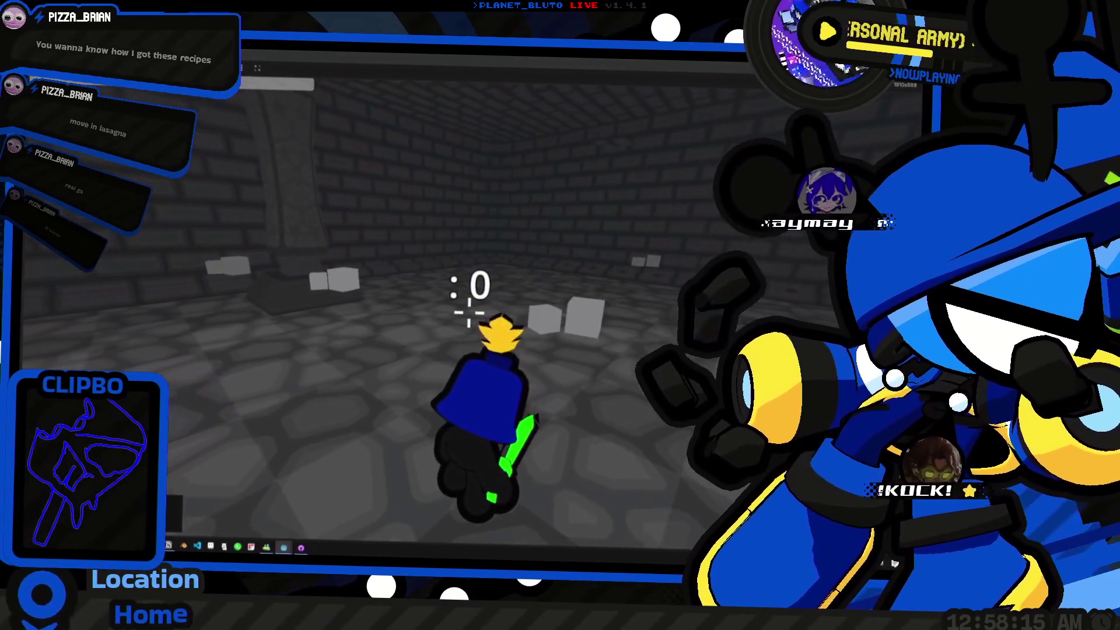
key("w")
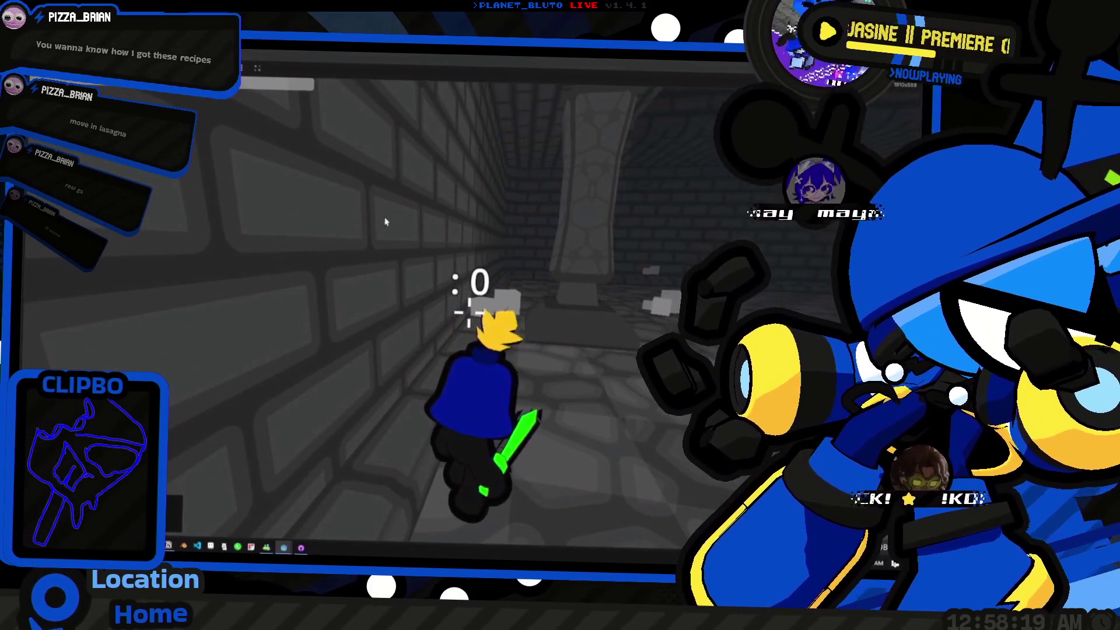
key("w")
key("w")
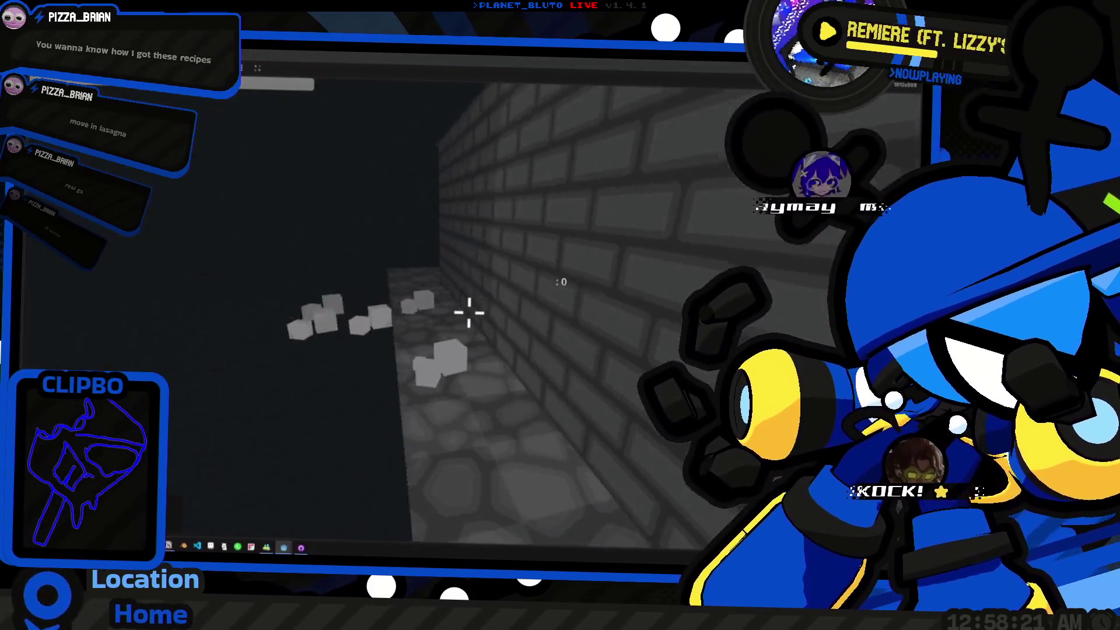
key("w")
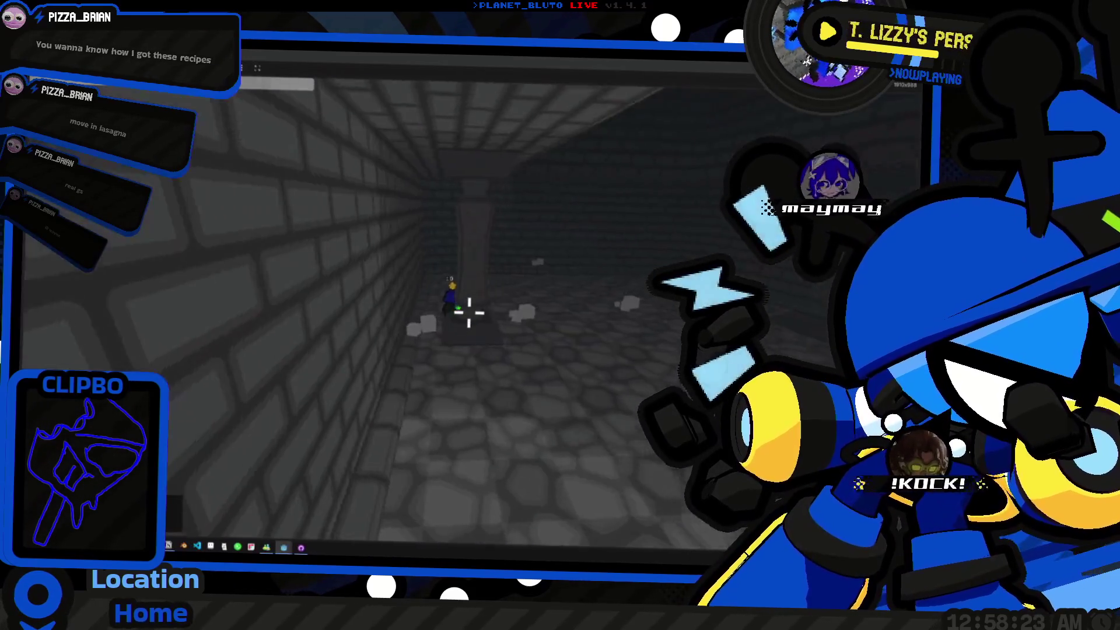
key("F8")
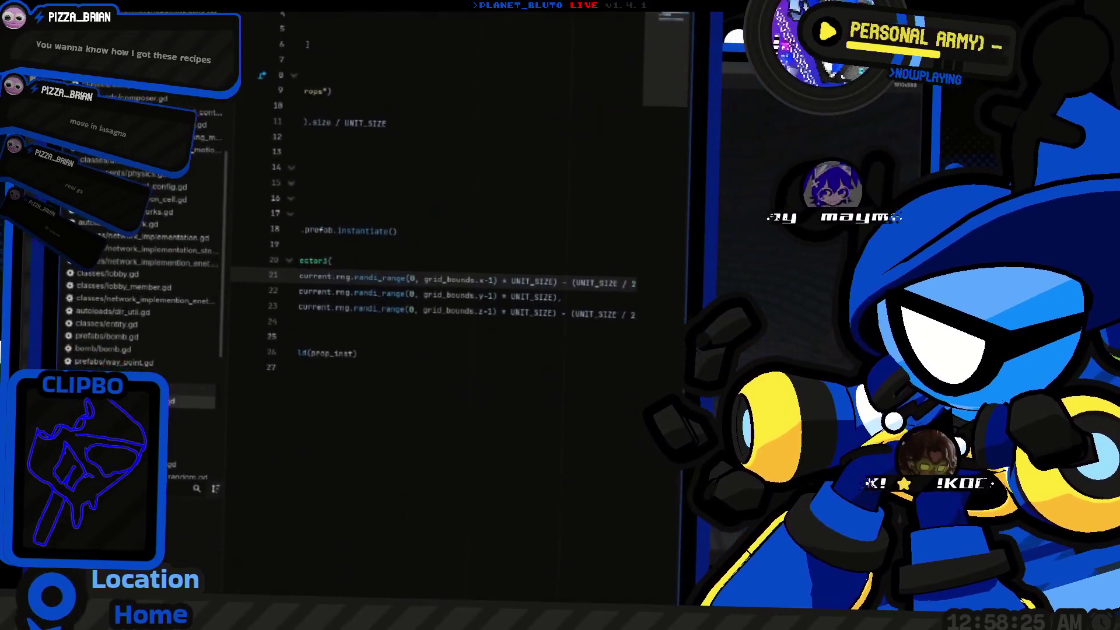
key("Home")
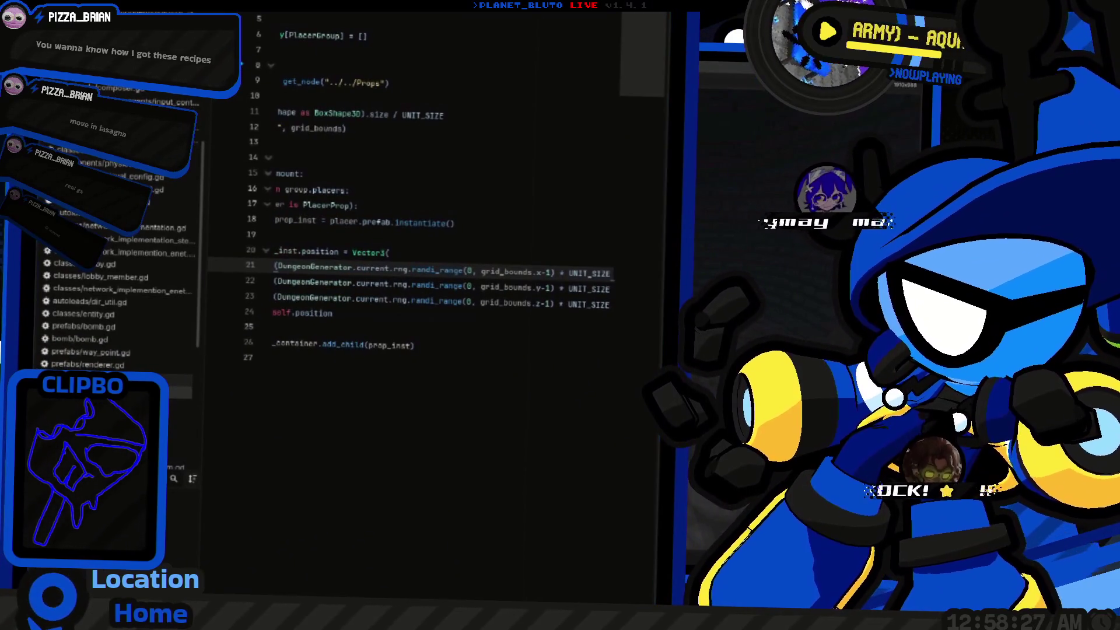
mouse_move(428, 287)
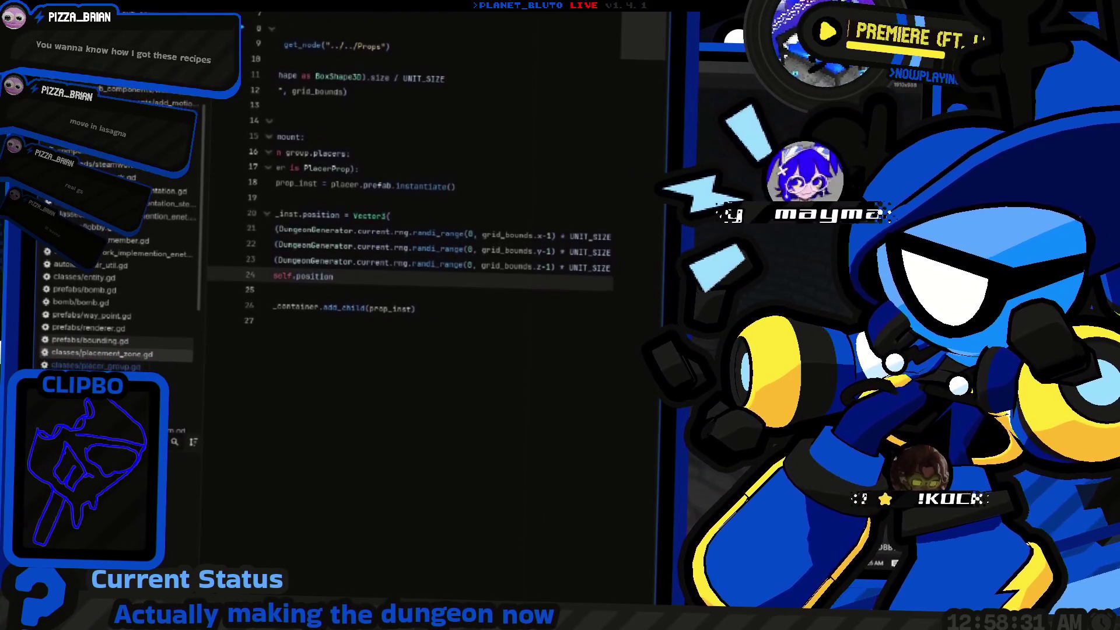
left_click(366, 276)
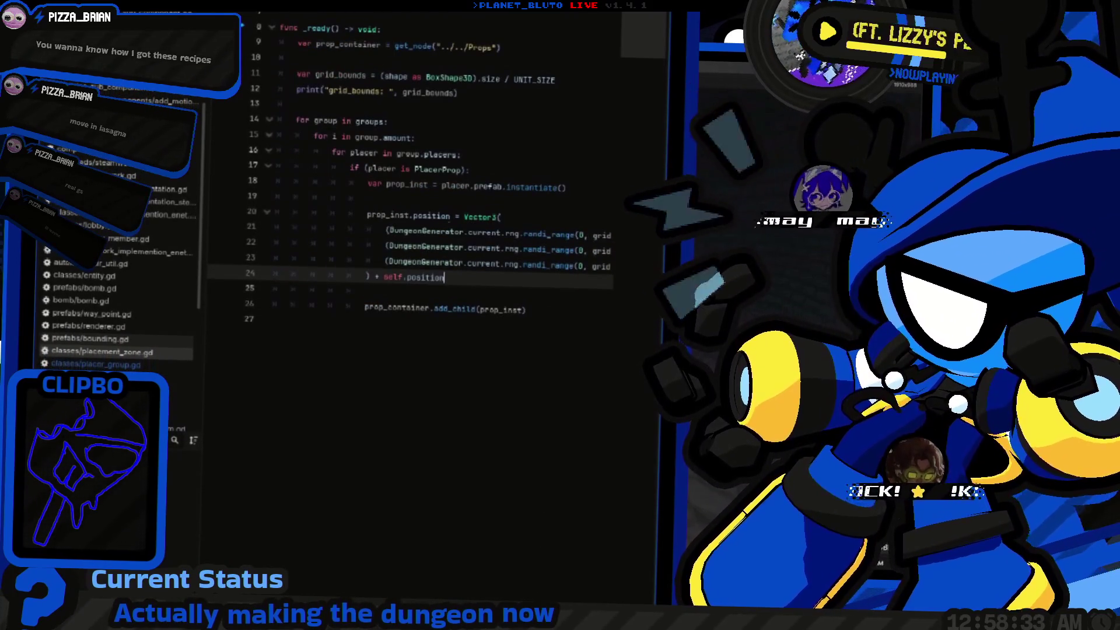
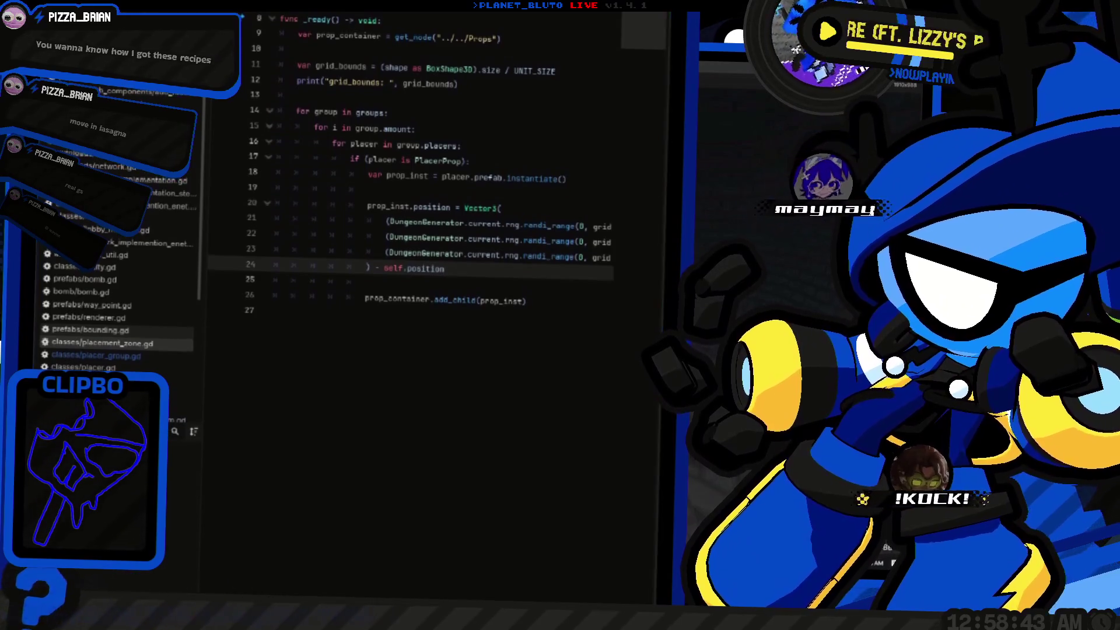
Open the dead_end room's 3D view, select PlacementZones, and orbit below its floor collision box
key("alt+Tab")
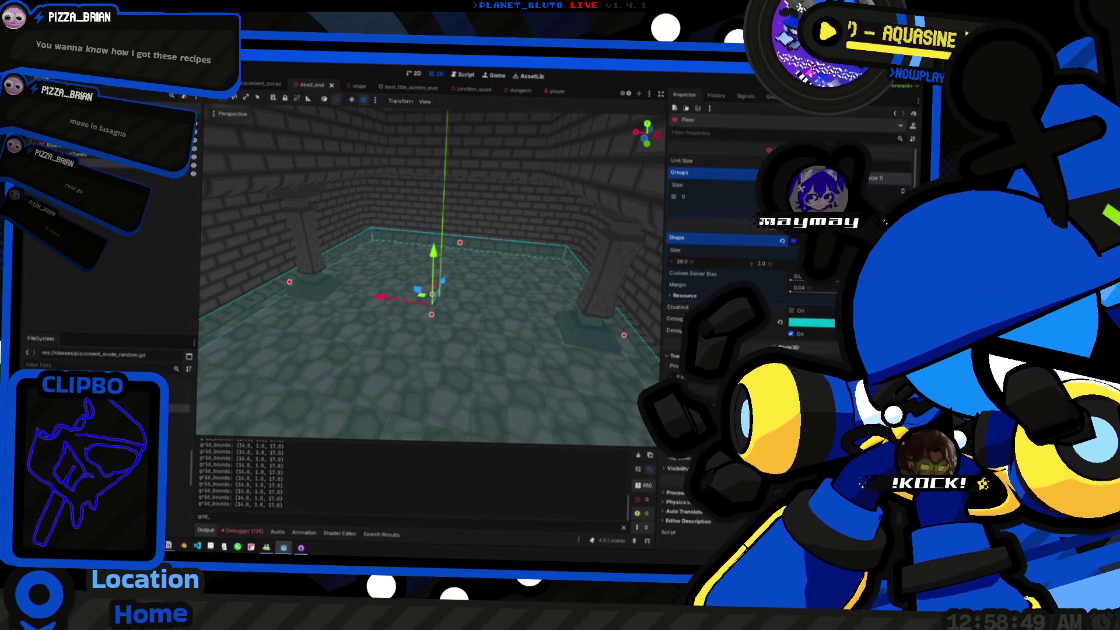
left_click(70, 154)
scroll(423, 267, "up", 5)
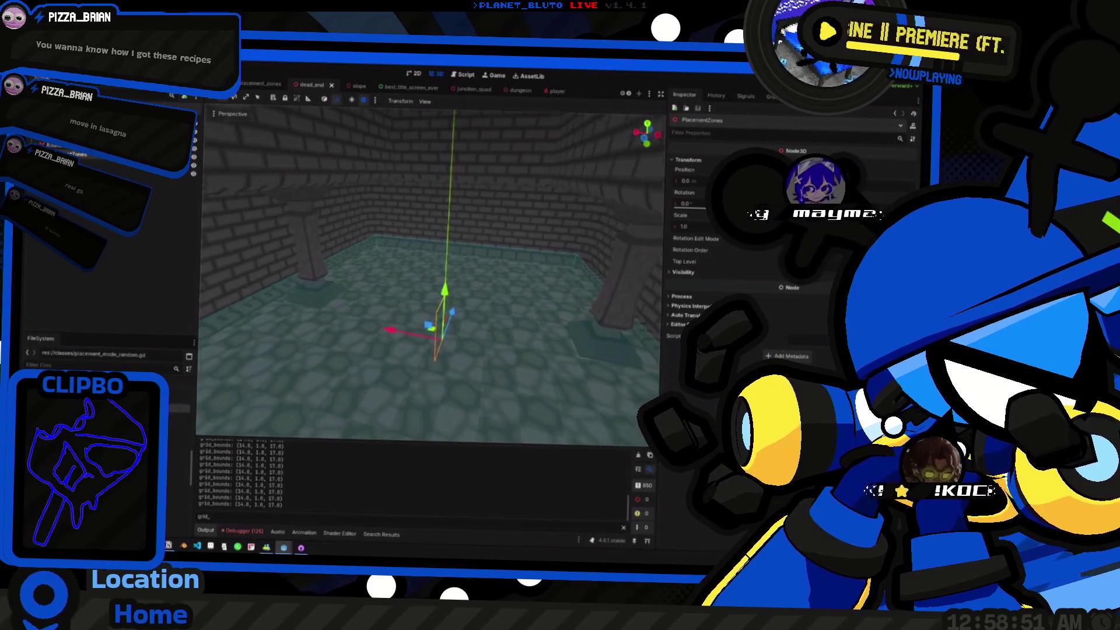
mouse_move(386, 239)
left_mouse_down()
mouse_move(386, 186)
mouse_move(476, 315)
left_mouse_up()
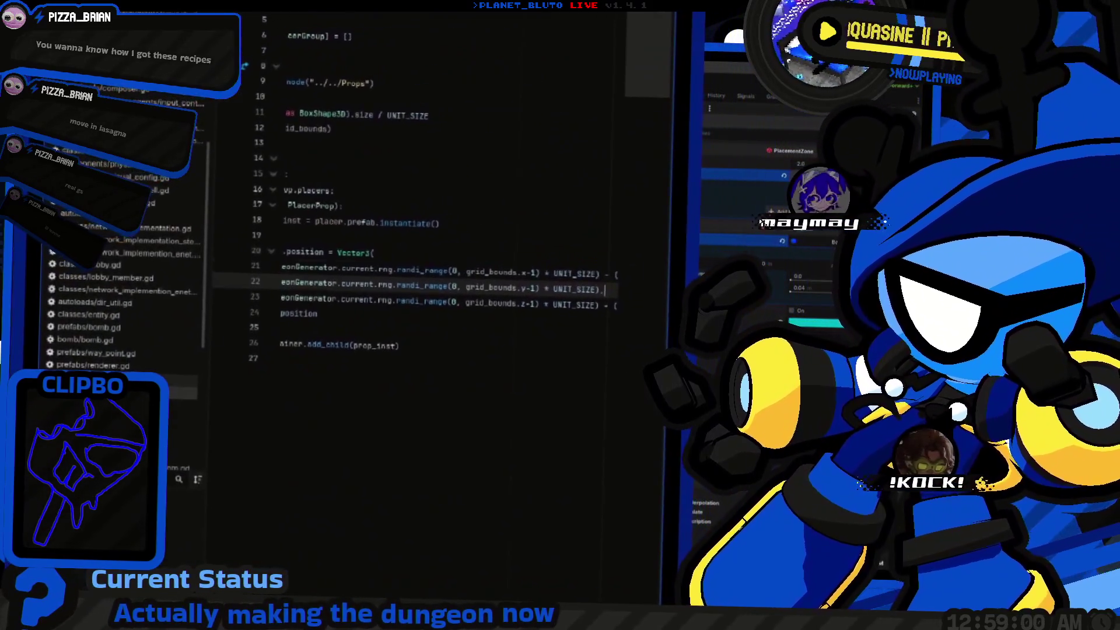
Append ' - (UNIT_SIZE / 2)' to the prop's y randi_range offset, checking the floor in 3D
left_click(478, 274)
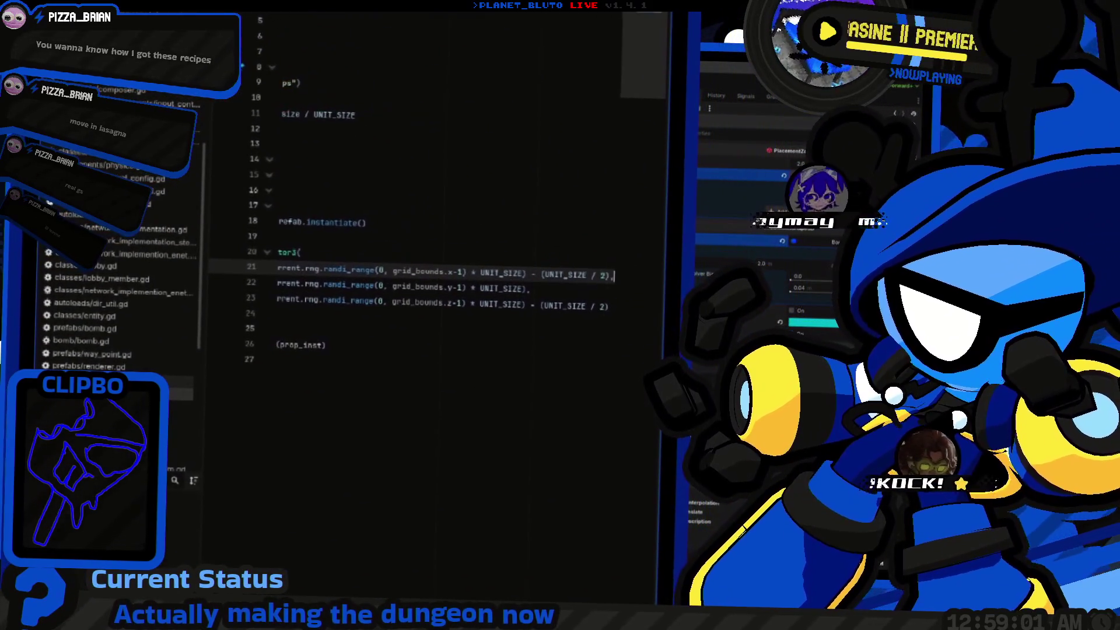
left_click_drag(526, 274, 608, 276)
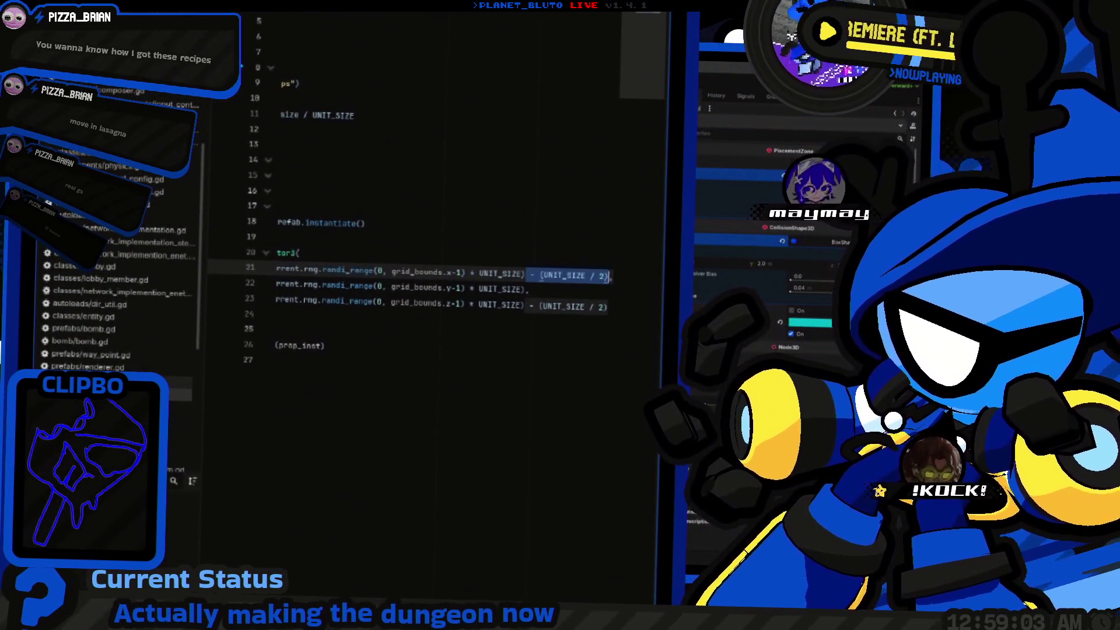
left_click(526, 289)
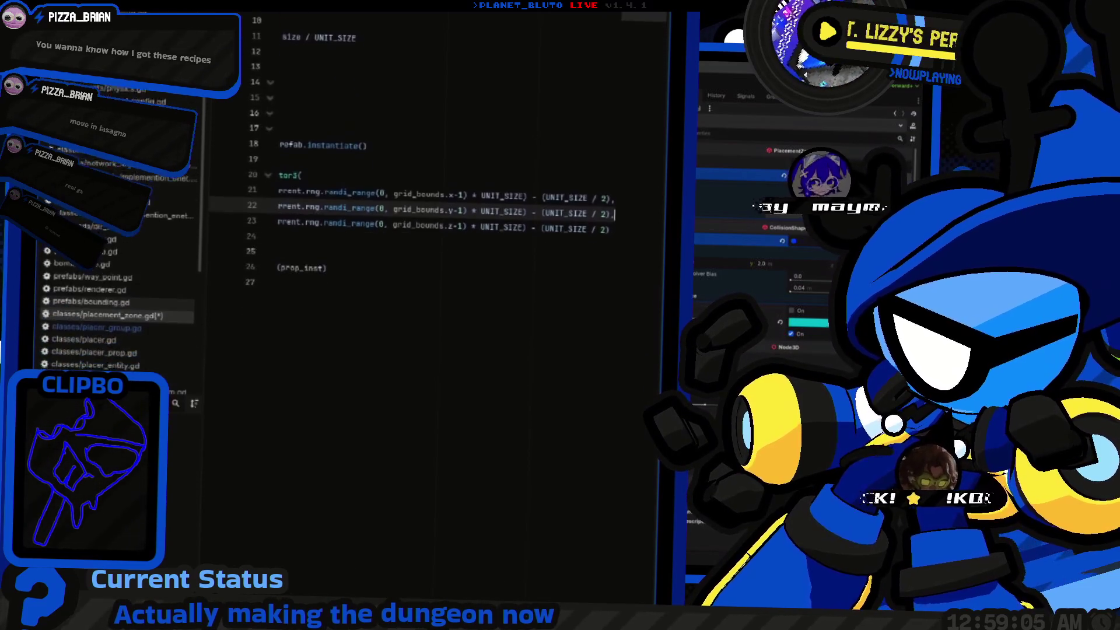
key("ctrl+F2")
mouse_move(506, 301)
left_mouse_down()
mouse_move(497, 287)
mouse_move(507, 280)
mouse_move(517, 295)
mouse_move(500, 314)
mouse_move(500, 295)
mouse_move(523, 296)
mouse_move(508, 310)
mouse_move(516, 322)
mouse_move(513, 309)
left_mouse_up()
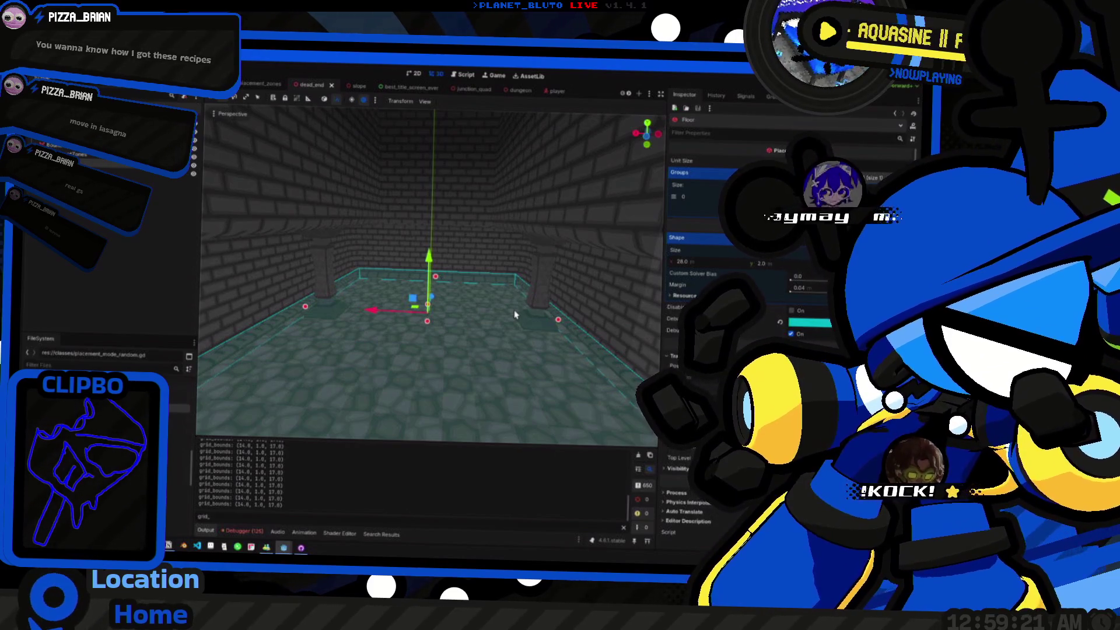
Run the project from placement_zone.gd to reach the multiplayer lobby
key("ctrl+F3")
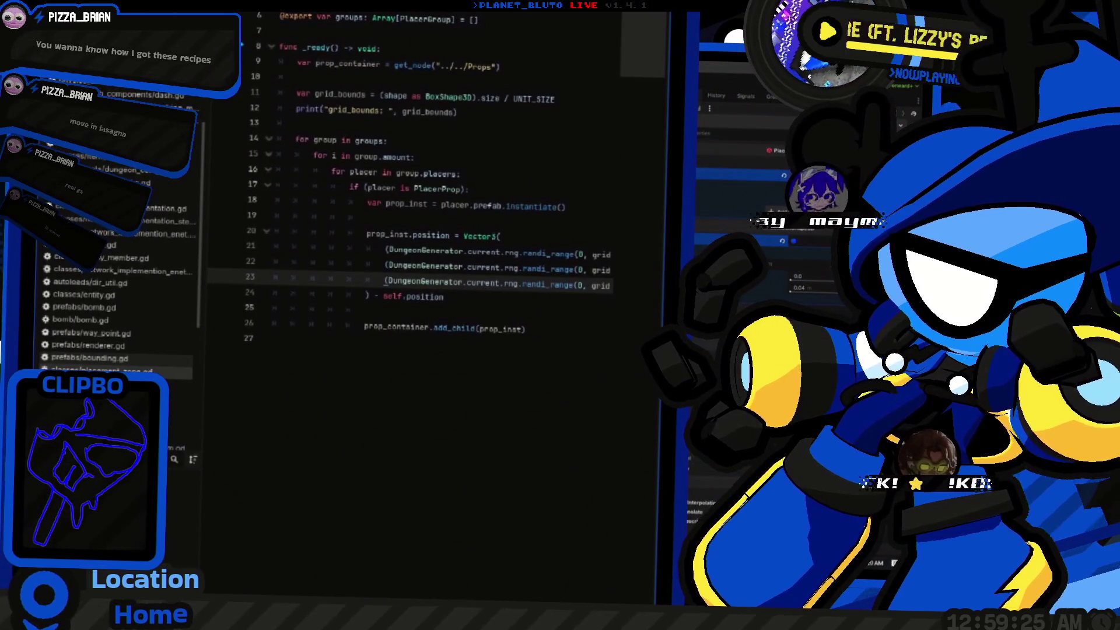
left_click(387, 296)
key("F5")
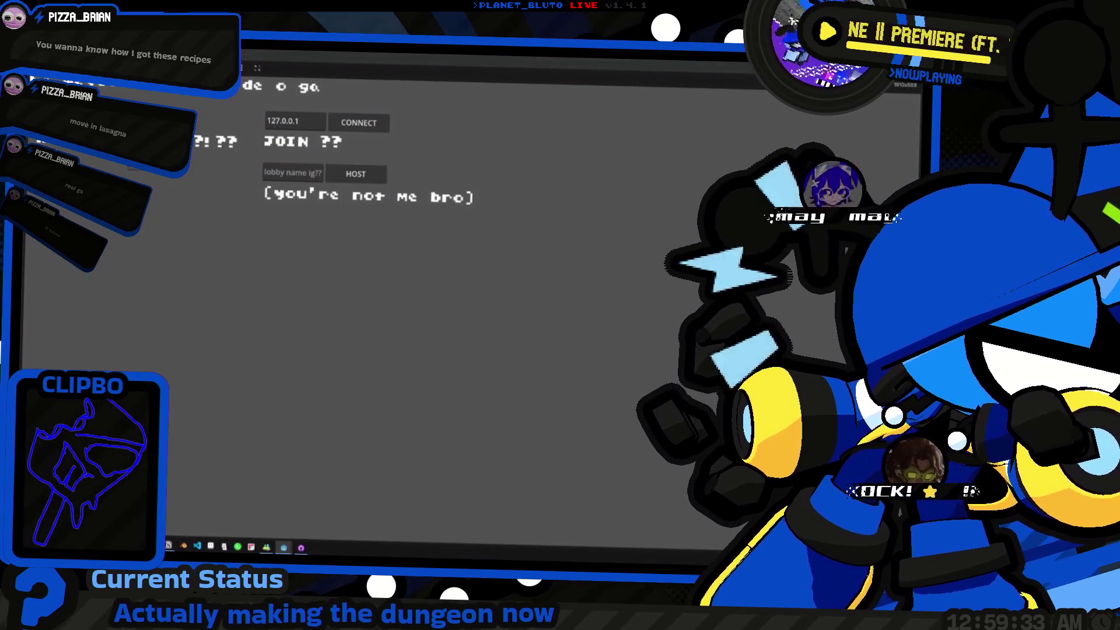
Host a game from the lobby, walk down the dungeon corridor, then stop the game
left_click(376, 178)
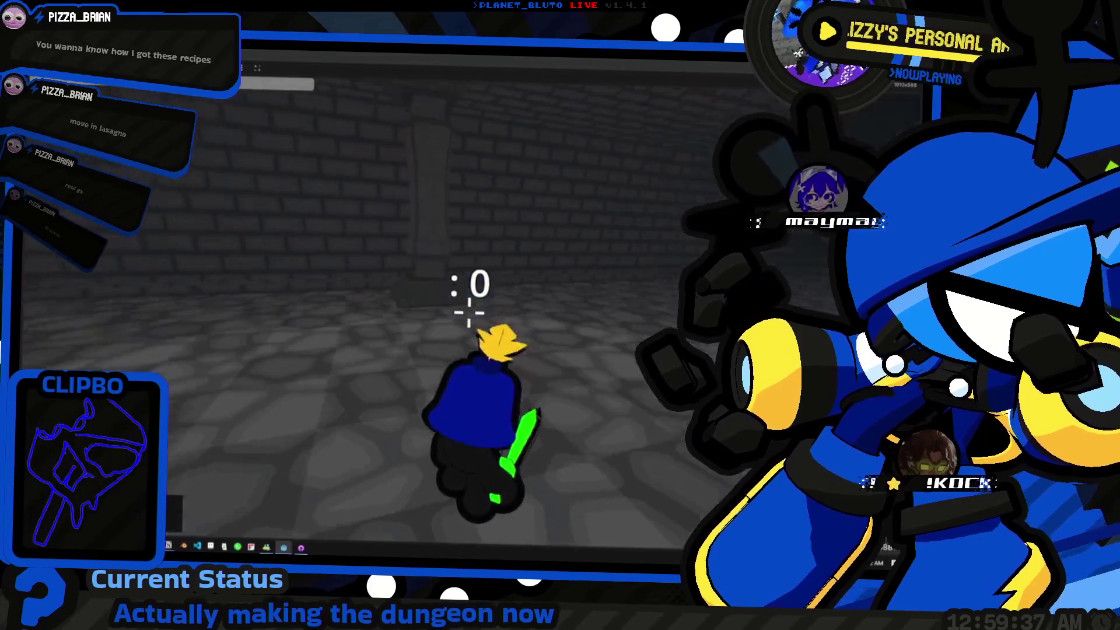
key("w")
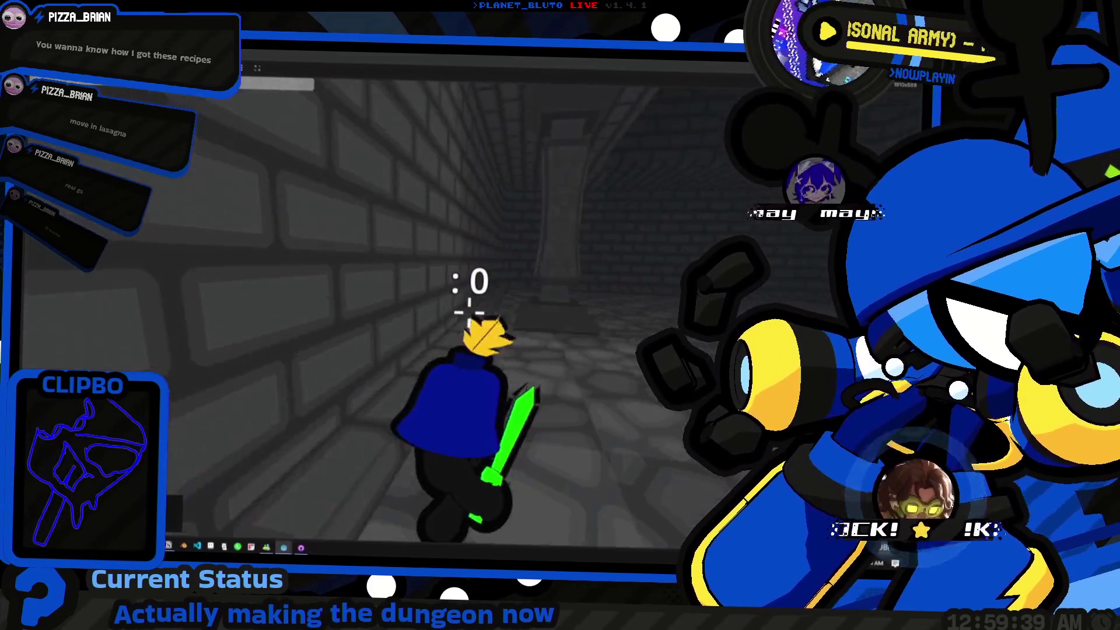
key("Escape")
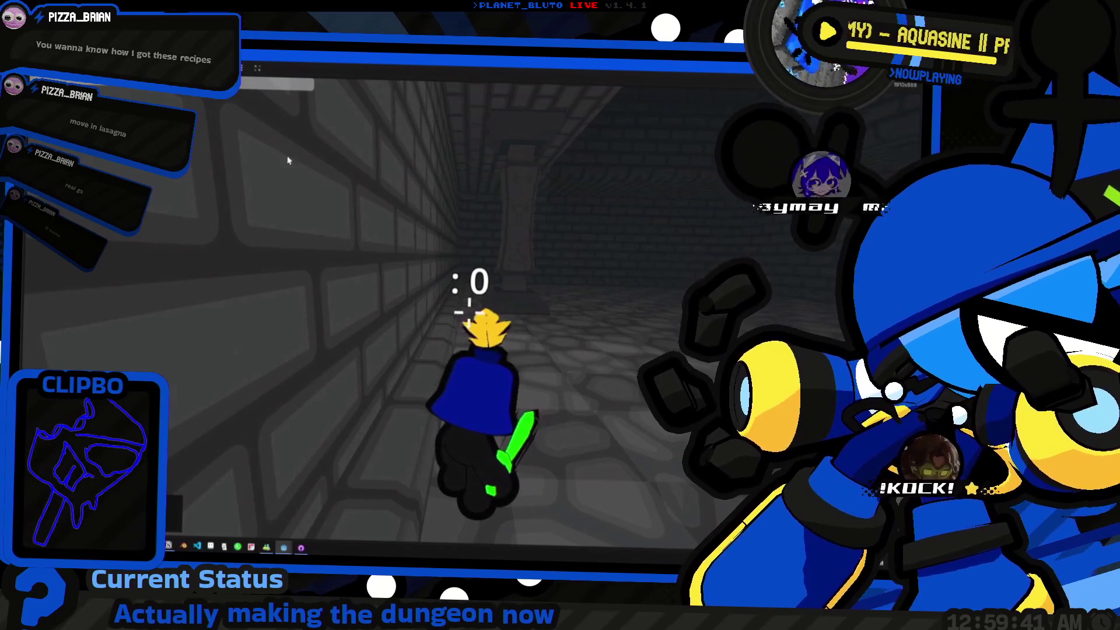
left_click(336, 206)
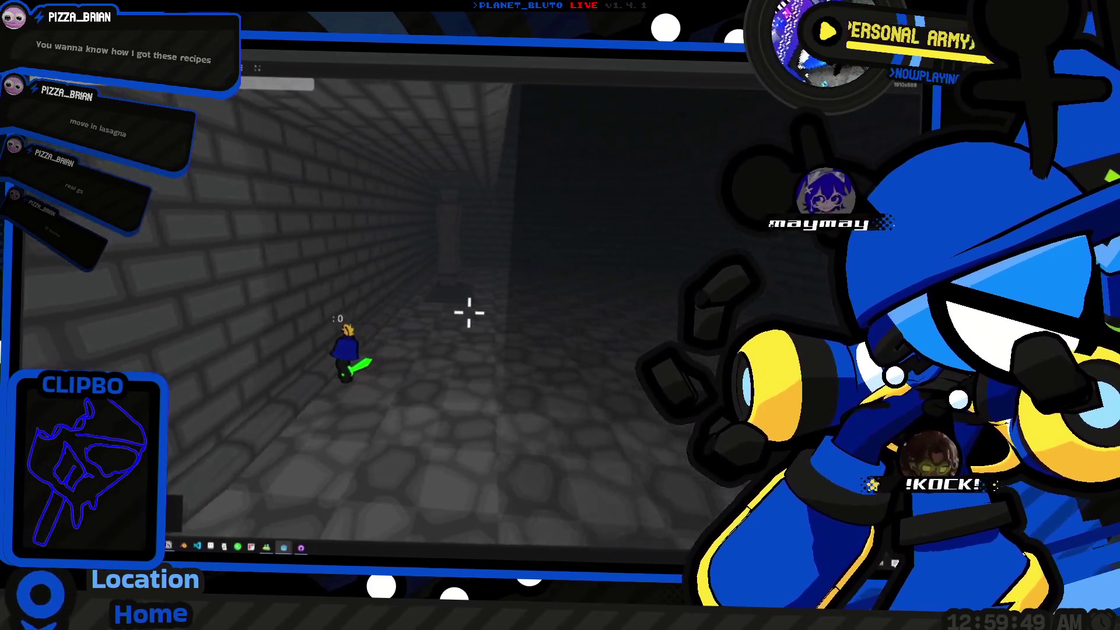
key("F8")
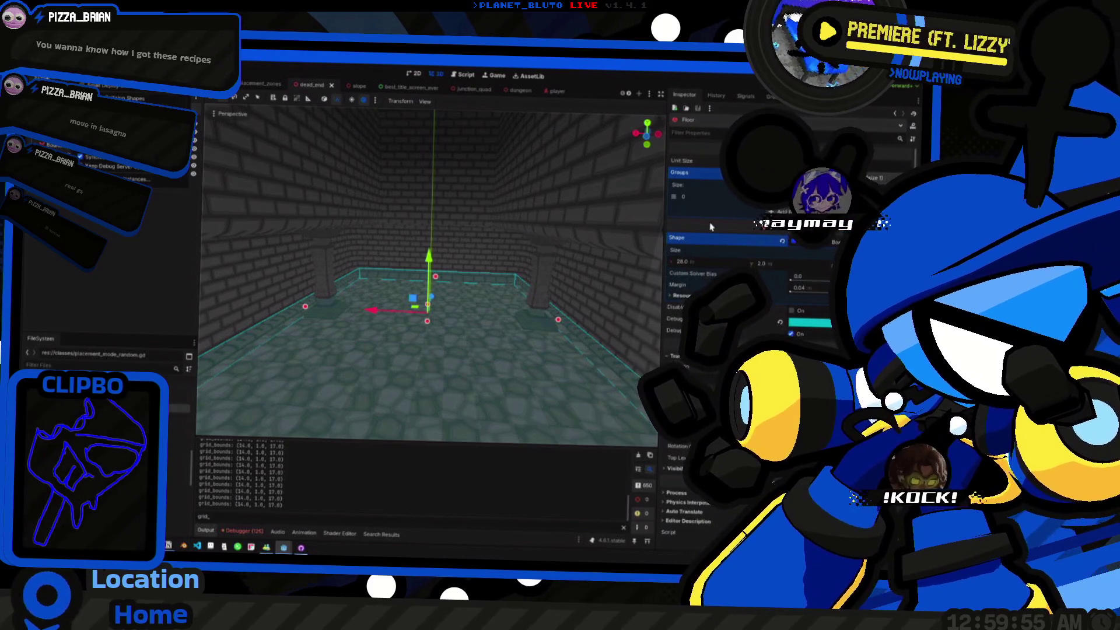
Change line 24's '- self.position' to '+ self.global_position' and relaunch the game
key("ctrl+F3")
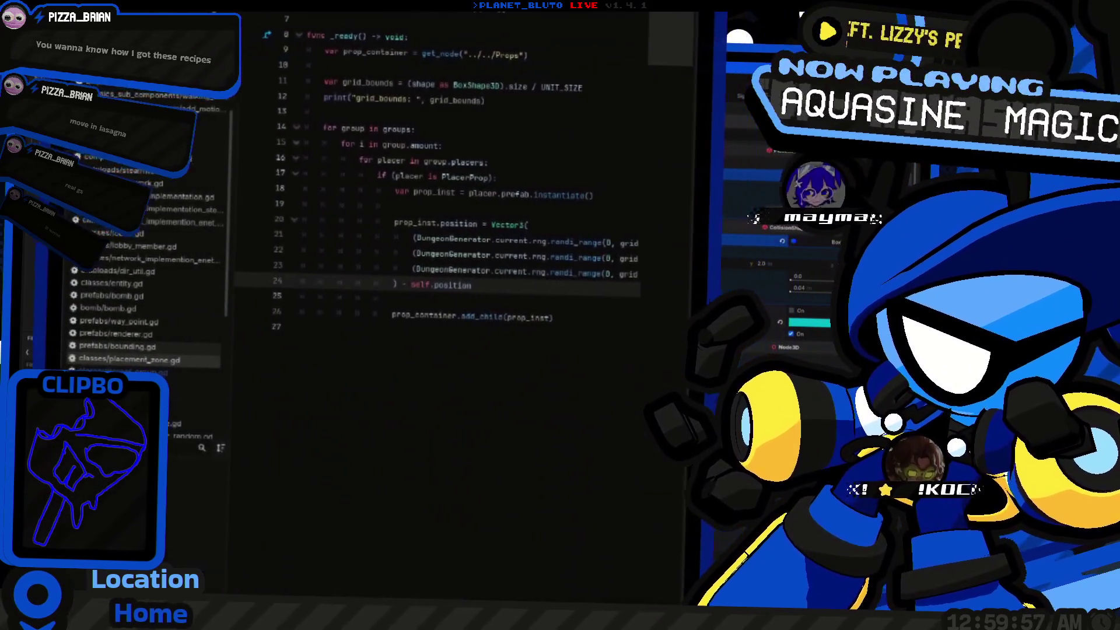
key("Down")
key("BackSpace")
type("+")
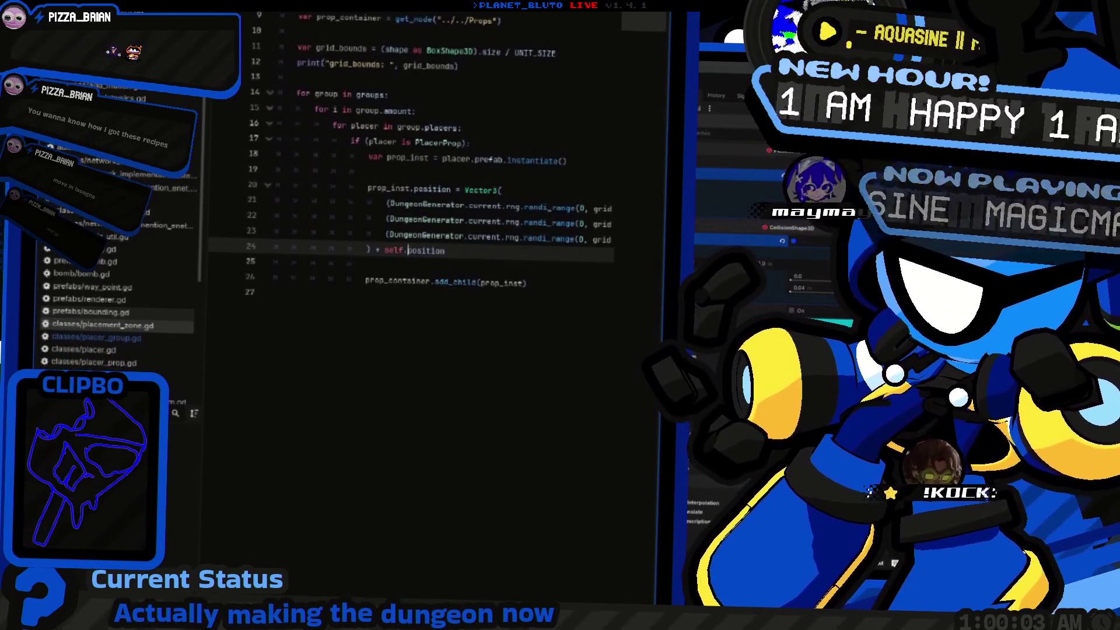
left_click(477, 251)
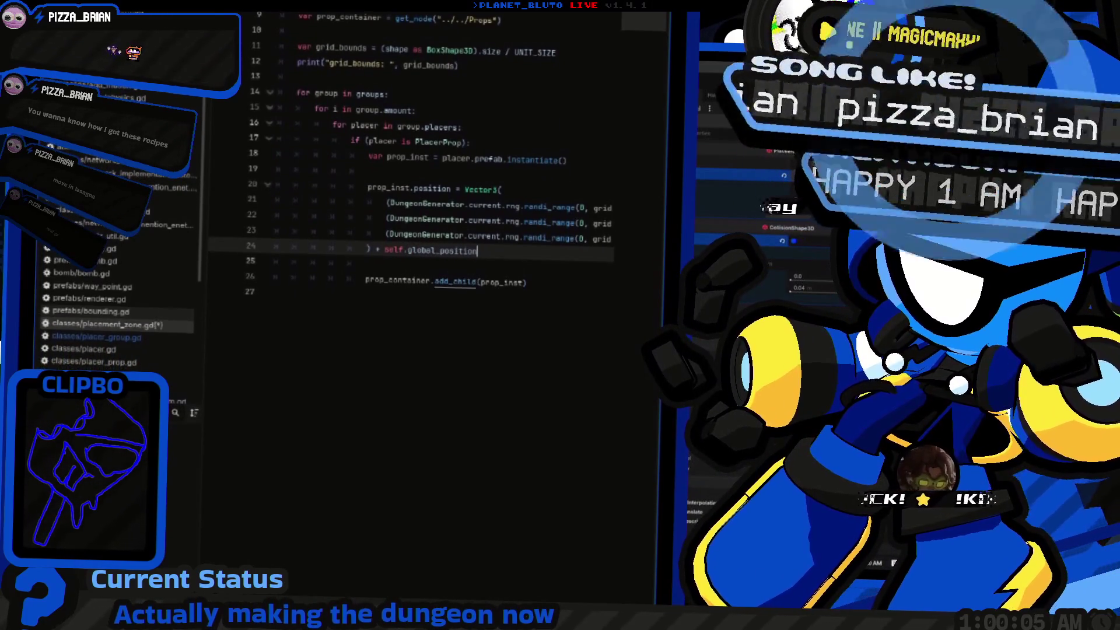
key("F5")
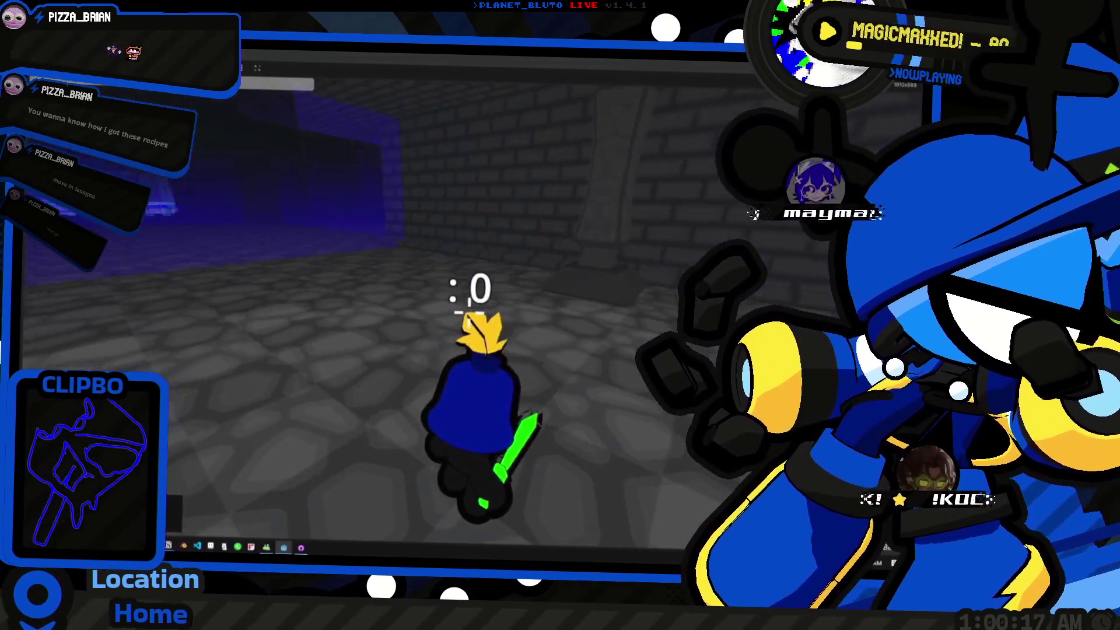
Walk into the blue-lit room to view the coloured cubes, then stop the game
key("w")
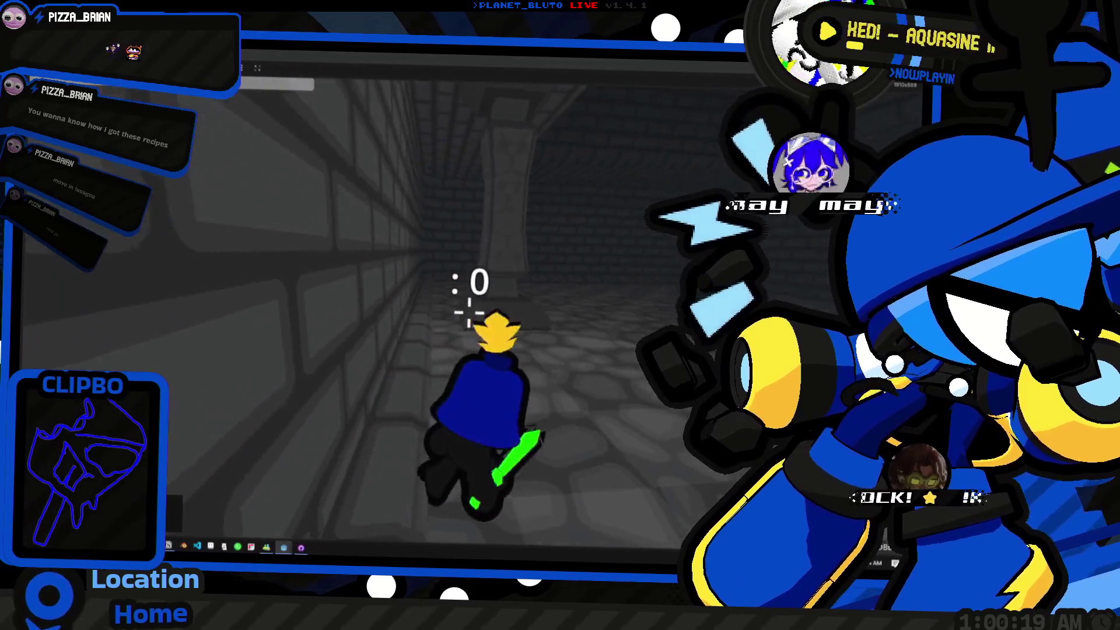
scroll(469, 312, "up", 2)
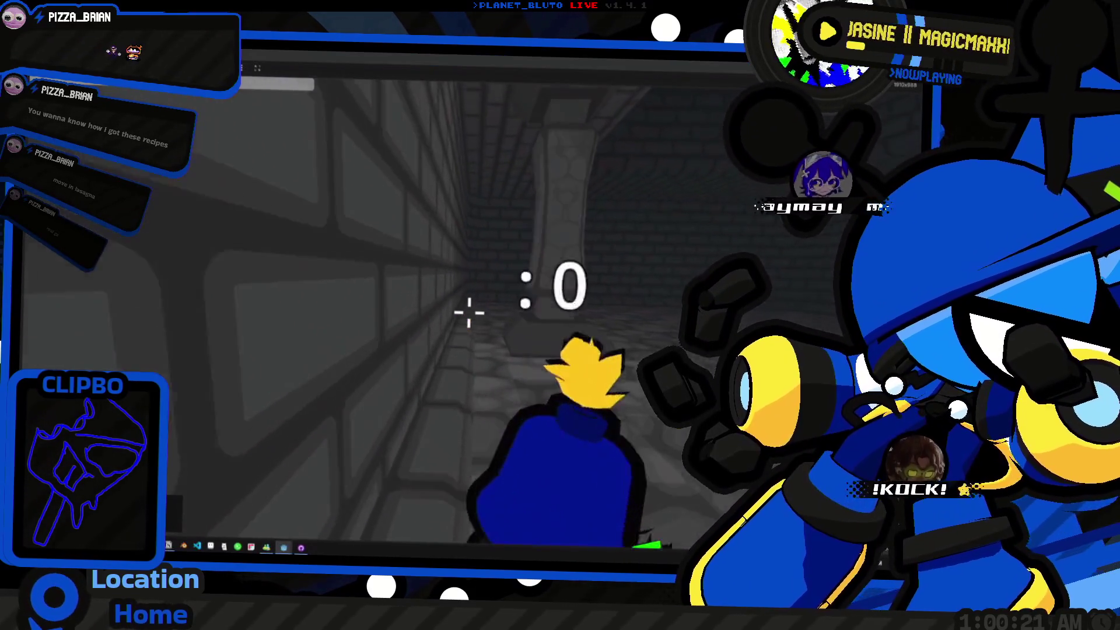
scroll(469, 312, "up", 3)
key("w")
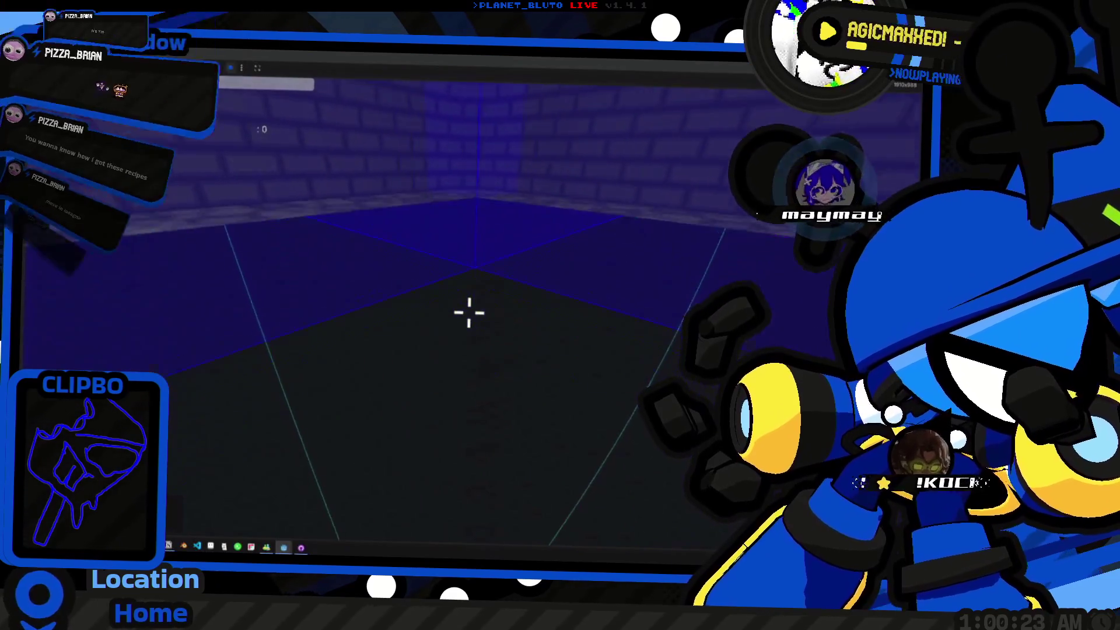
key("w")
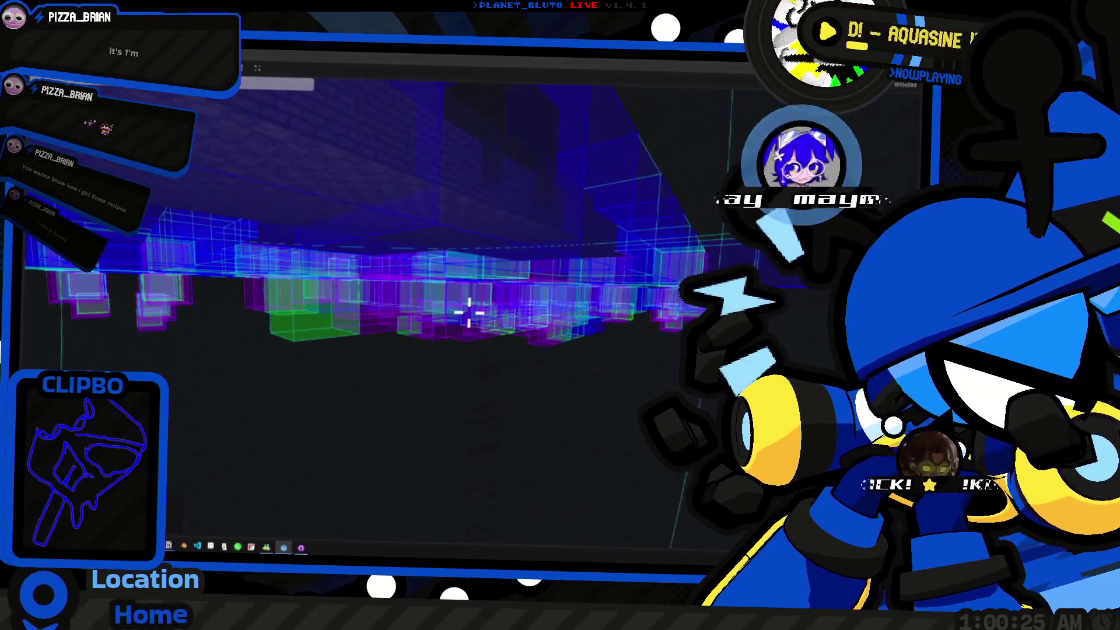
key("F8")
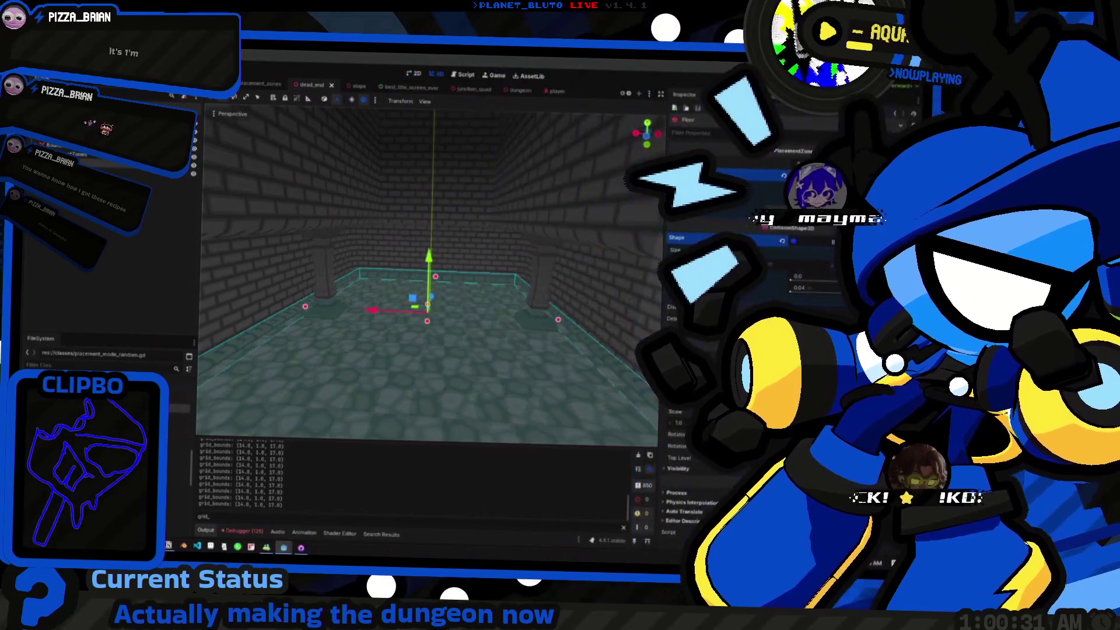
Relaunch and explore the rubble cubes, dark corridor and blue-lit area, then stop the game
key("F5")
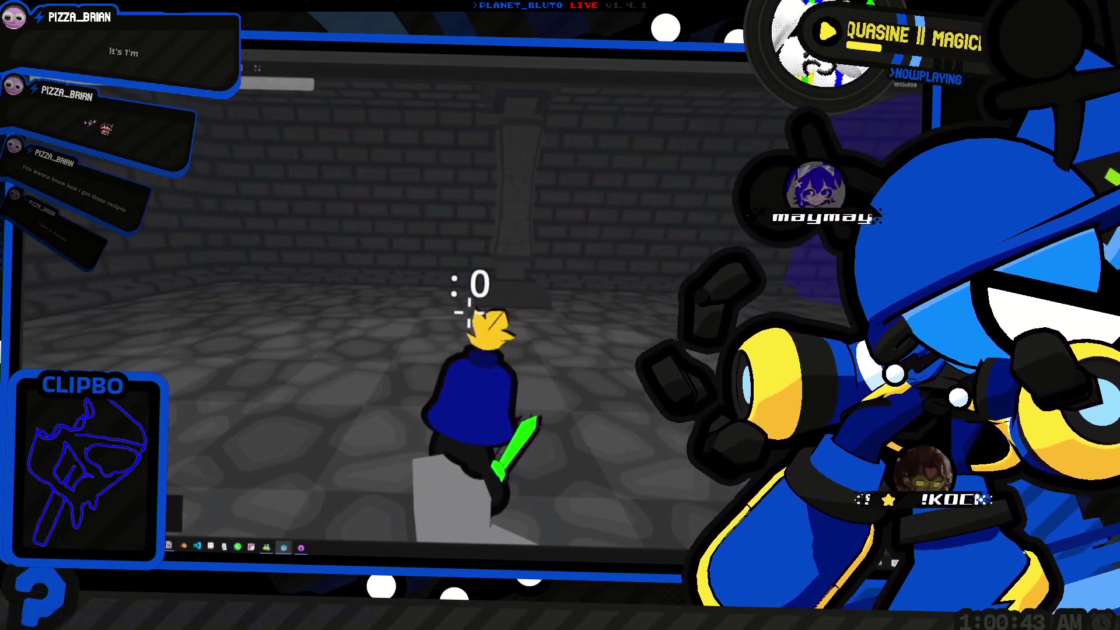
key("w")
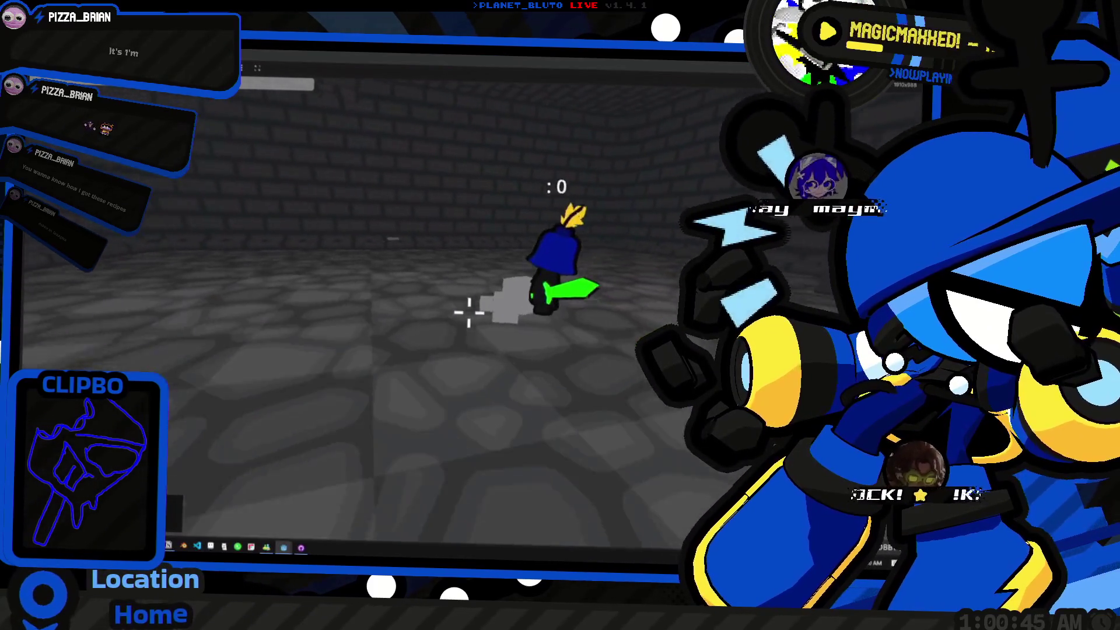
key("s")
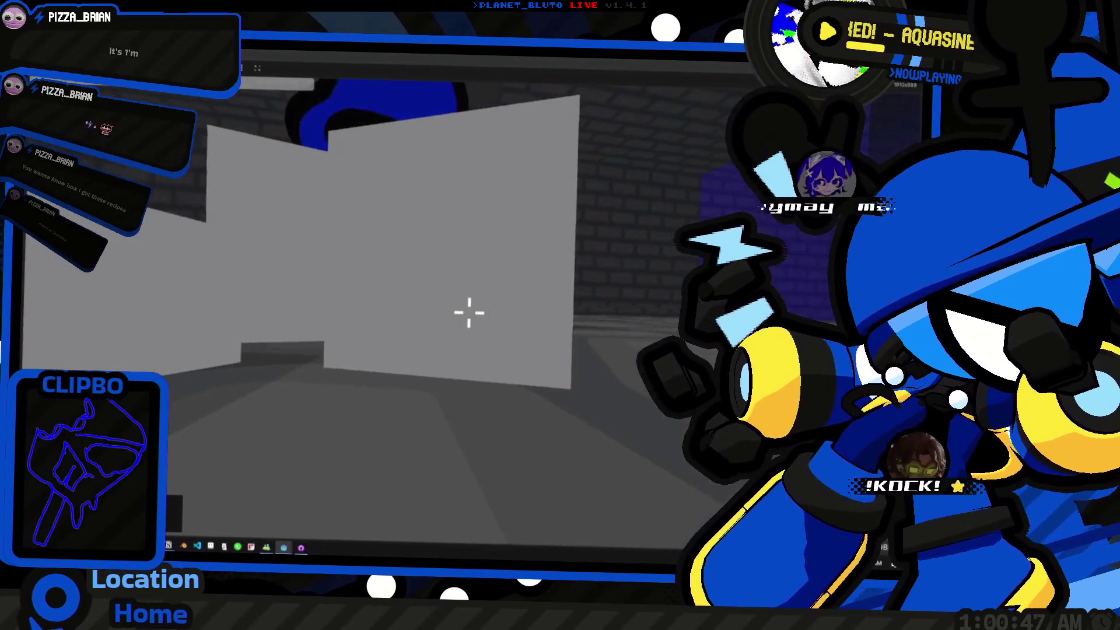
key("w")
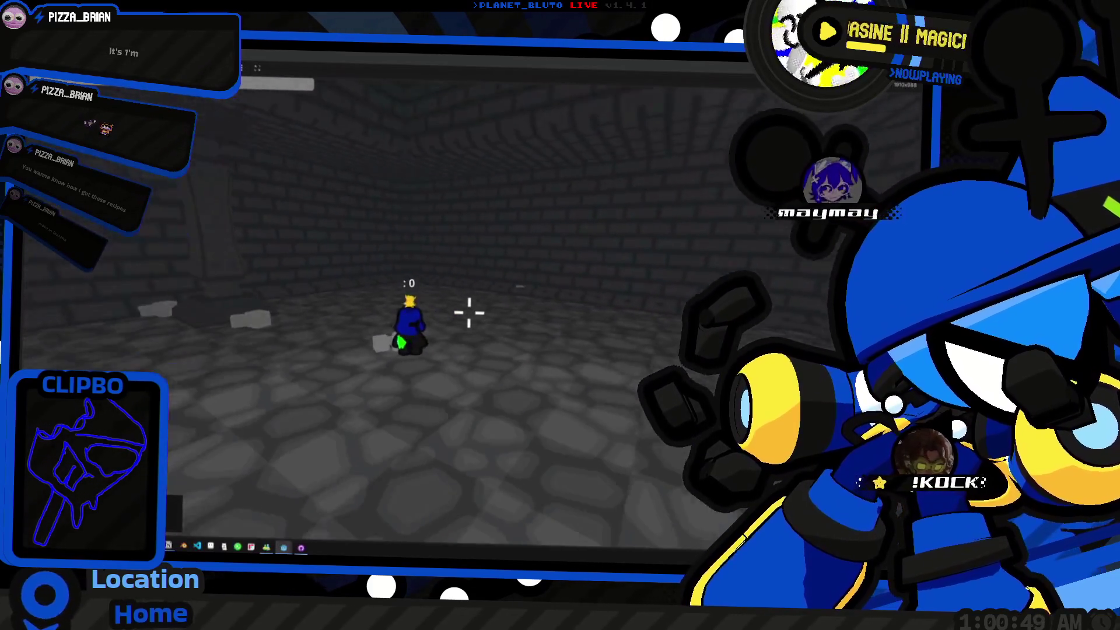
key("w")
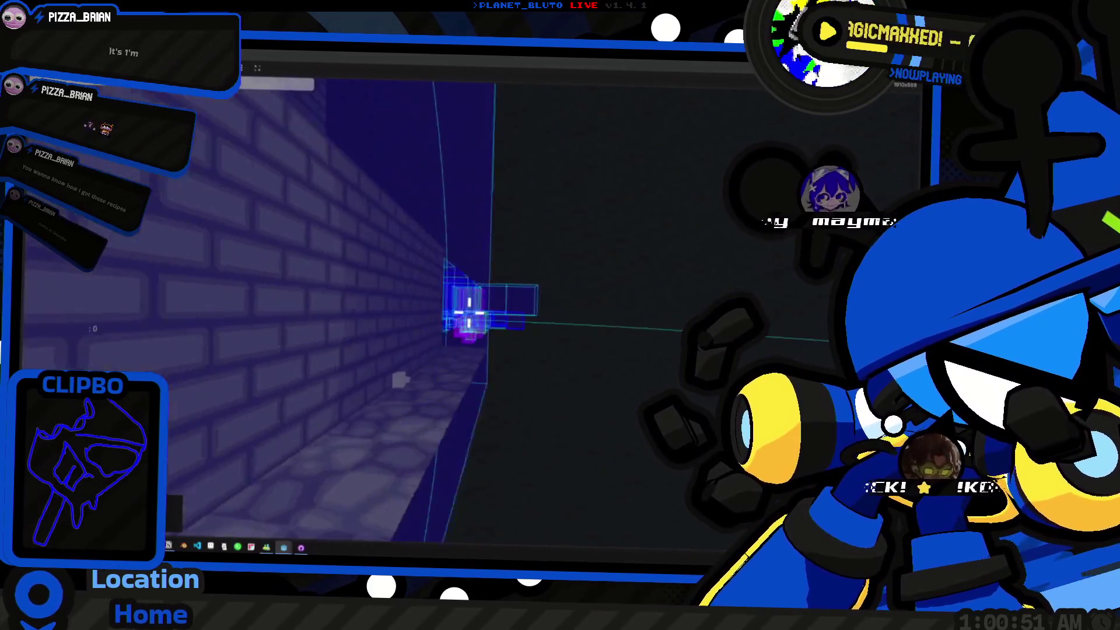
key("w")
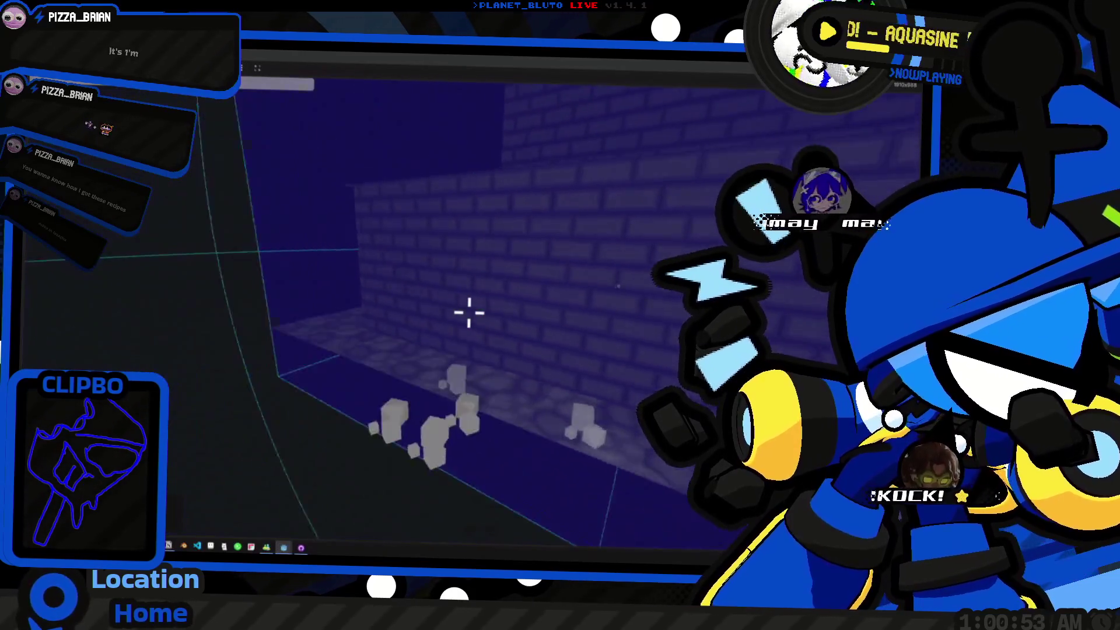
key("w")
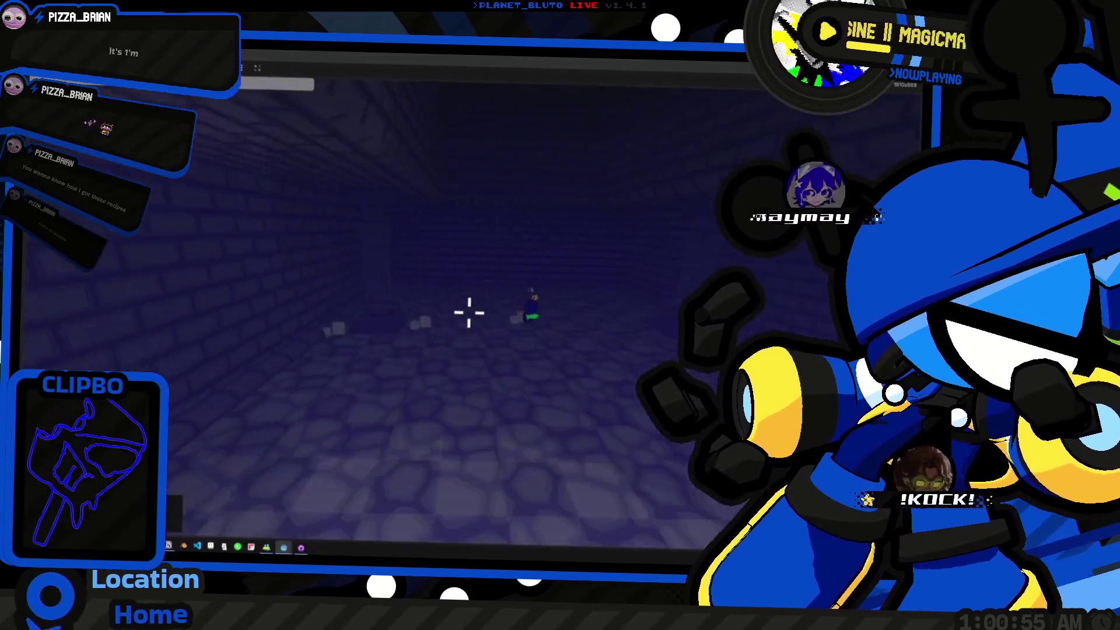
key("w")
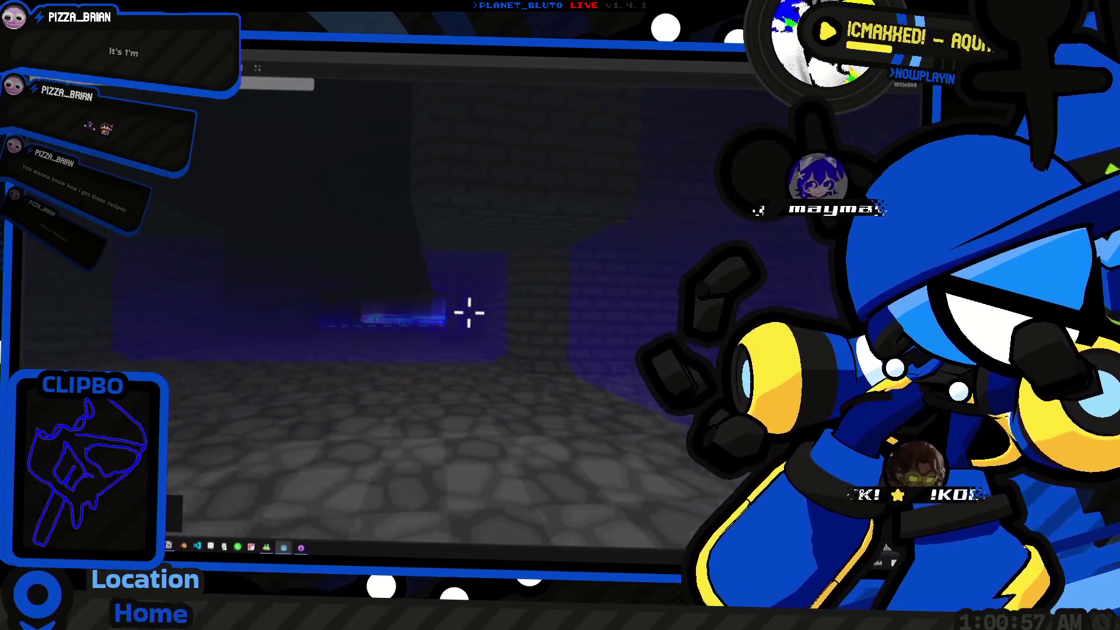
key("w")
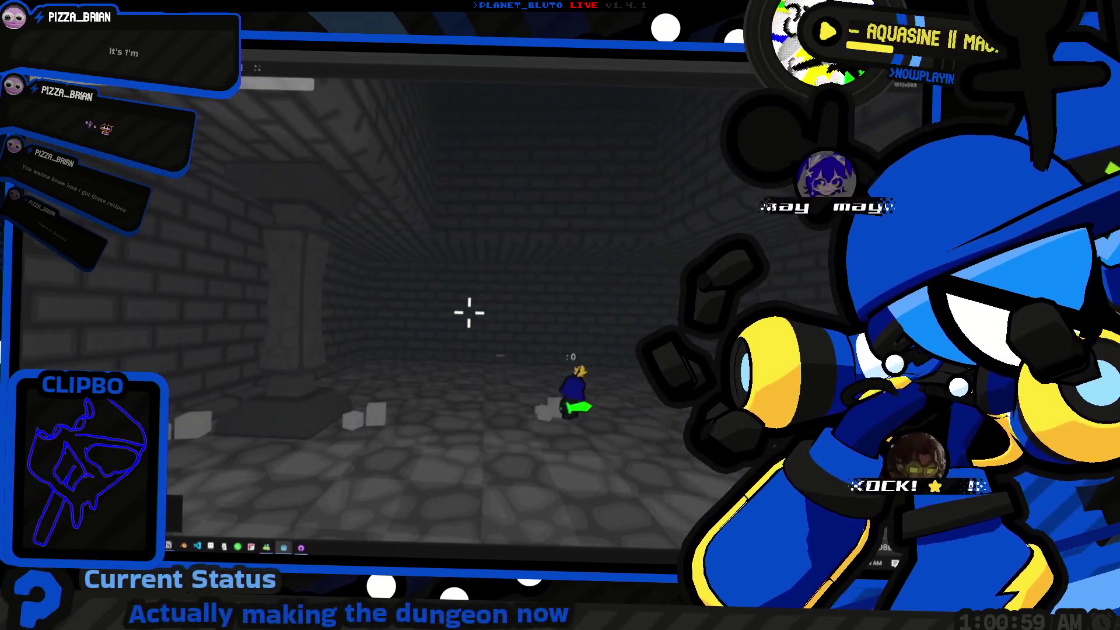
key("w")
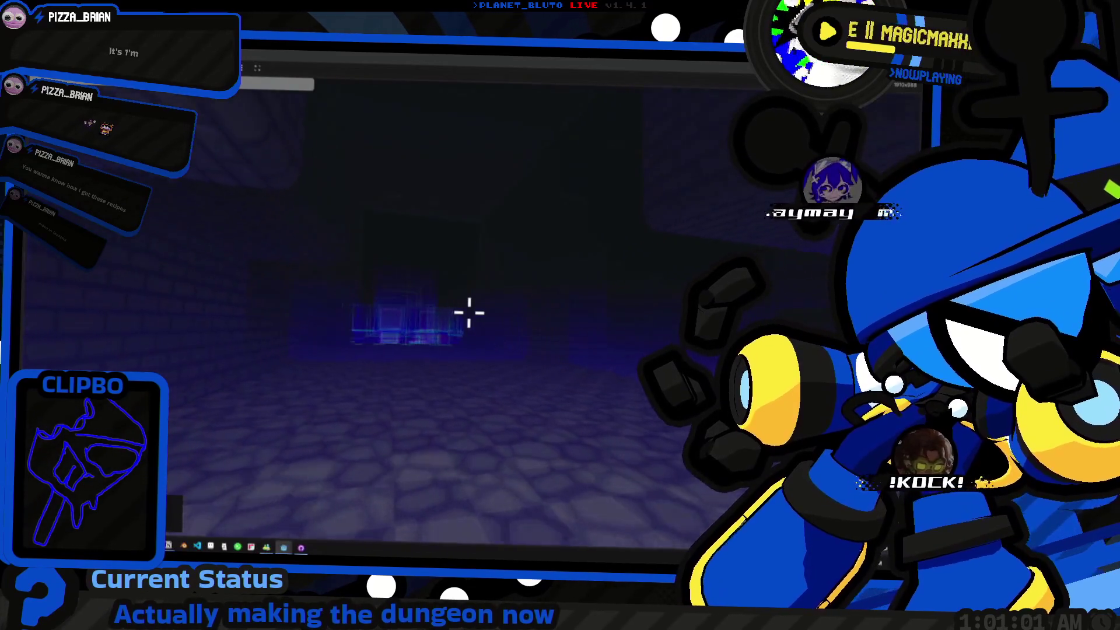
key("w")
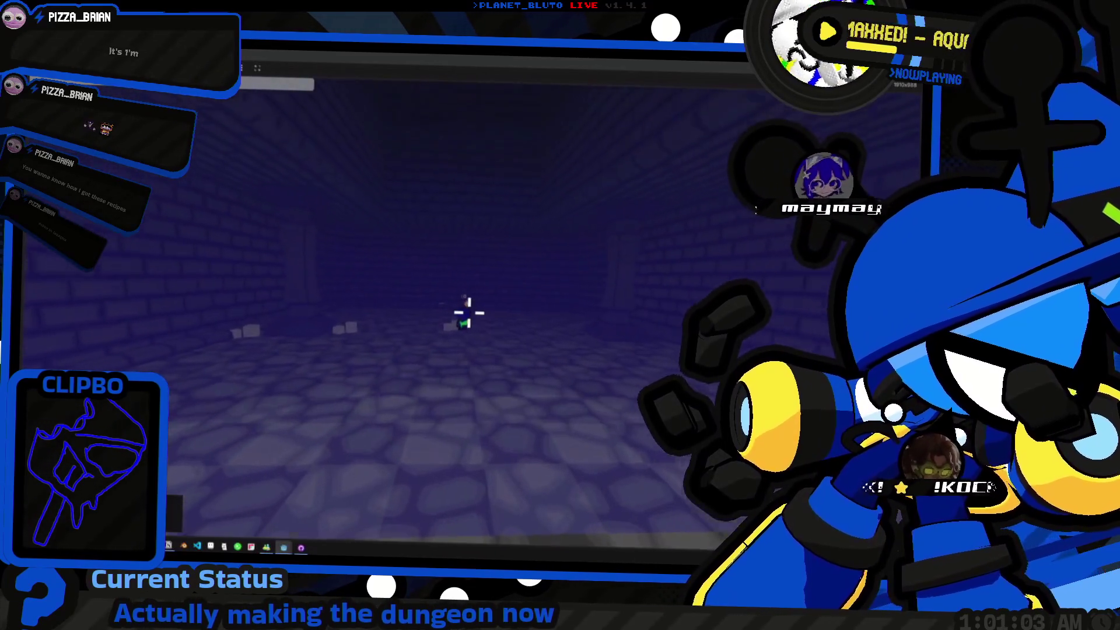
key("F8")
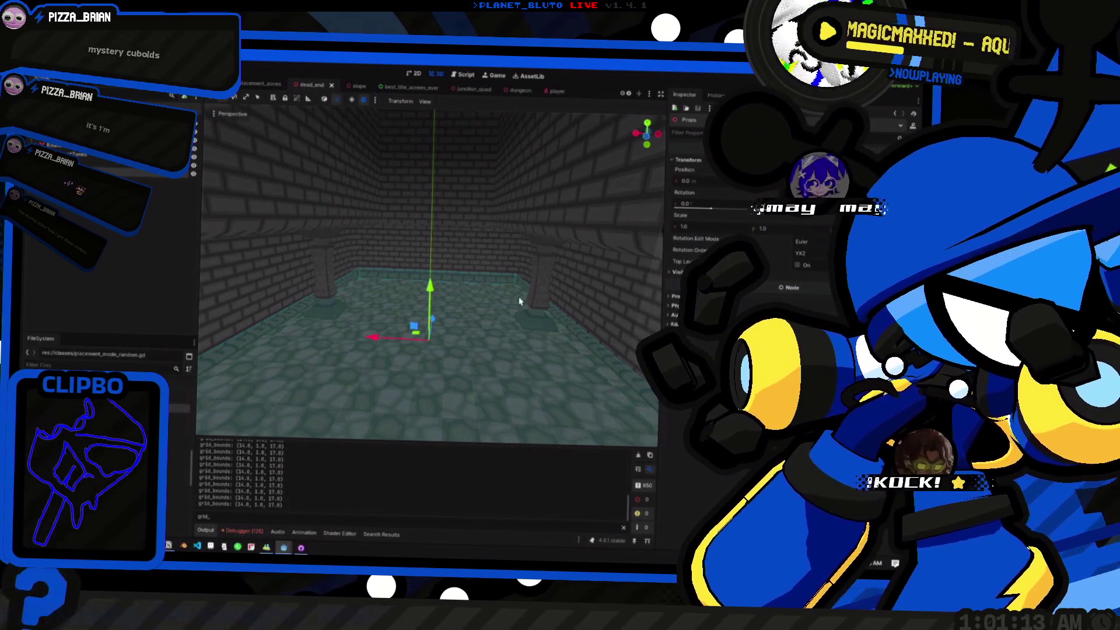
Select the Floor's collision box in the 3D room view
scroll(411, 284, "down", 5)
scroll(403, 251, "up", 5)
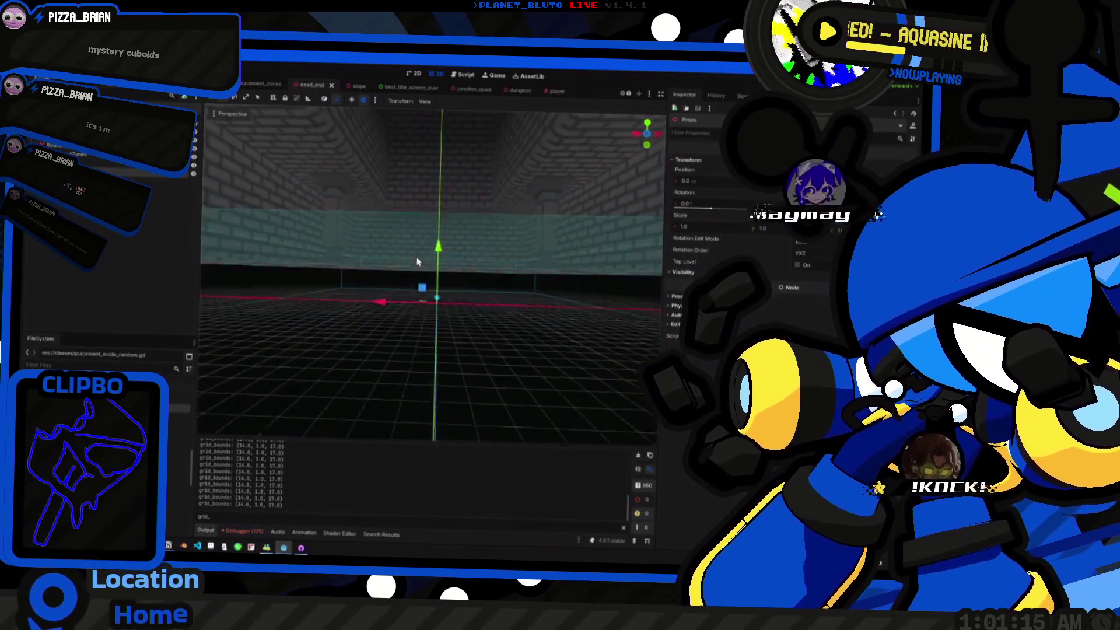
left_click(425, 350)
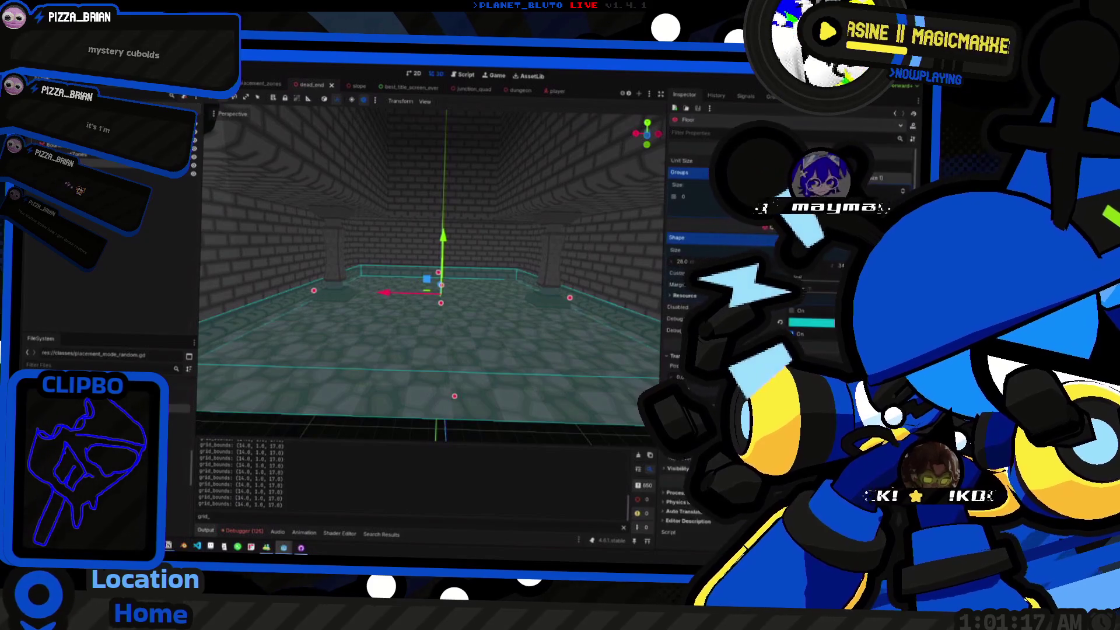
Review the prop offset code on line 21, then orbit around the room's floor
key("ctrl+F3")
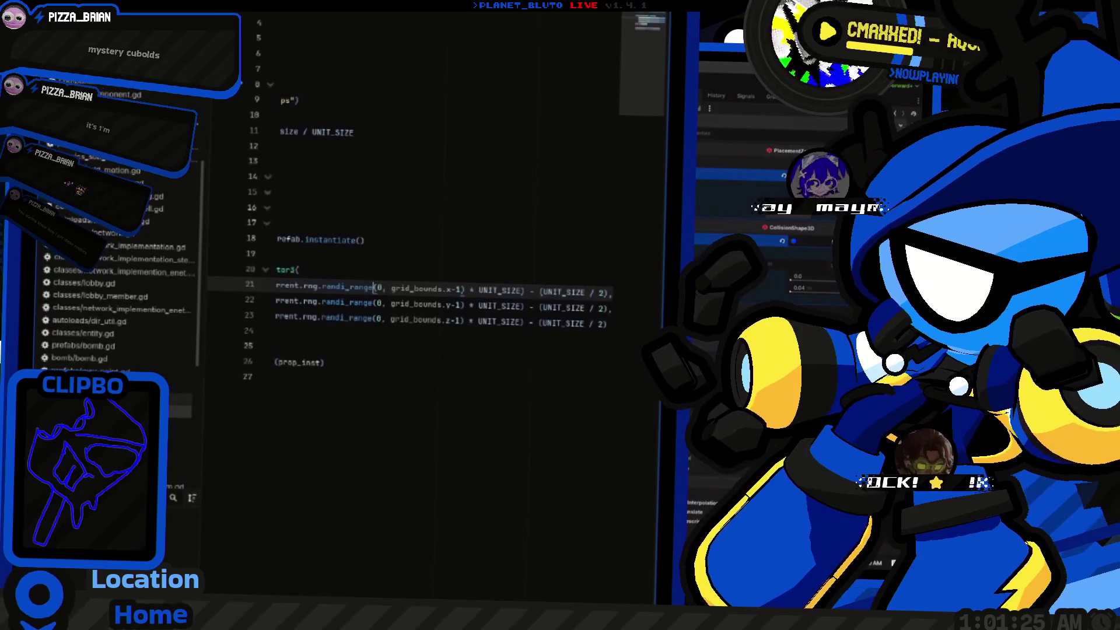
key("Home")
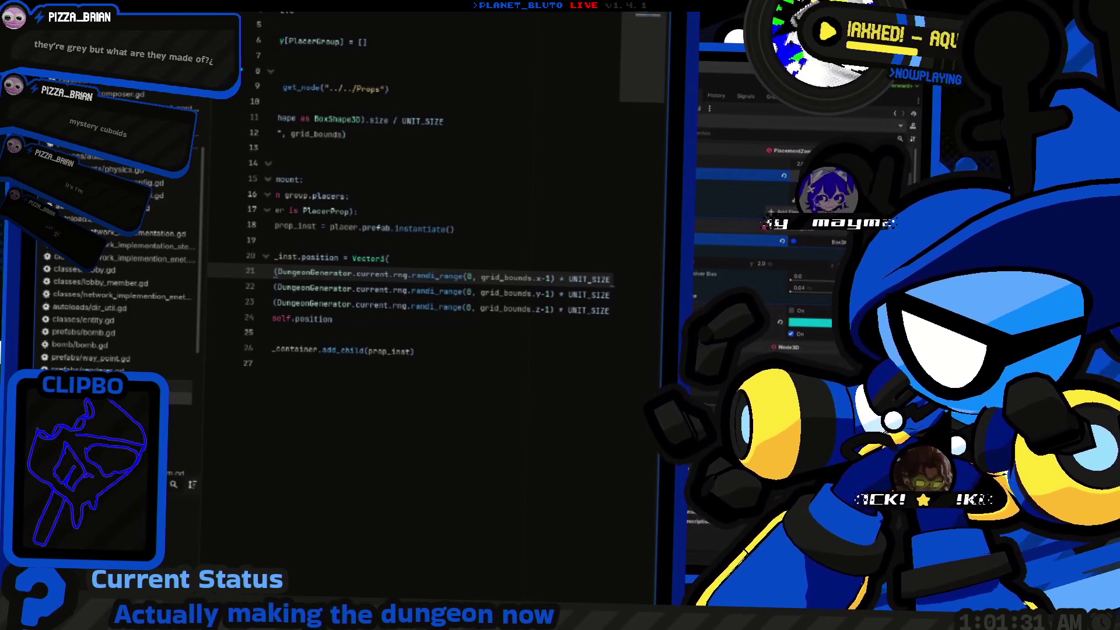
key("End")
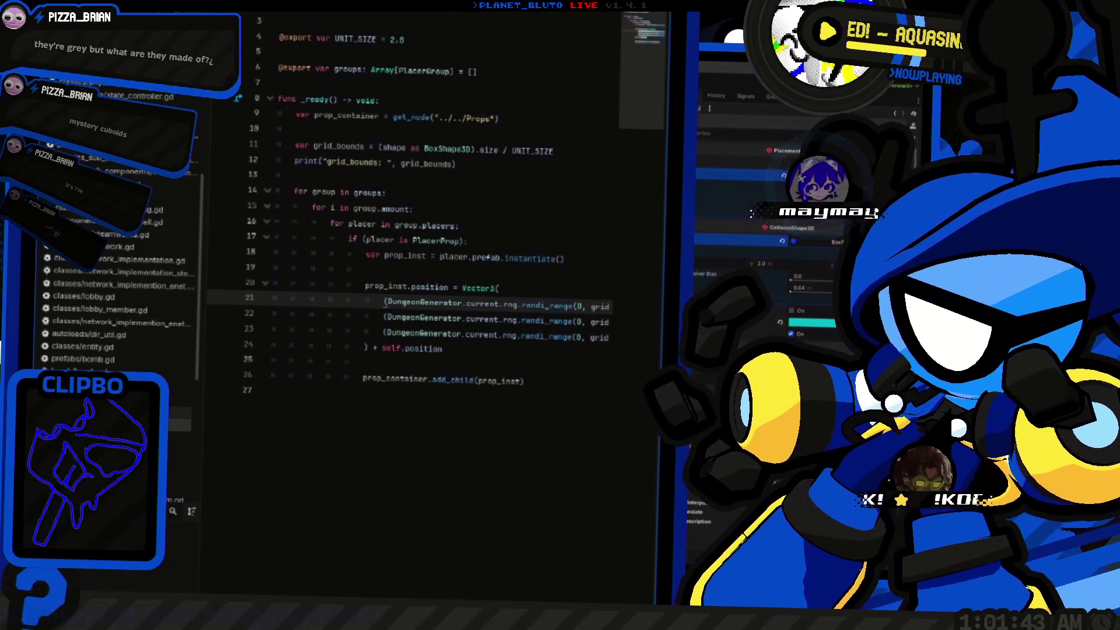
key("End")
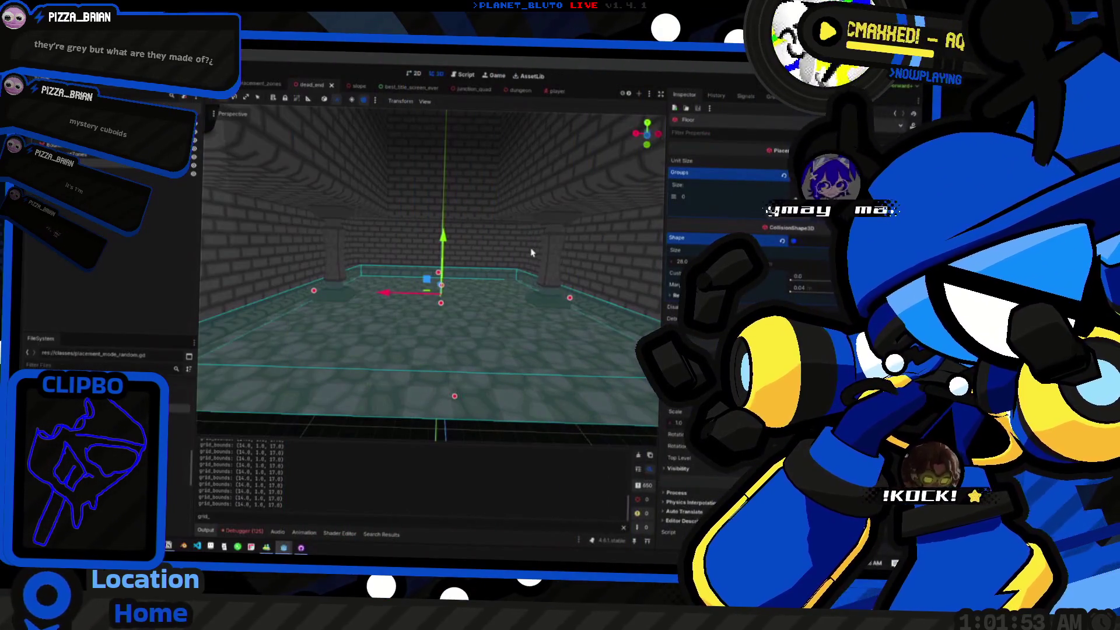
mouse_move(531, 253)
left_mouse_down()
mouse_move(583, 257)
mouse_move(548, 257)
left_mouse_up()
scroll(429, 274, "down", 10)
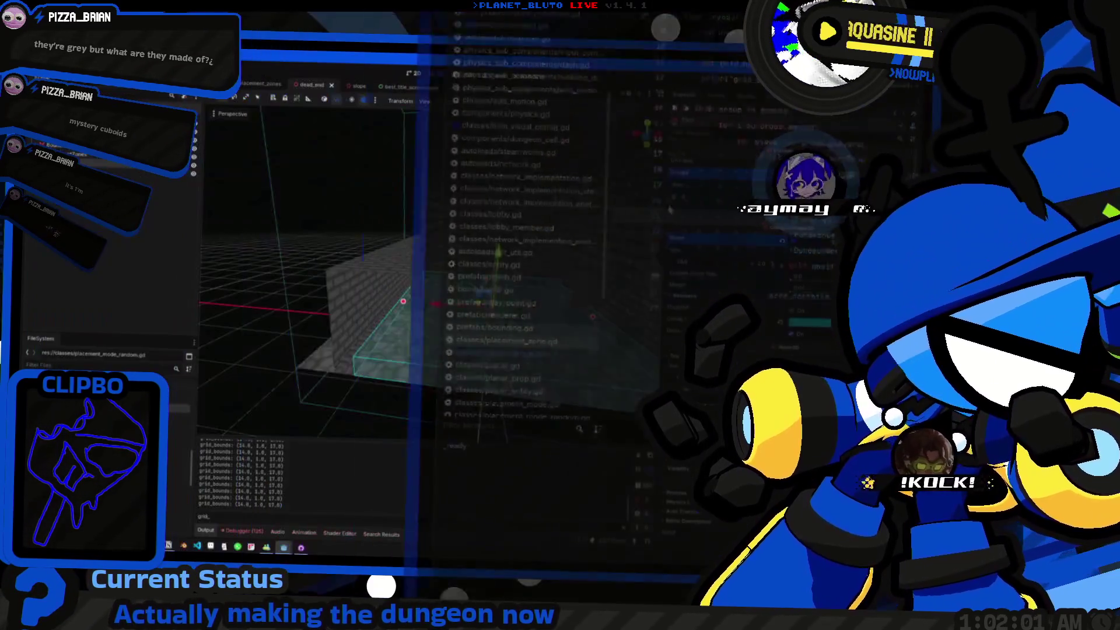
Compute the floor's cell count, 14 × 17 = 238, in the launcher
left_click_drag(506, 198, 504, 213)
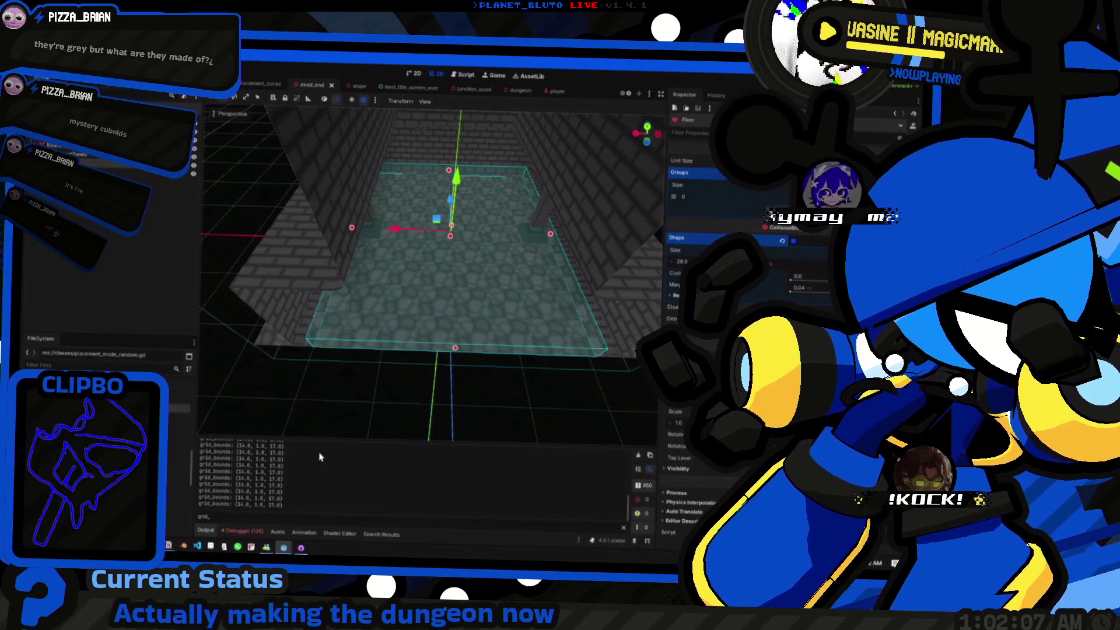
key("super+alt+space")
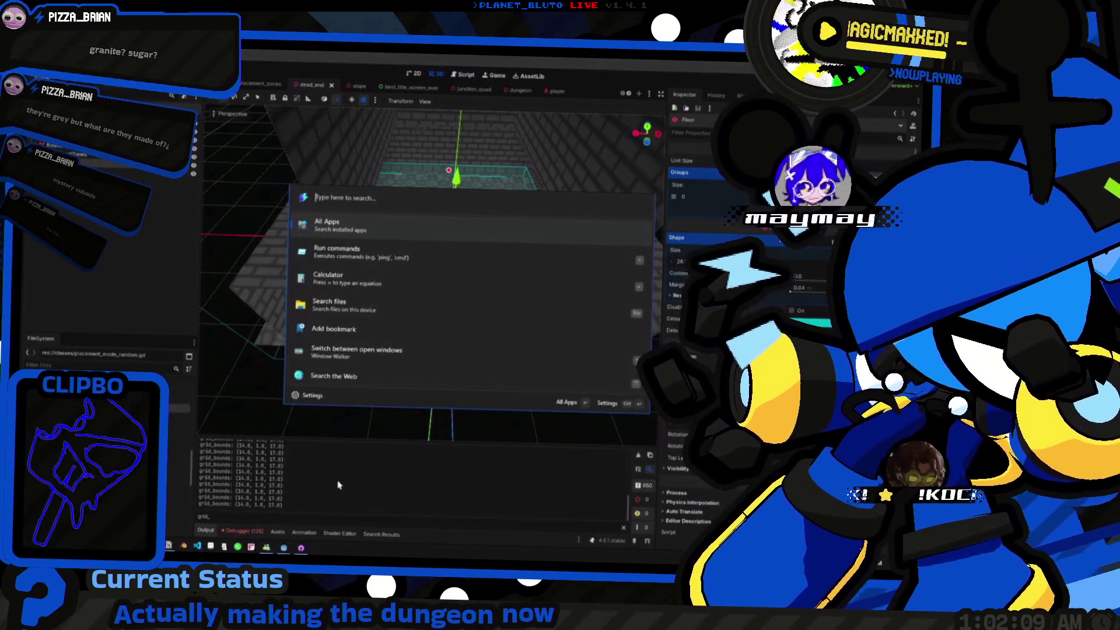
type("4 * 17")
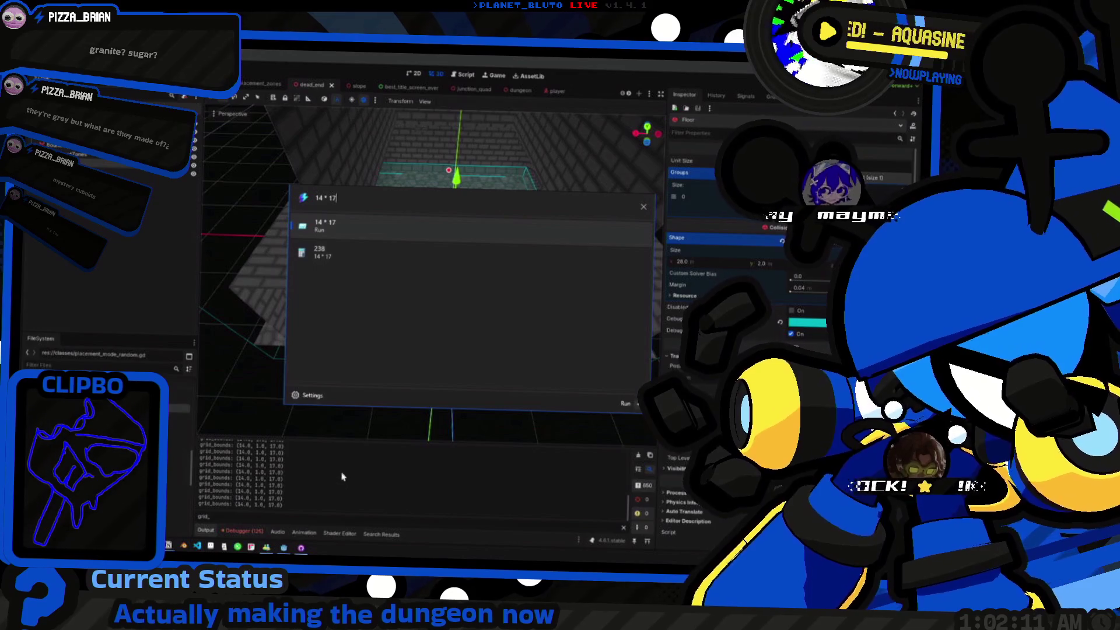
key("Down")
key("Return")
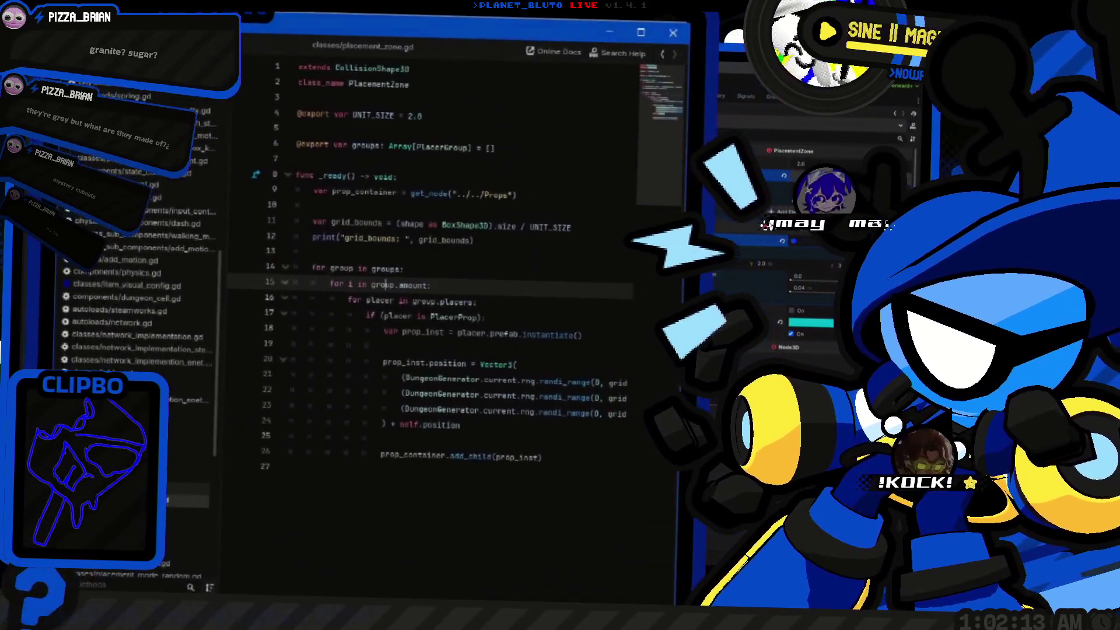
Replace group.amount in the line 15 loop with 238 and run the scene
left_click_drag(351, 245, 411, 246)
type("230")
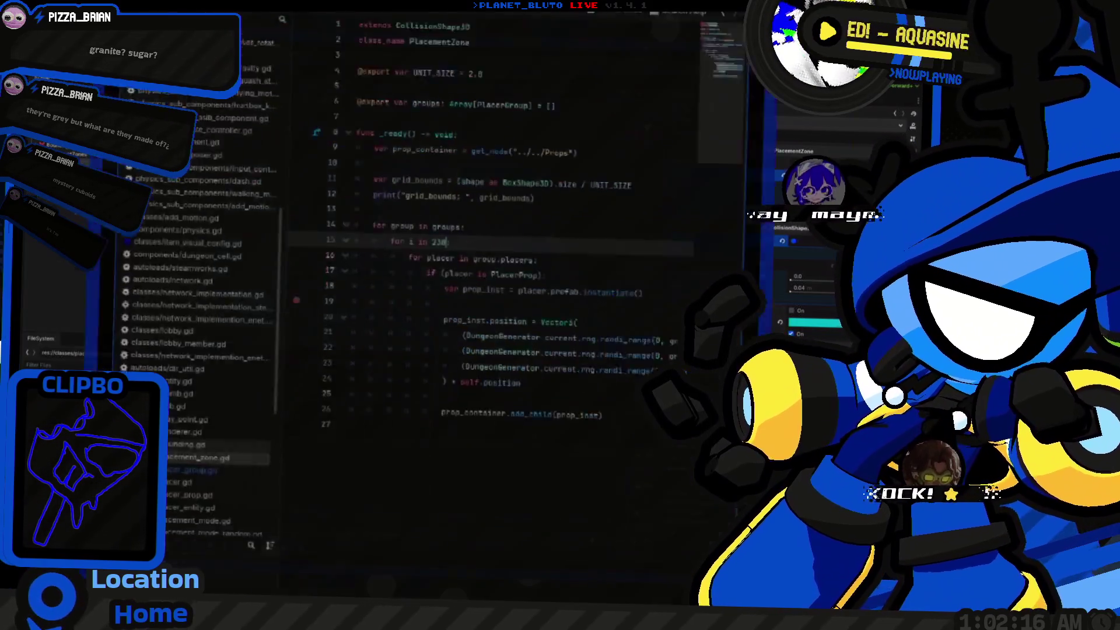
key("alt+Tab")
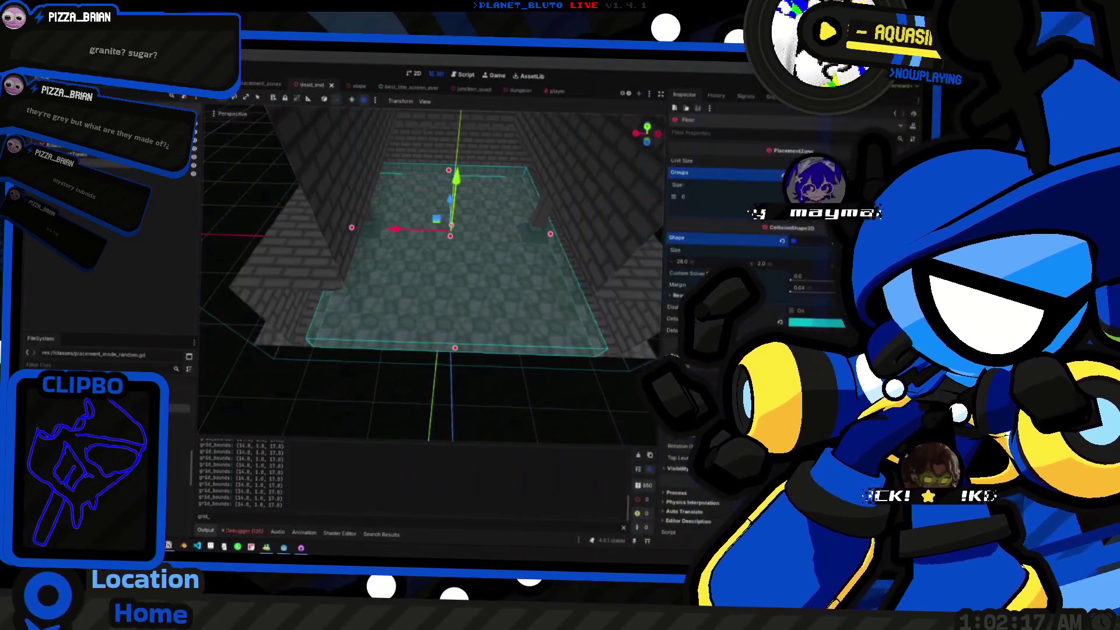
key("F6")
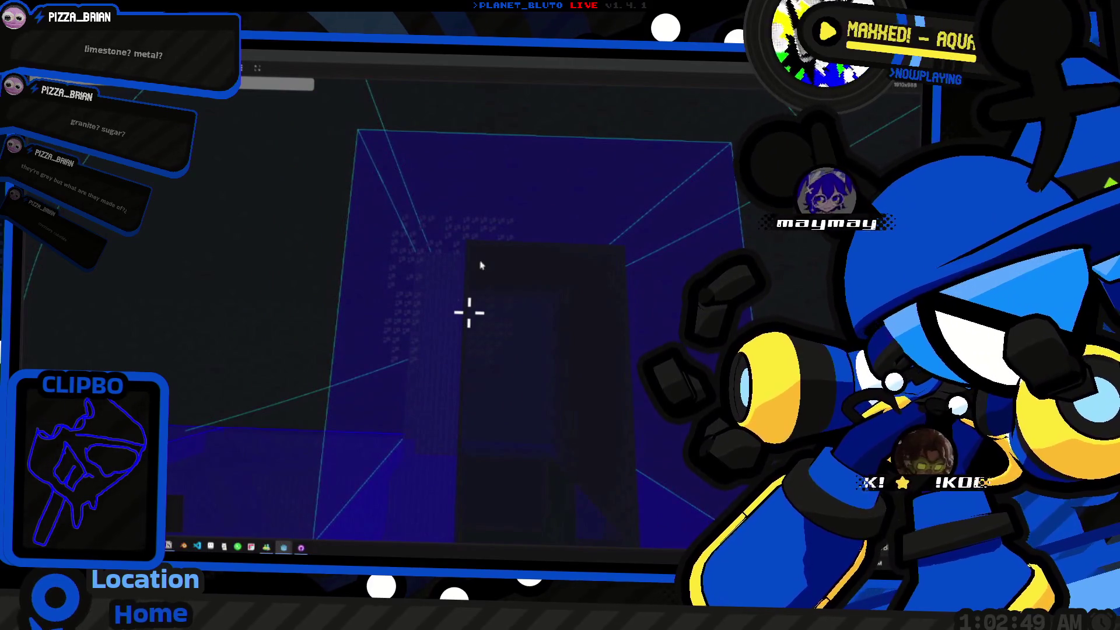
Close the dungeon playtest and return to the 238-iteration placement script
key("F8")
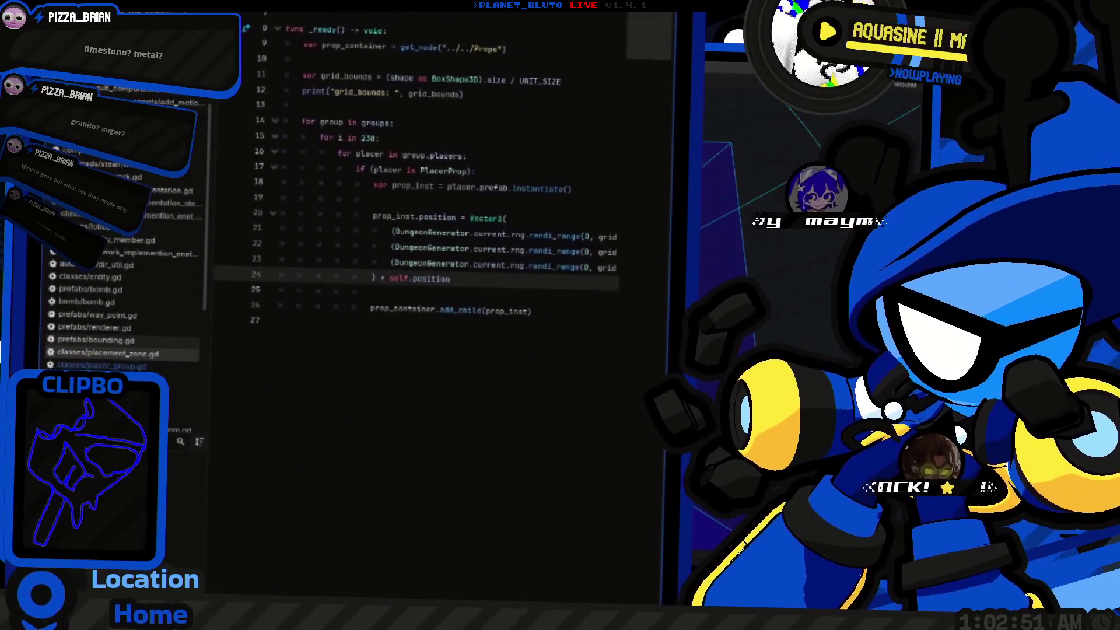
Review placement_zone.gd from the box shape size on line 11 to the self.position offset on line 24
key("Up")
key("Up")
key("Up")
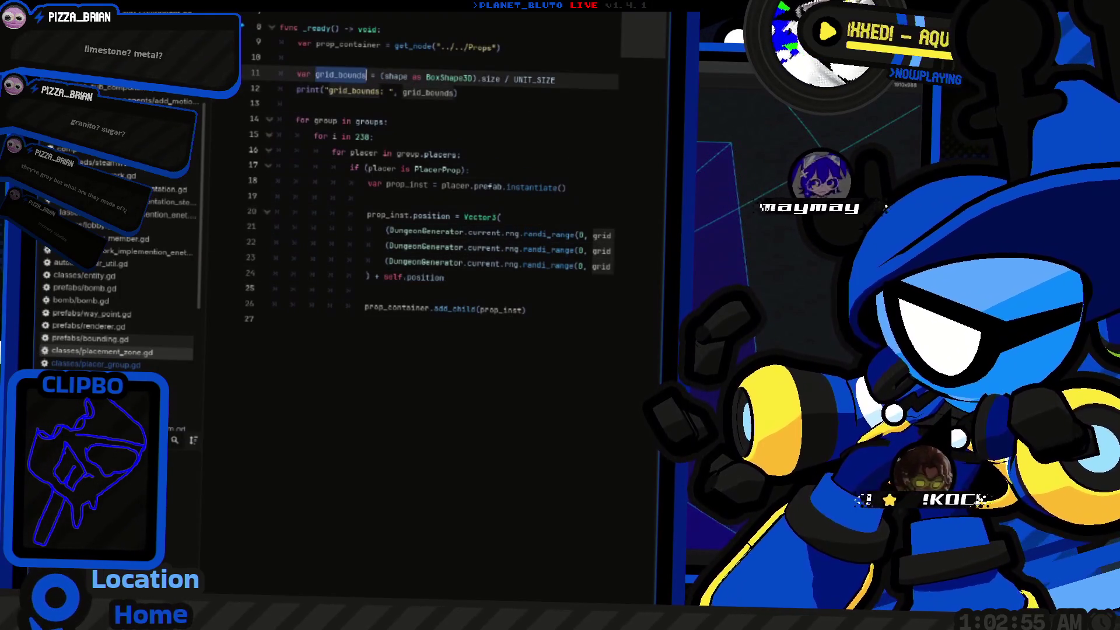
left_click(408, 276)
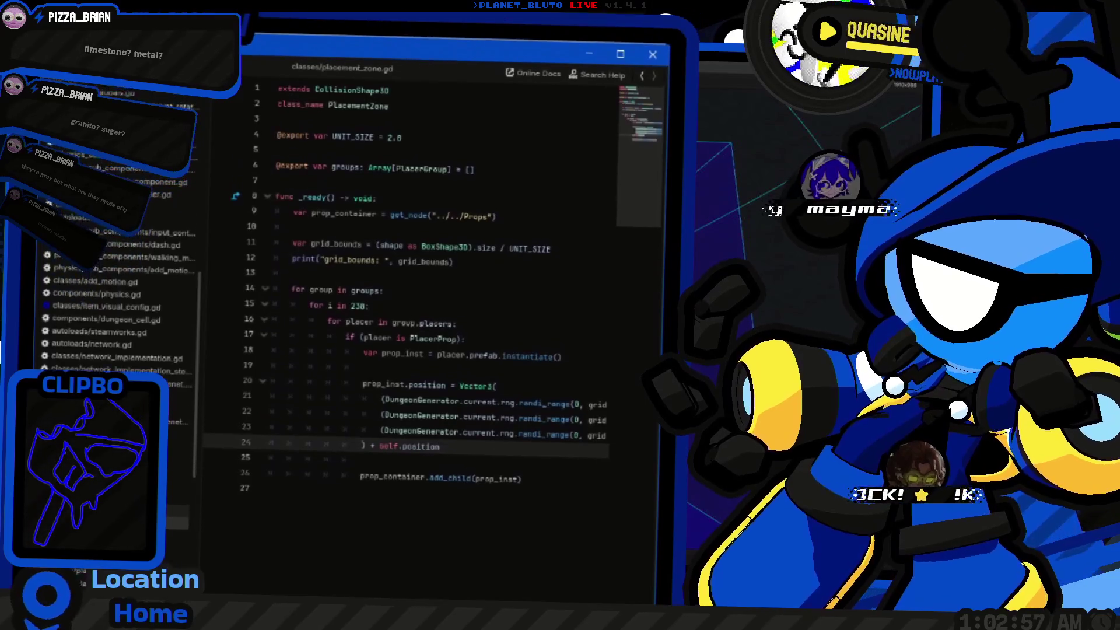
left_click_drag(496, 246, 376, 245)
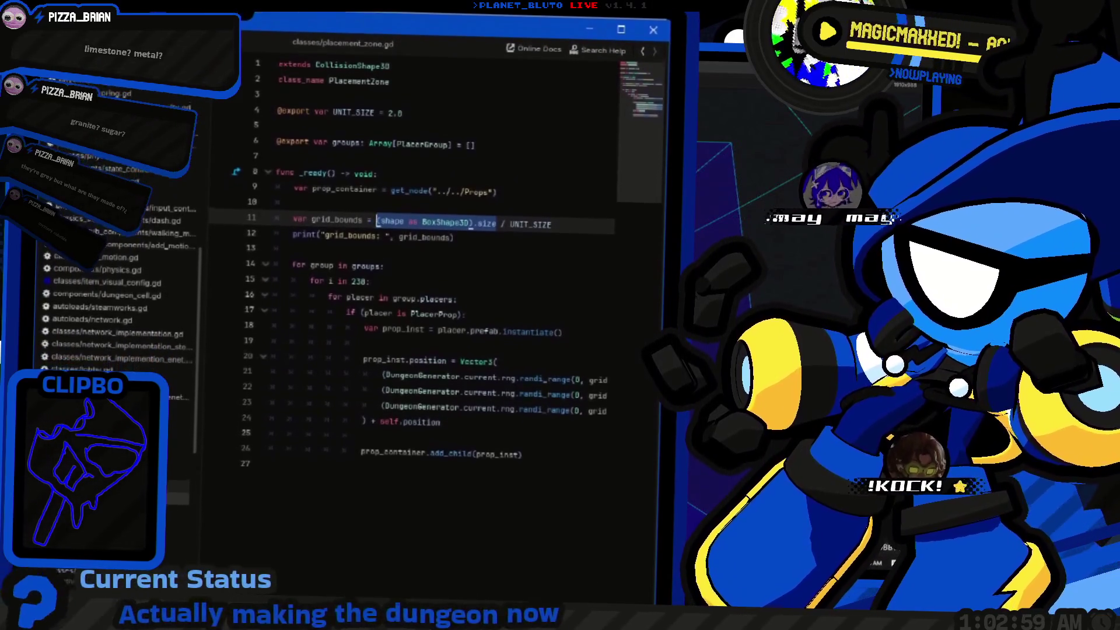
left_click(445, 287)
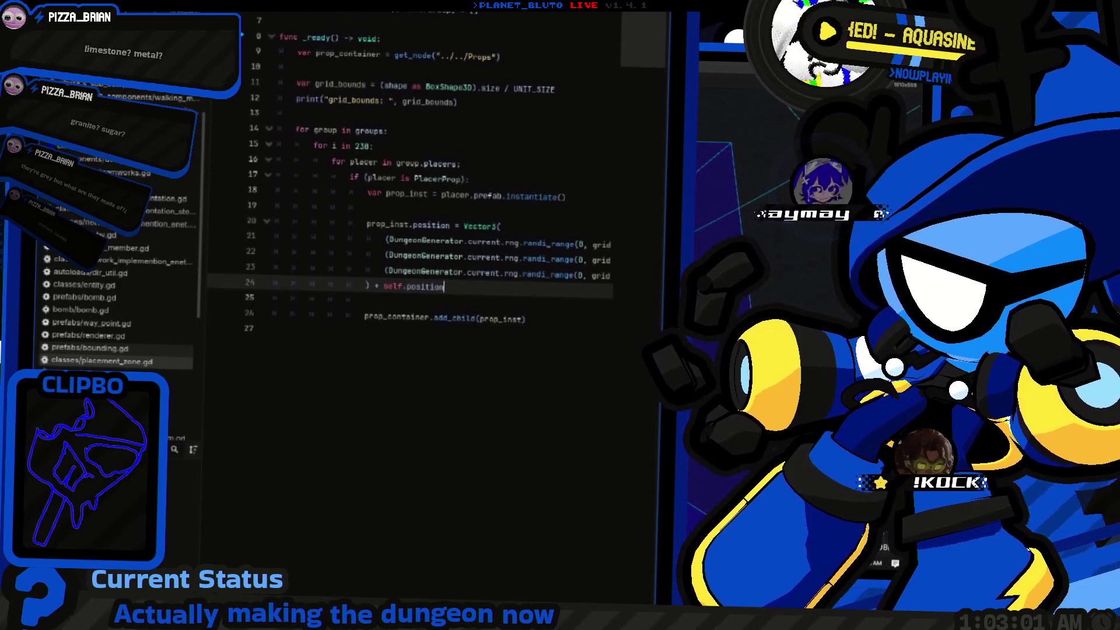
scroll(437, 233, "right", 5)
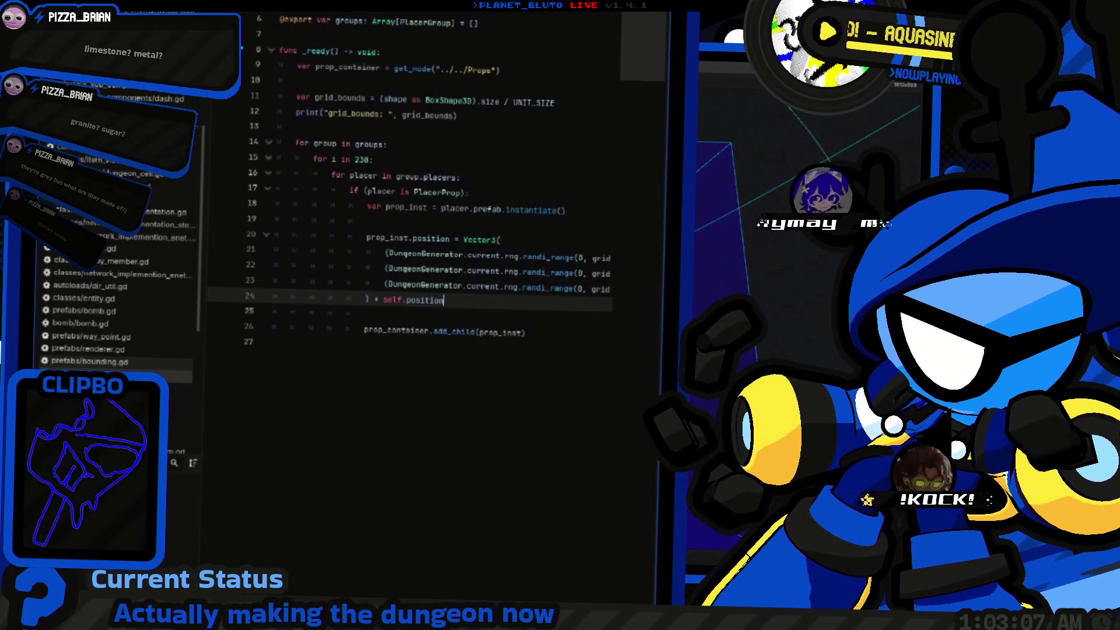
scroll(437, 204, "right", 3)
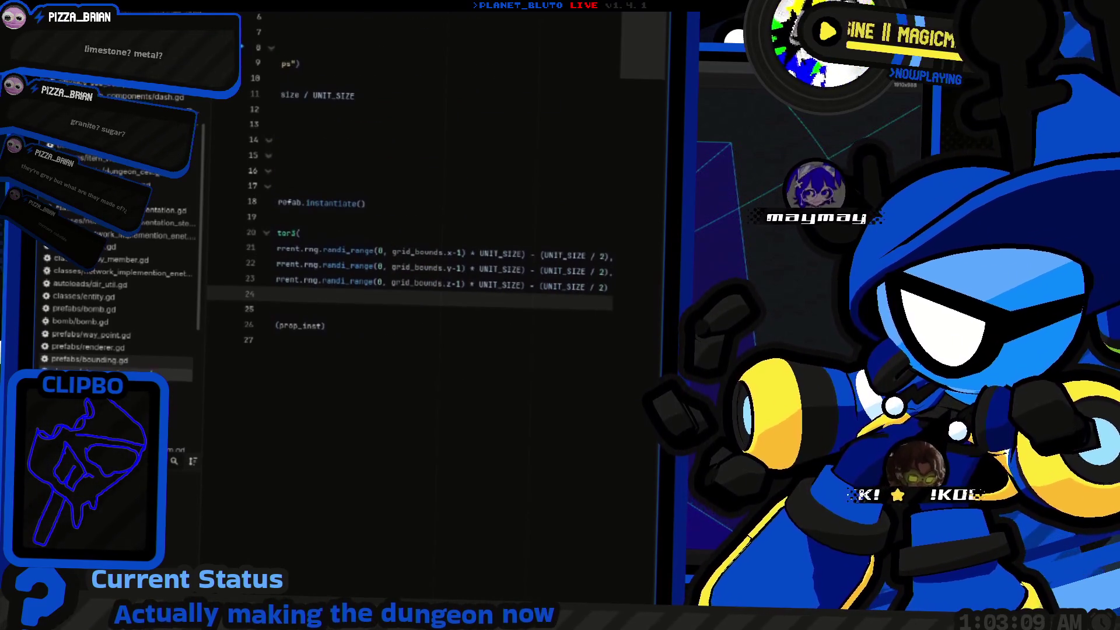
scroll(438, 204, "left", 5)
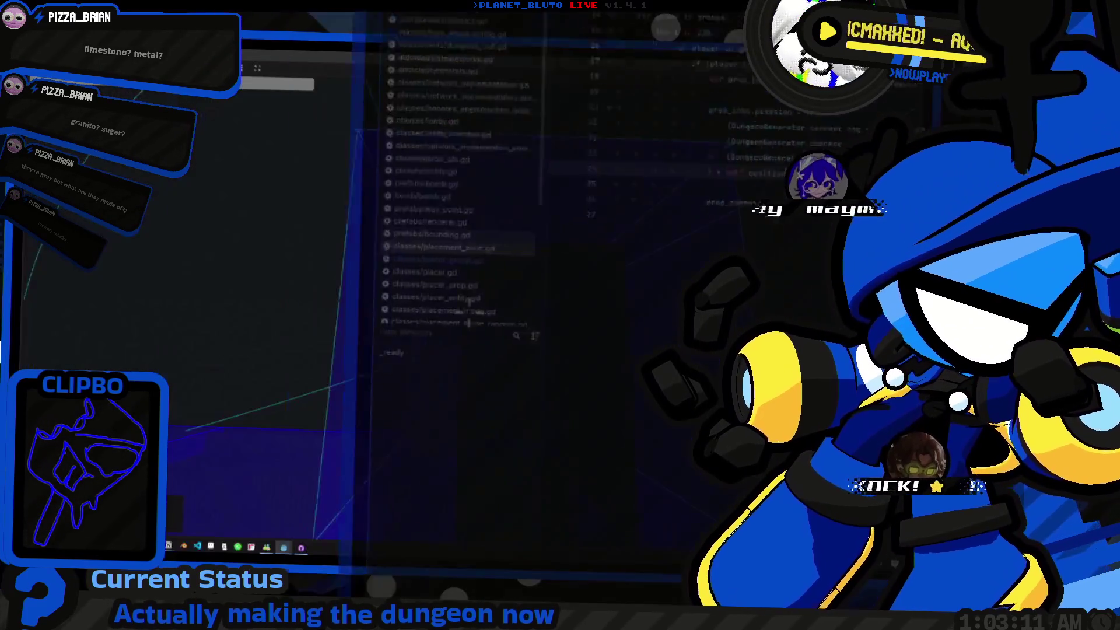
key("F5")
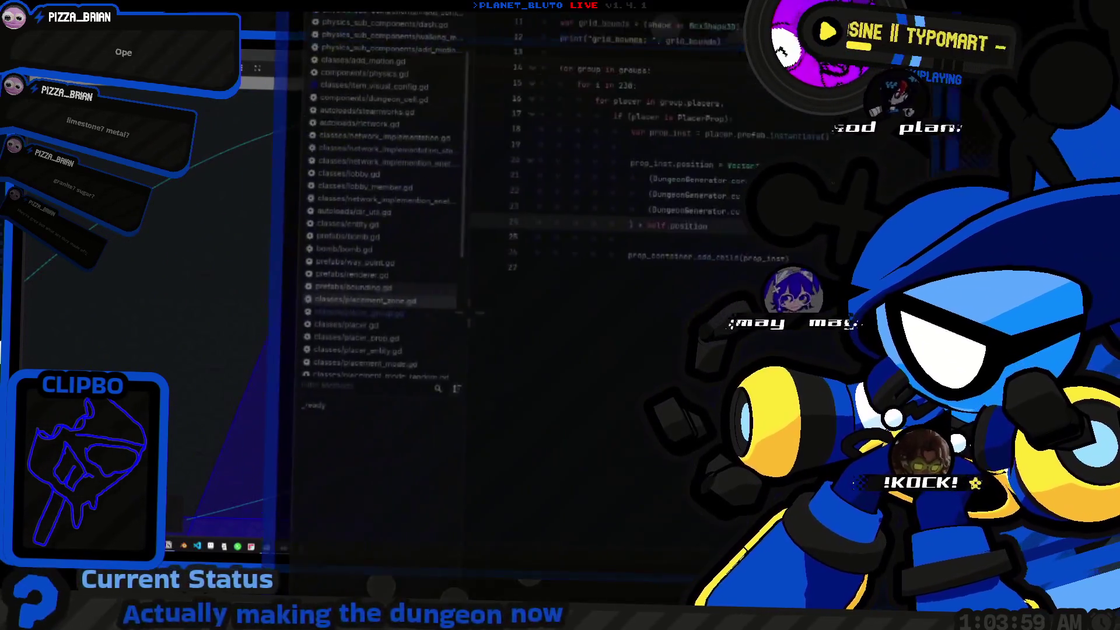
left_click(465, 269)
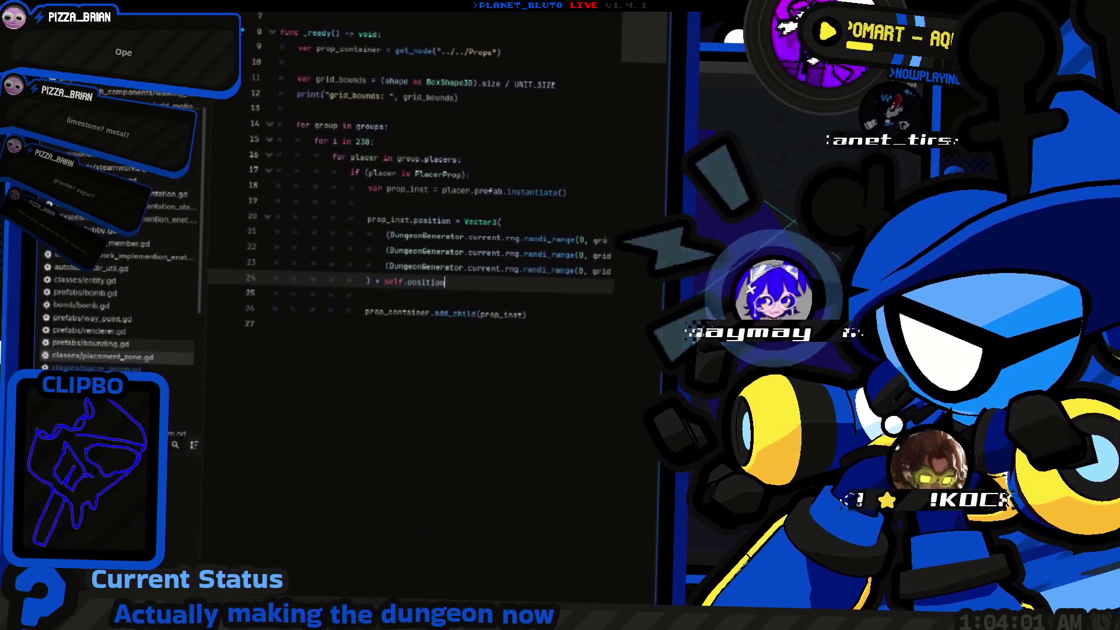
key("F5")
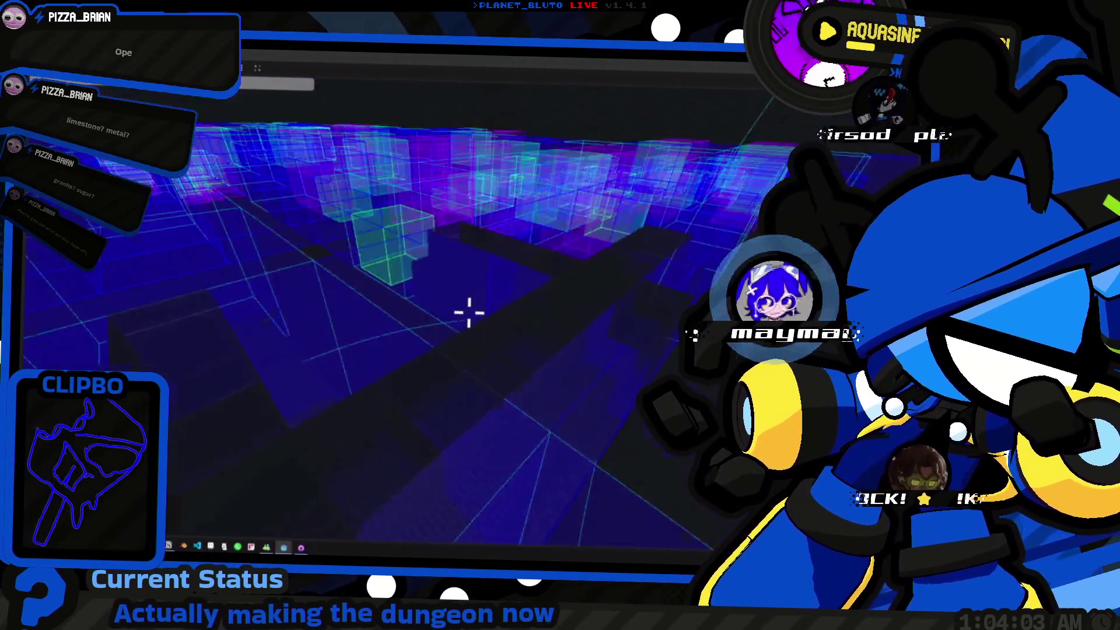
key("w")
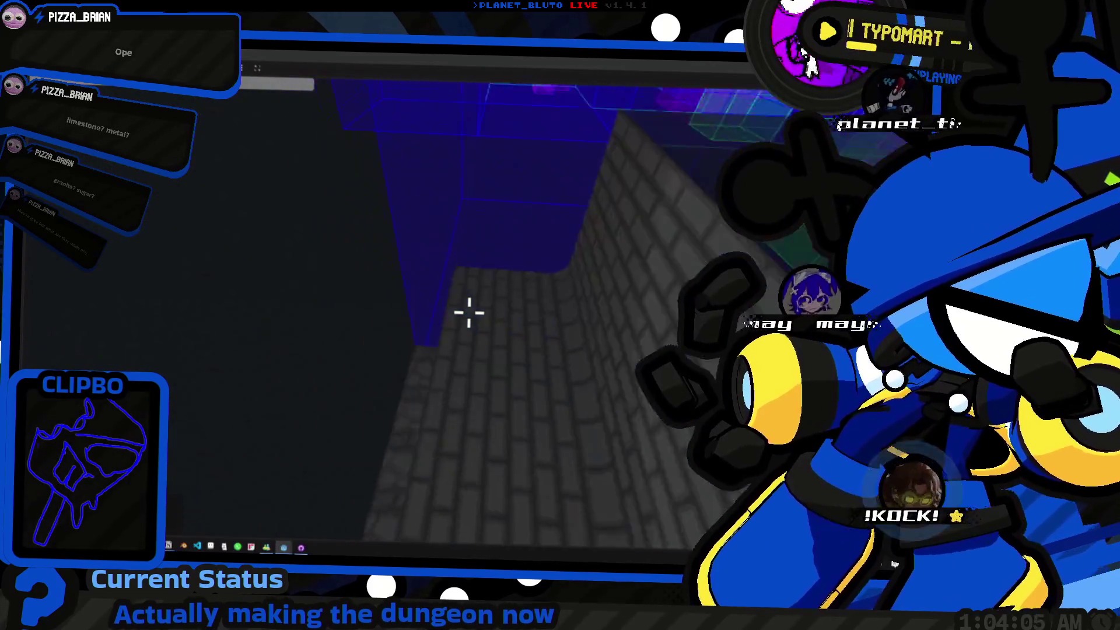
key("w")
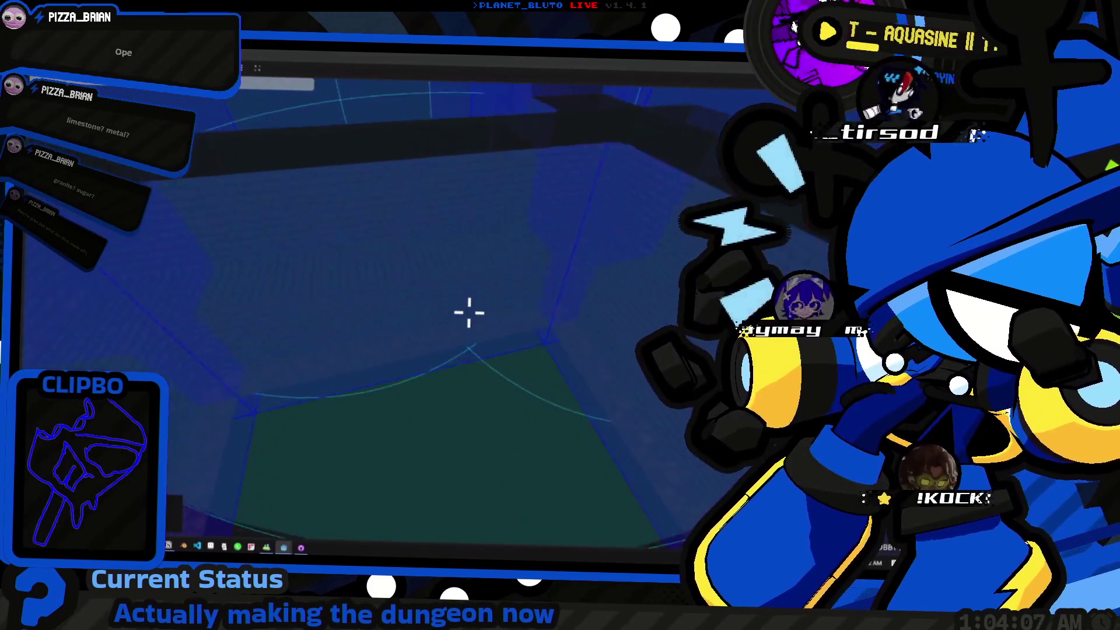
key("w")
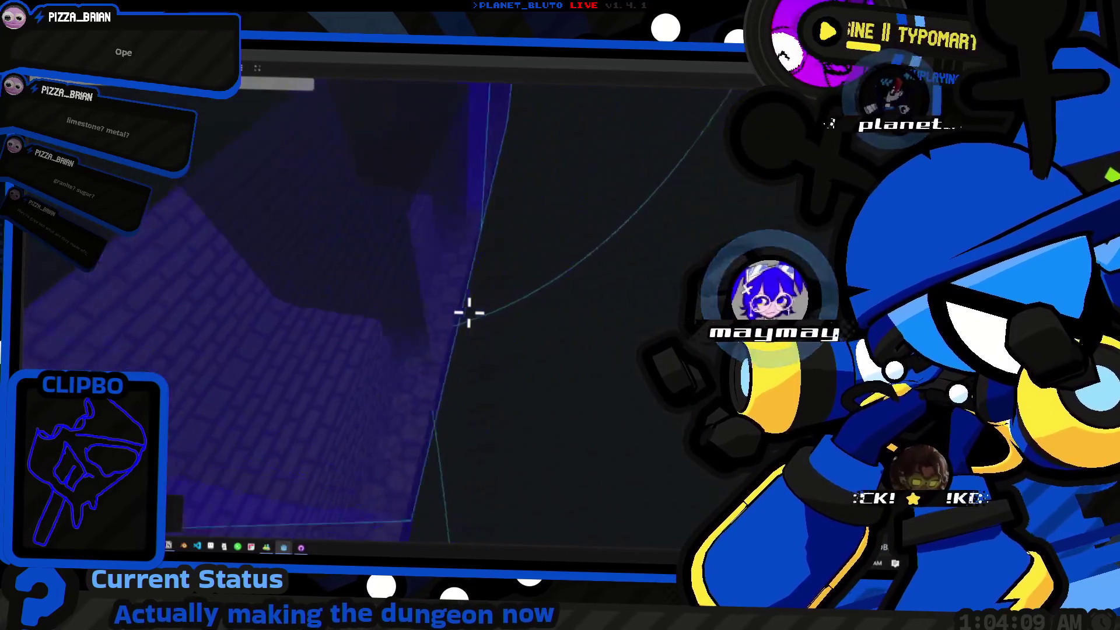
key("w")
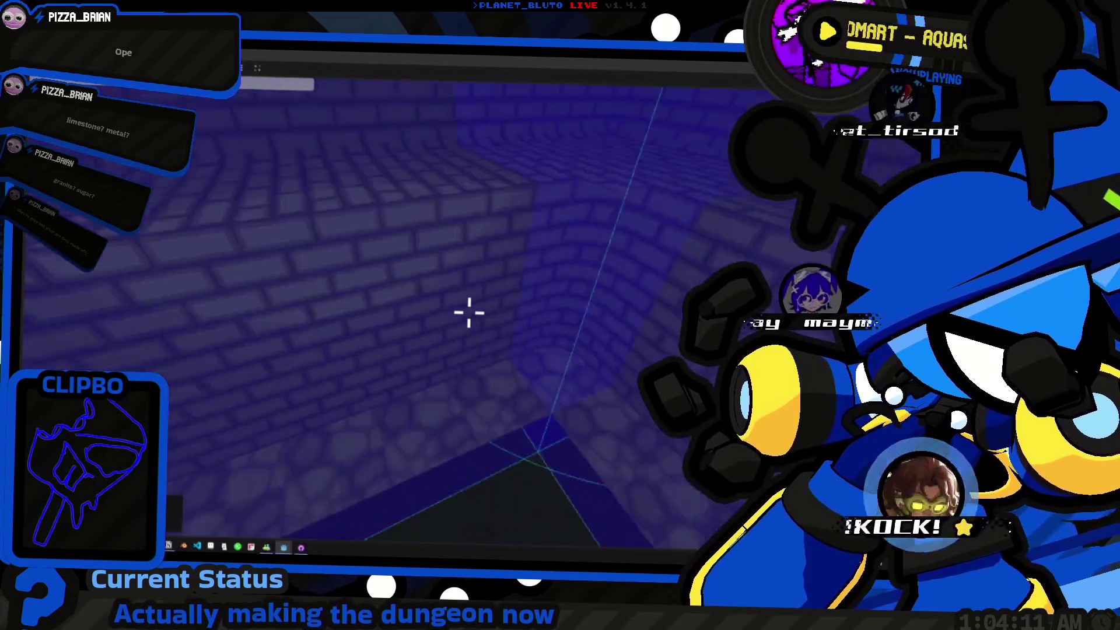
key("w")
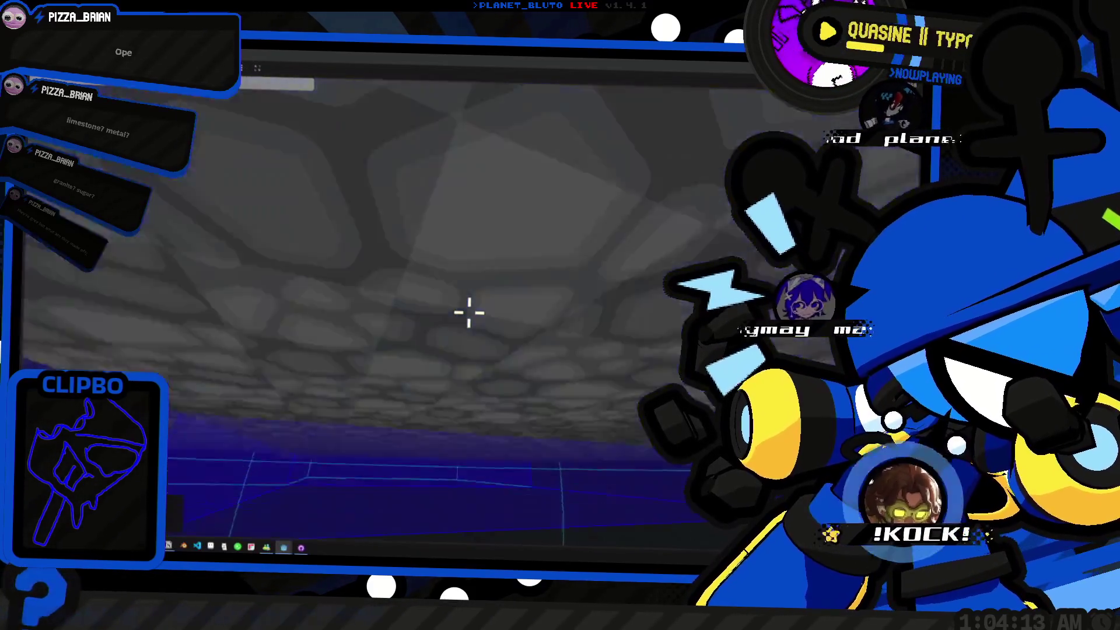
key("w")
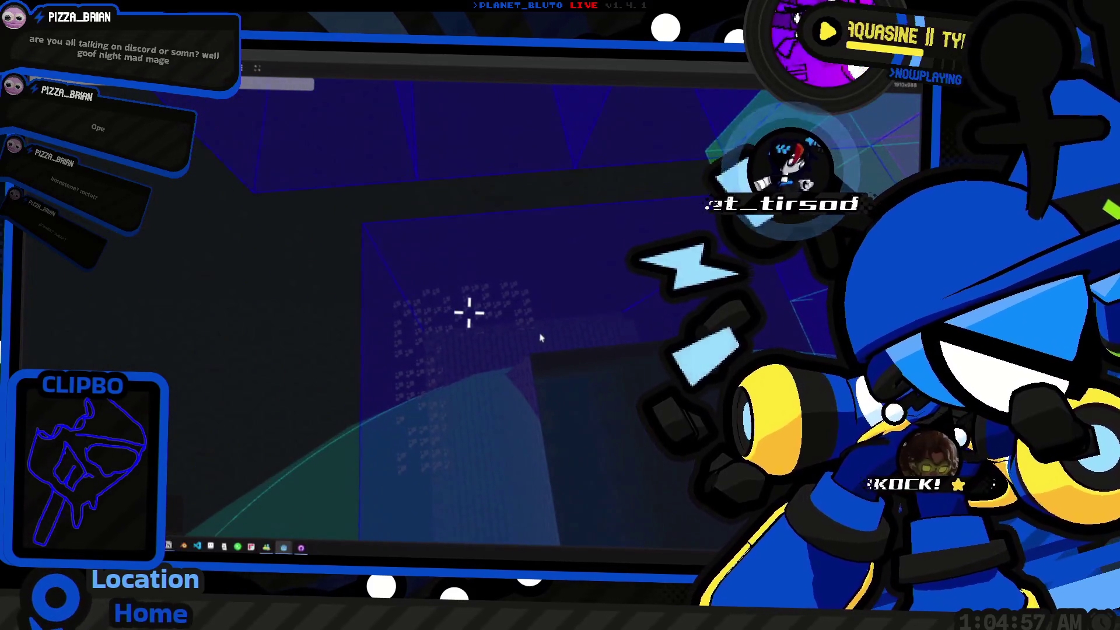
Back in the editor, tilt the room view and run a dungeon playtest
key("alt+Tab")
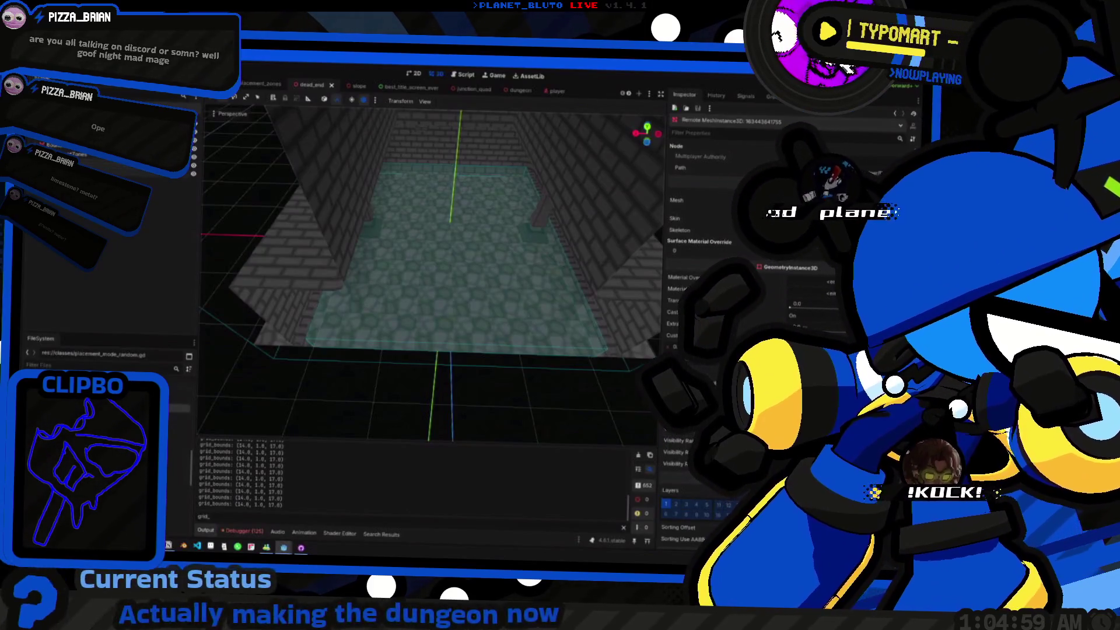
left_click_drag(425, 222, 577, 275)
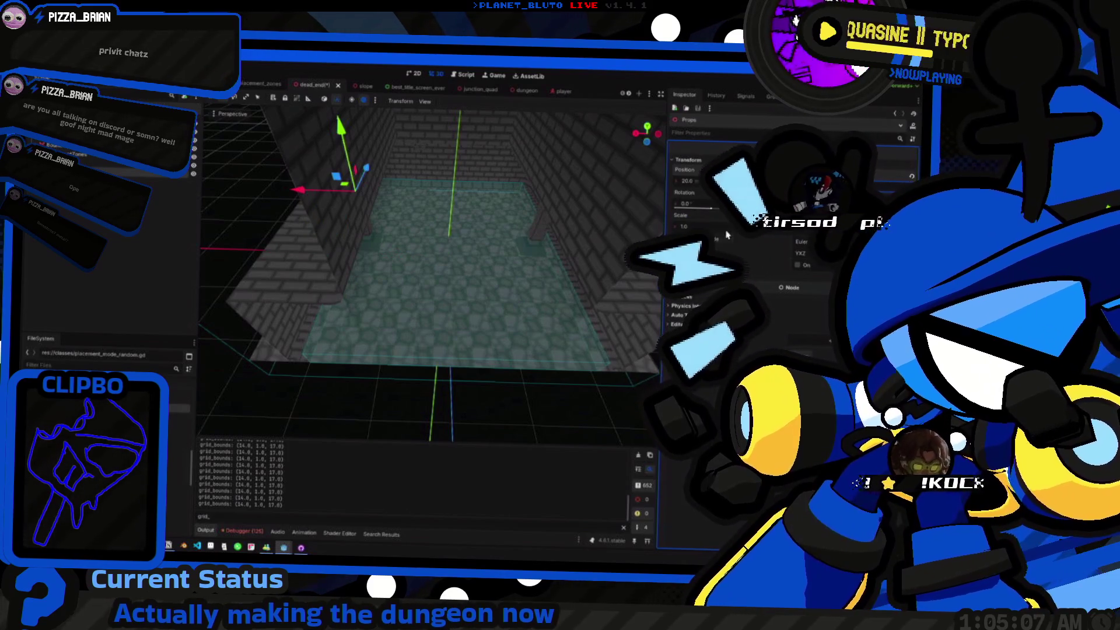
key("F5")
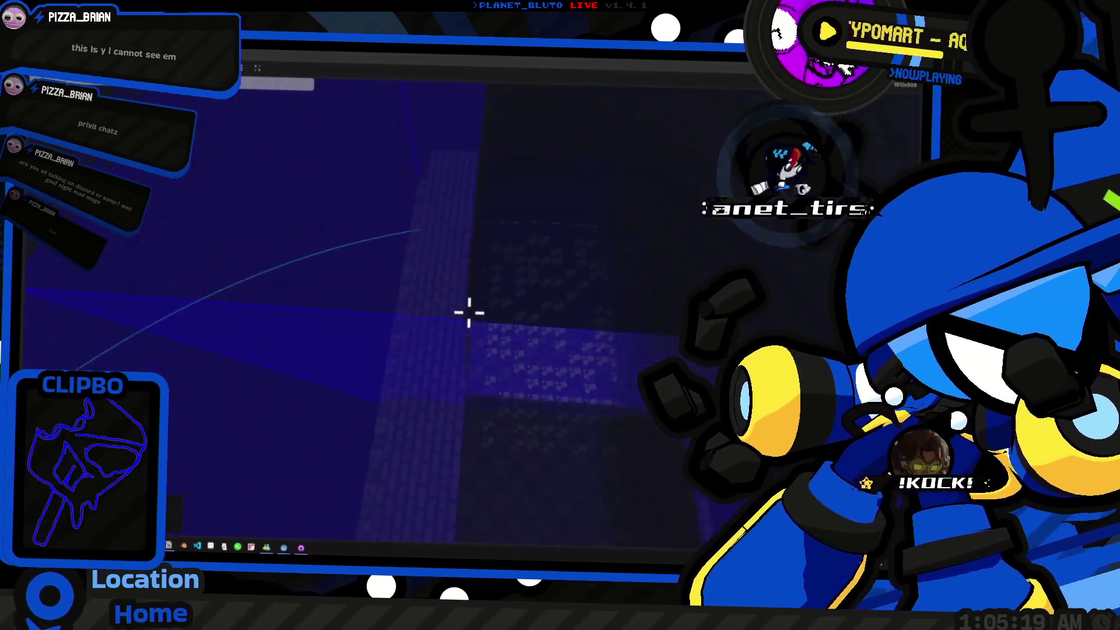
Close the game, undo the Props node's move to origin, and open the placement zone script
key("F8")
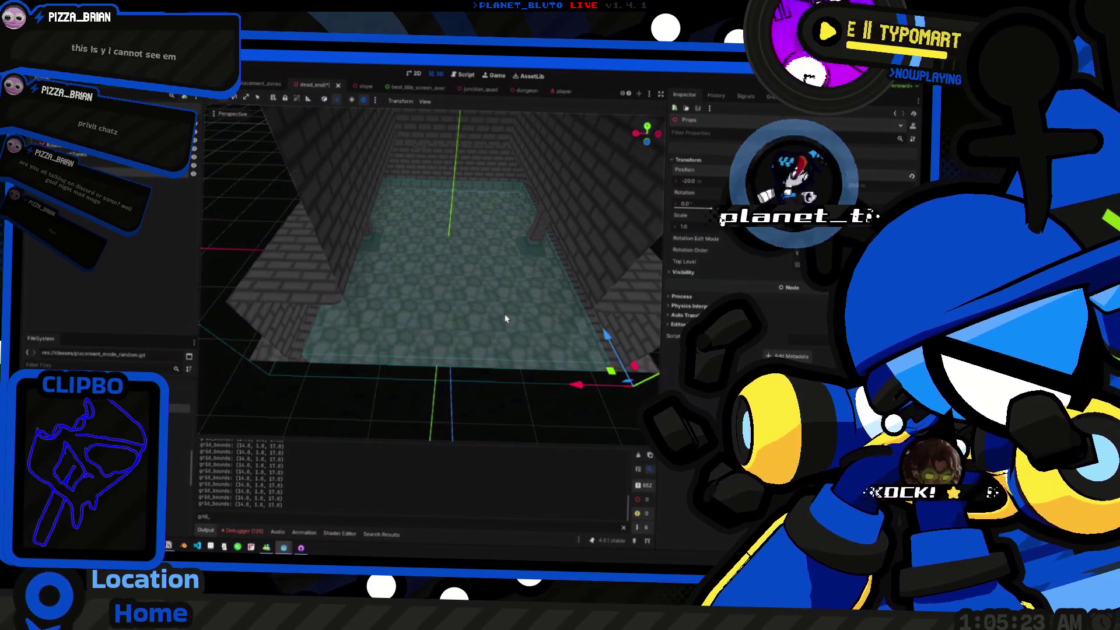
key("ctrl+z")
key("ctrl+z")
key("ctrl+z")
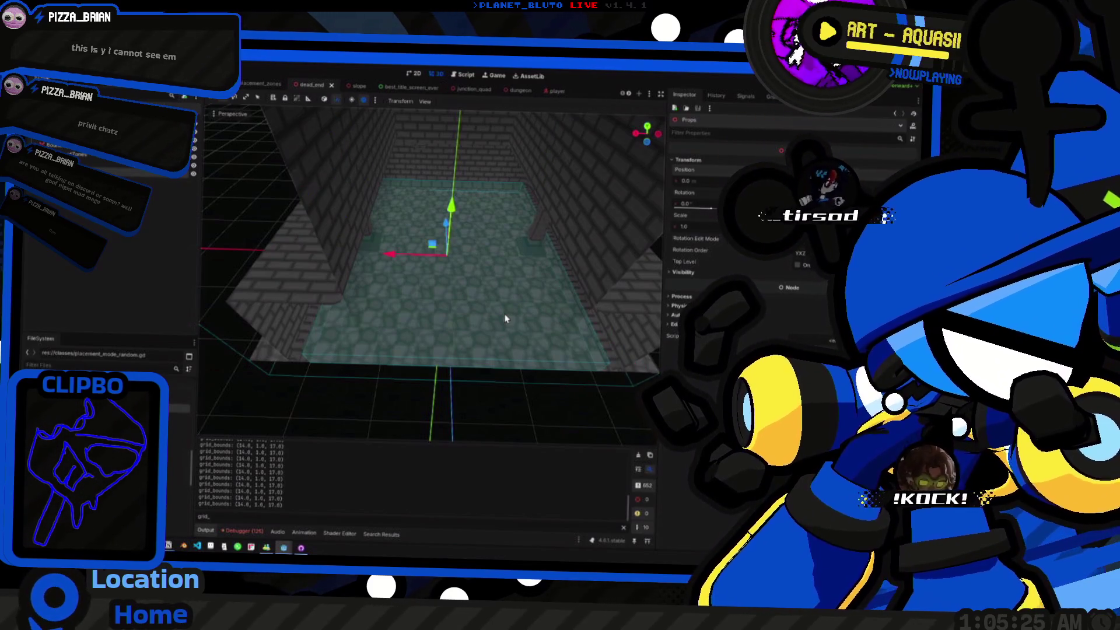
key("ctrl+F3")
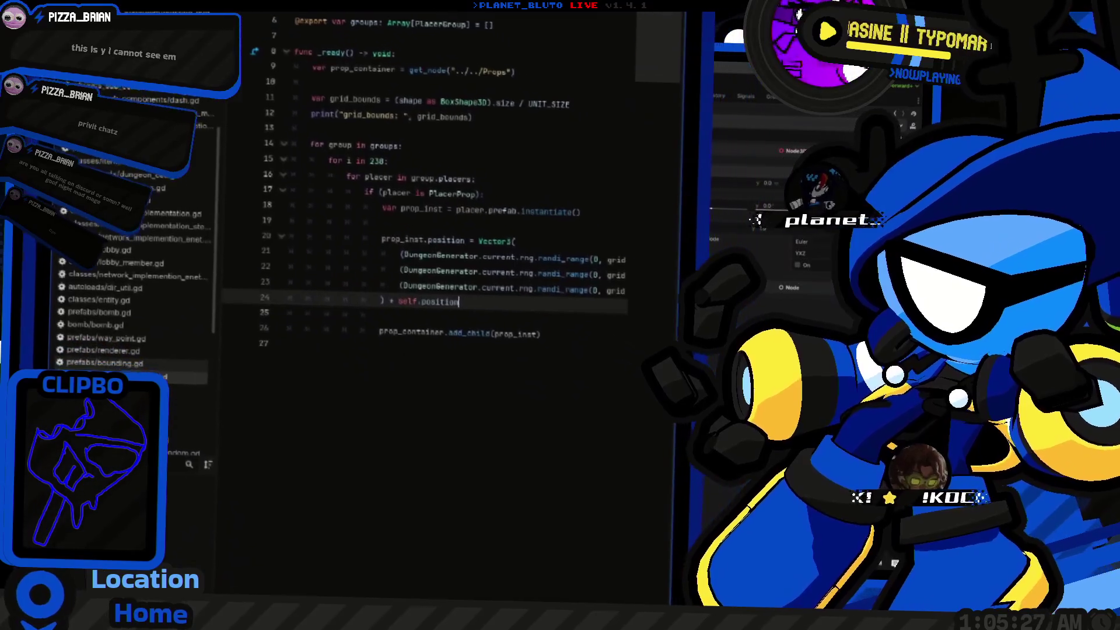
Append ' - grid_bounds' after self.position on line 24, then return to the 3D dungeon view
scroll(432, 192, "right", 4)
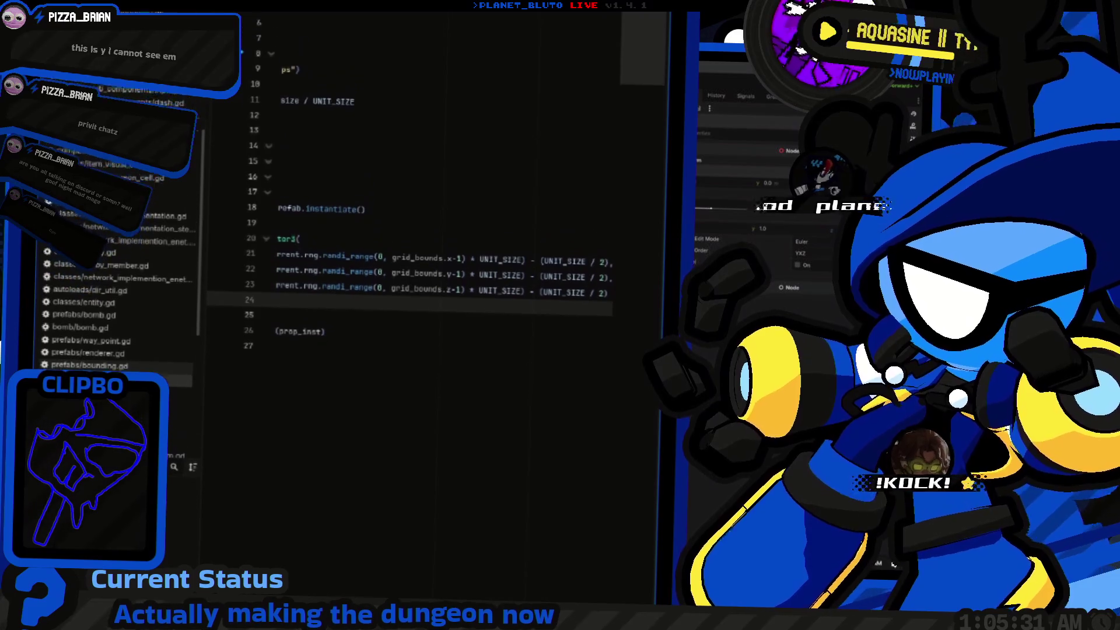
scroll(409, 234, "left", 4)
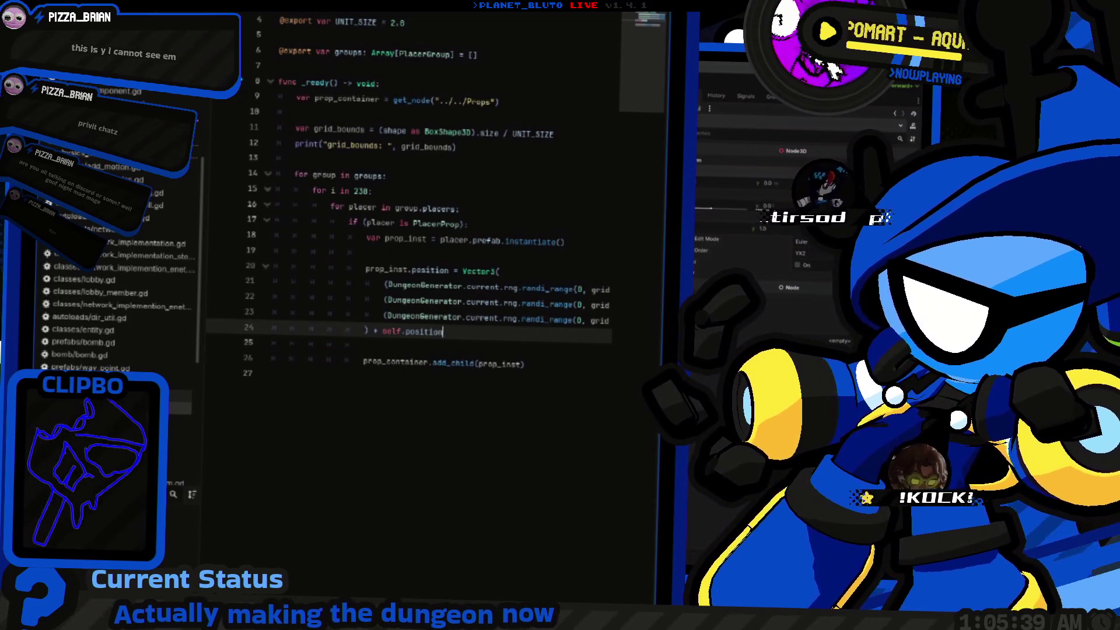
scroll(408, 234, "right", 4)
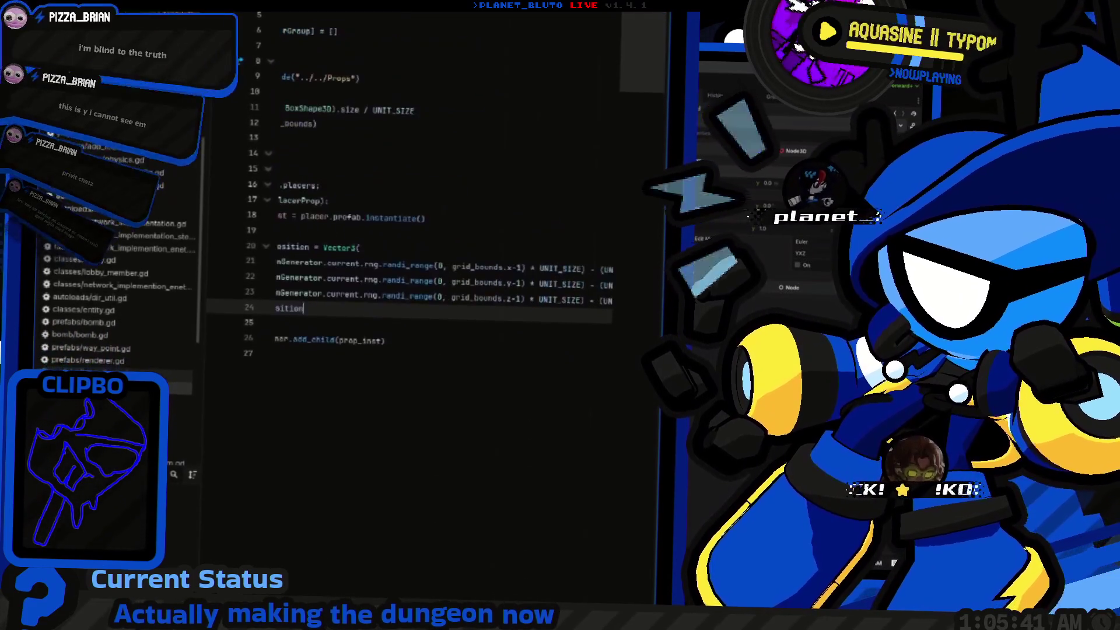
type(") + self.position - ")
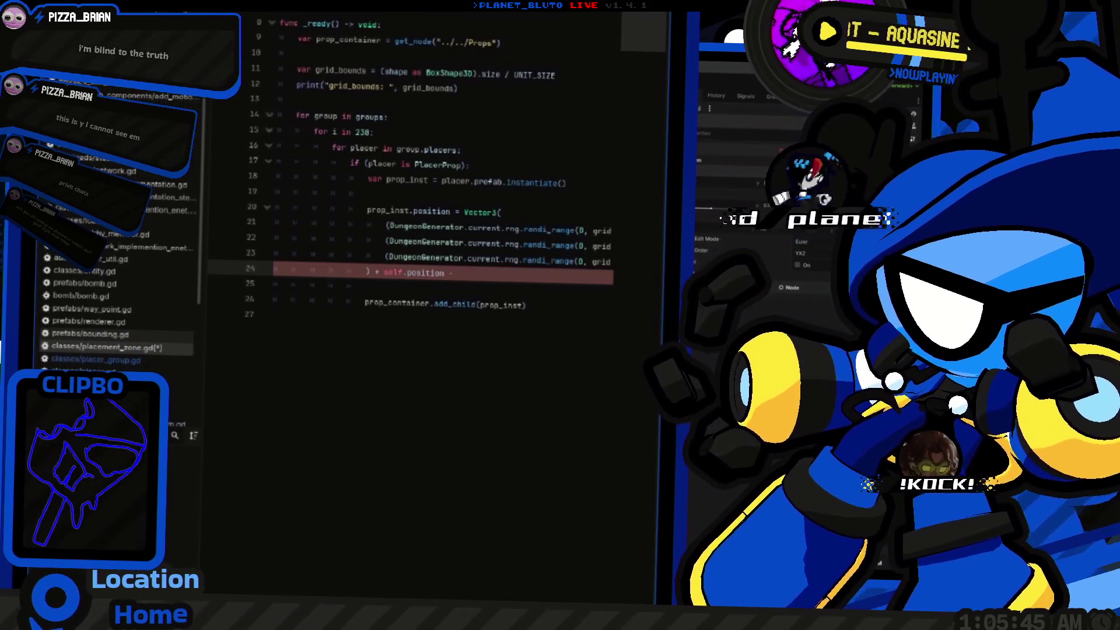
type("ggr")
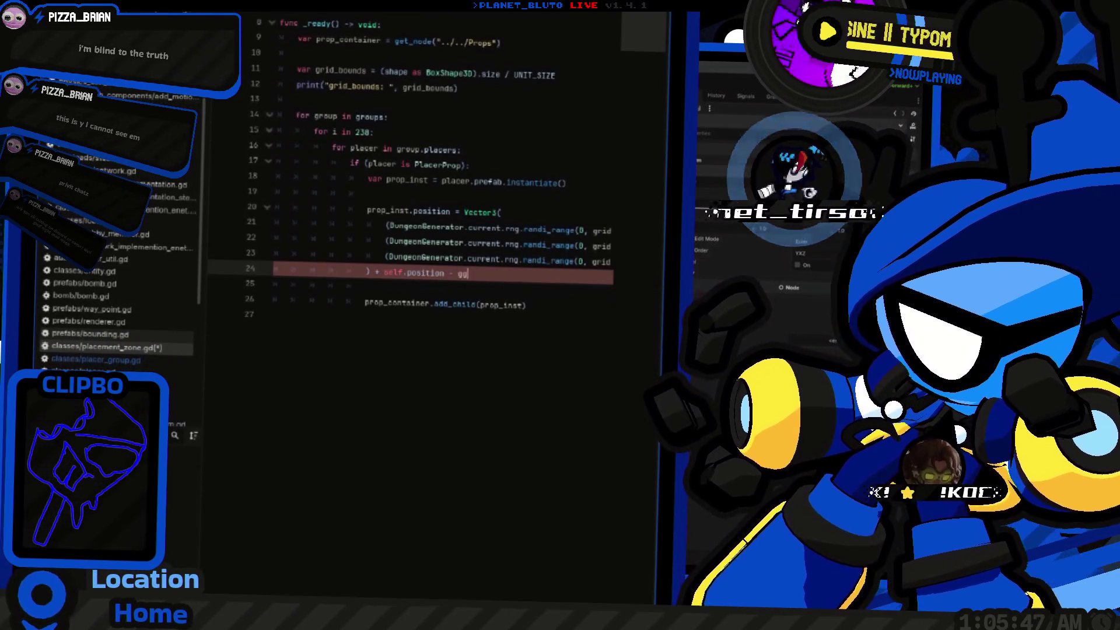
key("BackSpace")
key("BackSpace")
type("rid")
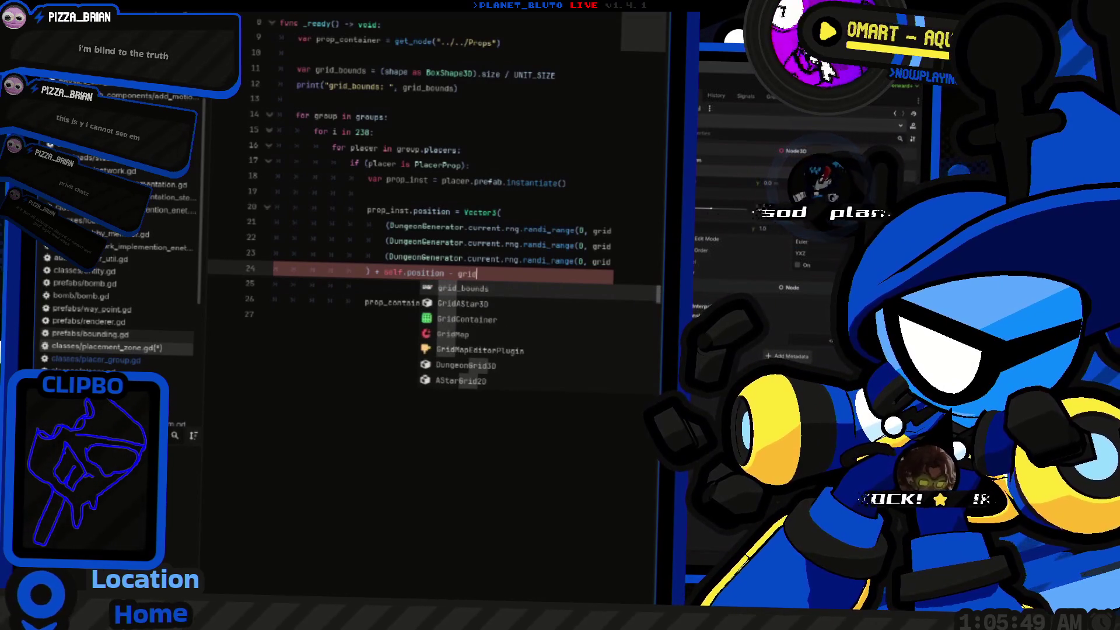
key("Return")
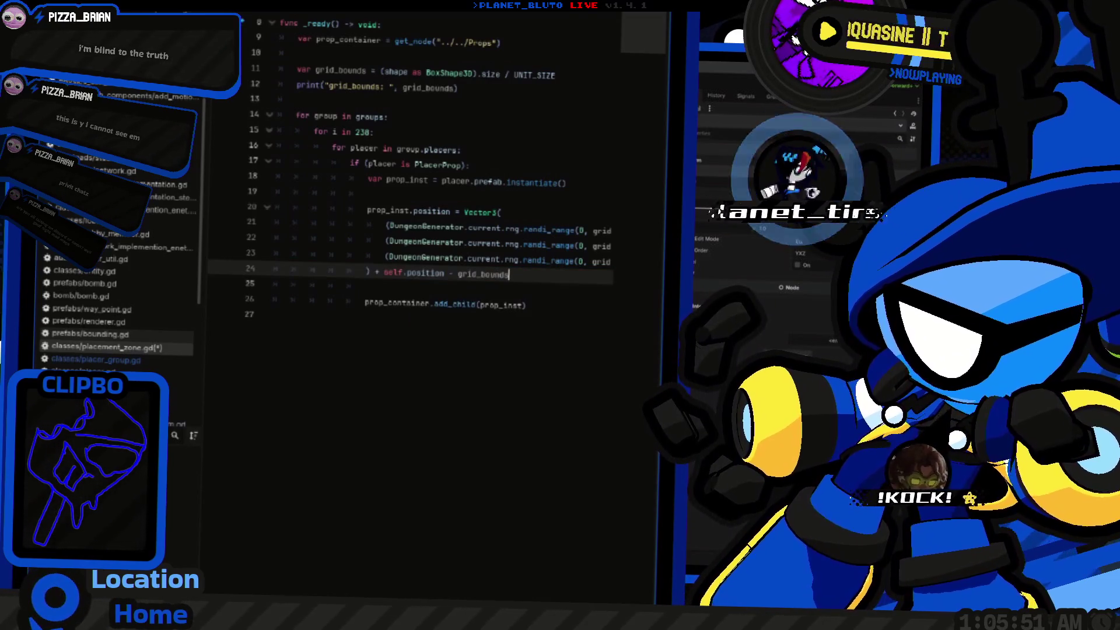
key("alt+Tab")
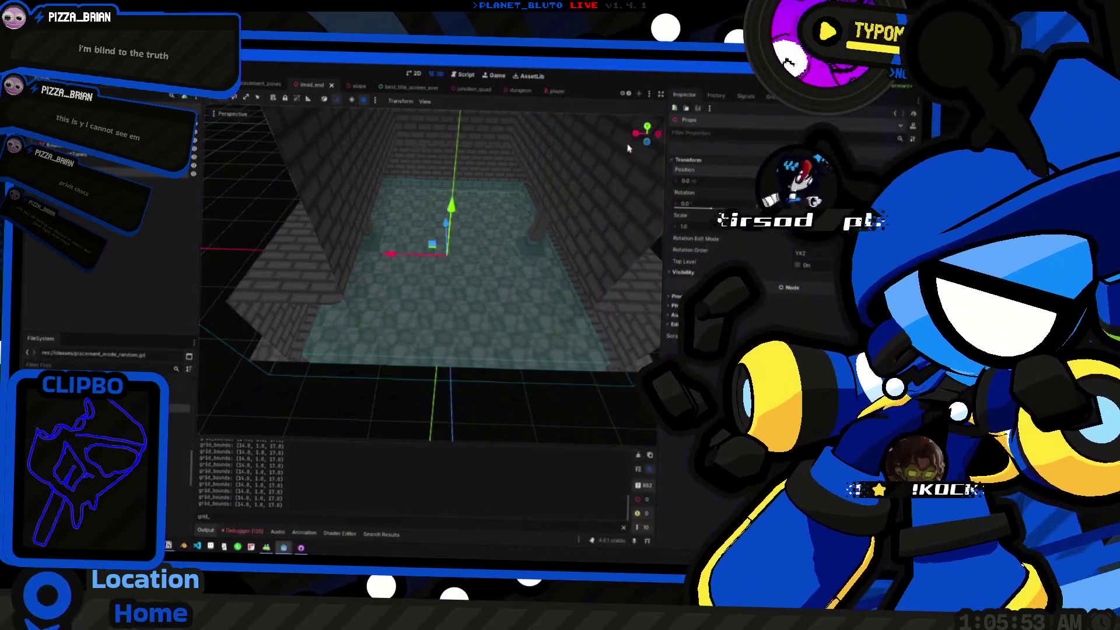
Host a playtest and fly through the dungeon to find the grey prop cubes on the ceiling
key("F5")
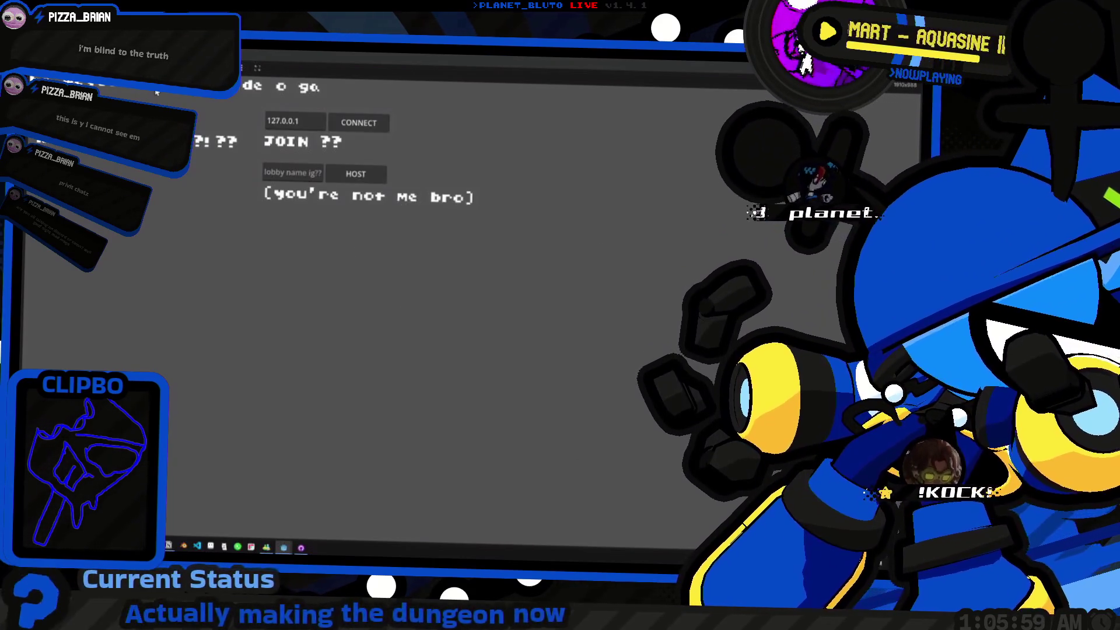
left_click(356, 174)
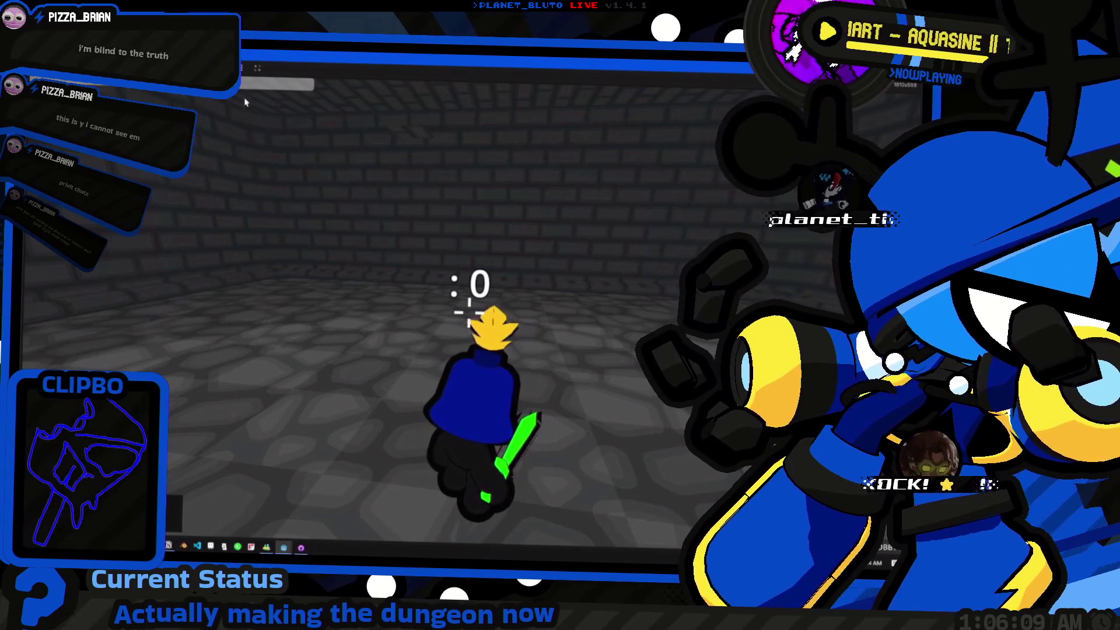
scroll(469, 313, "up", 5)
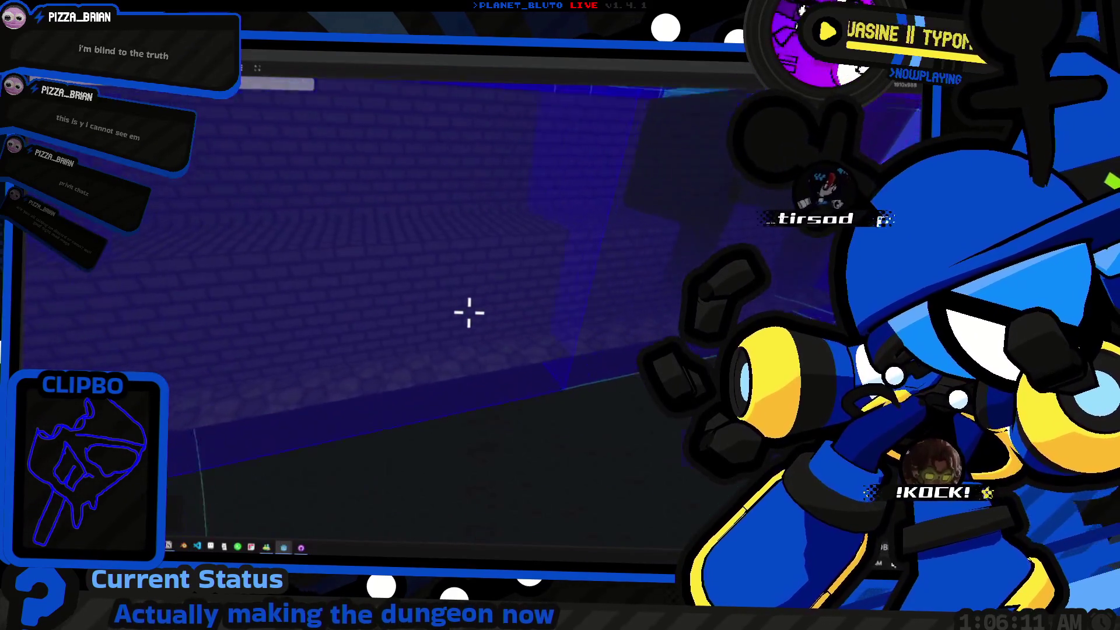
key("w")
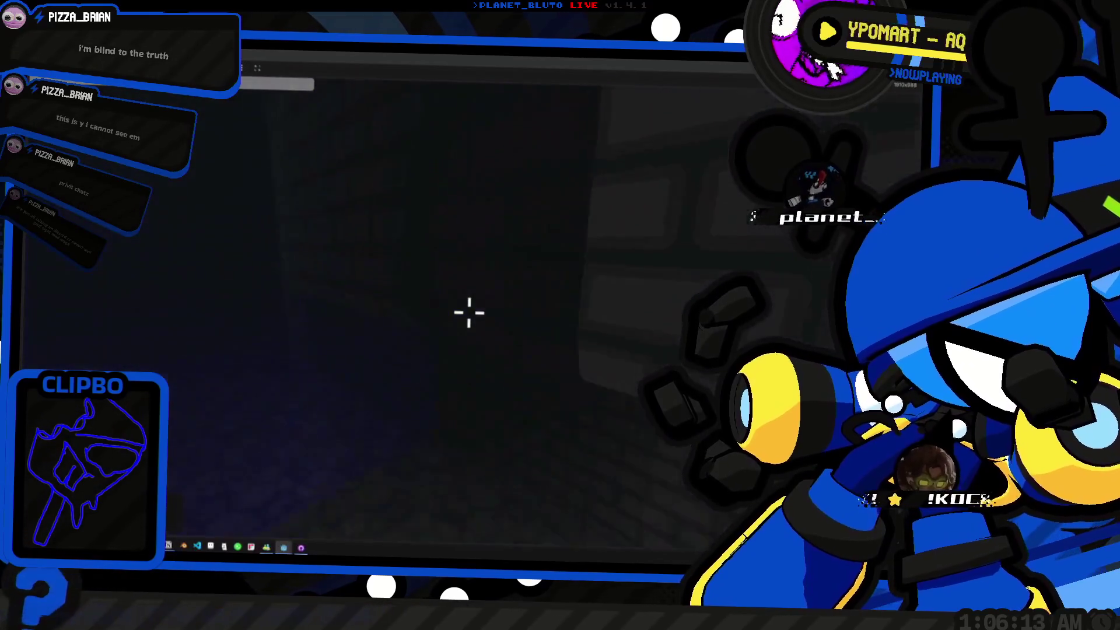
key("s")
key("w")
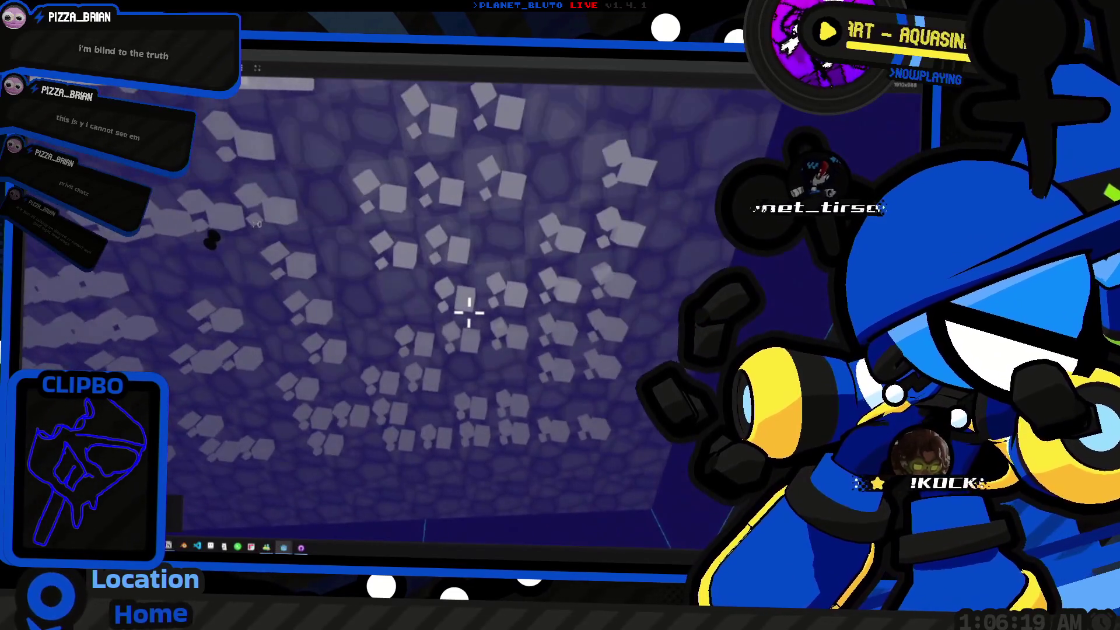
key("w")
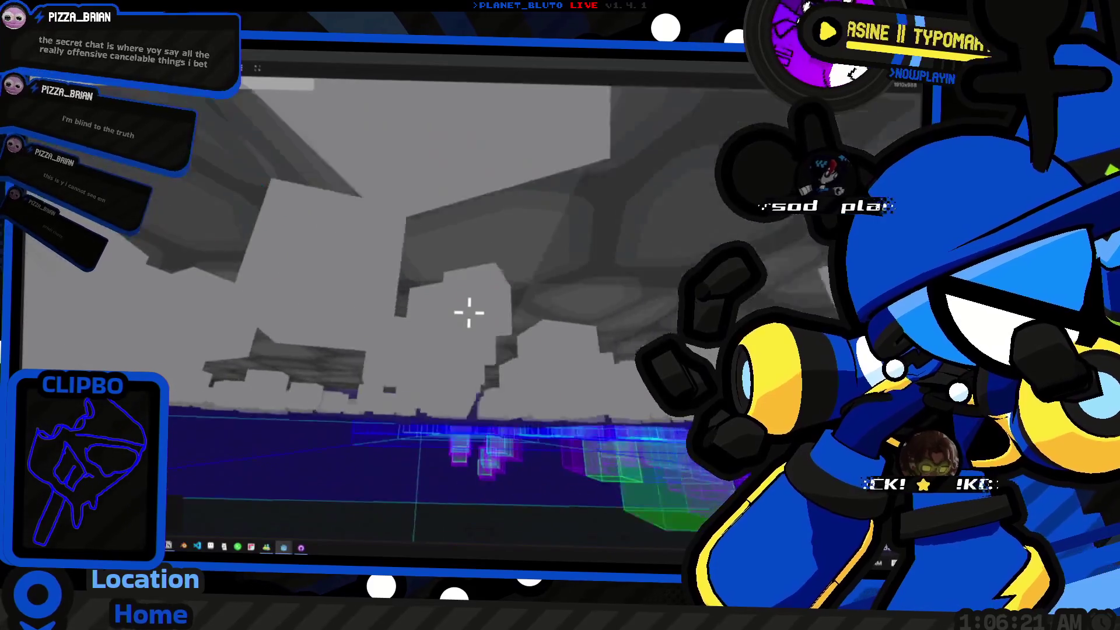
key("w")
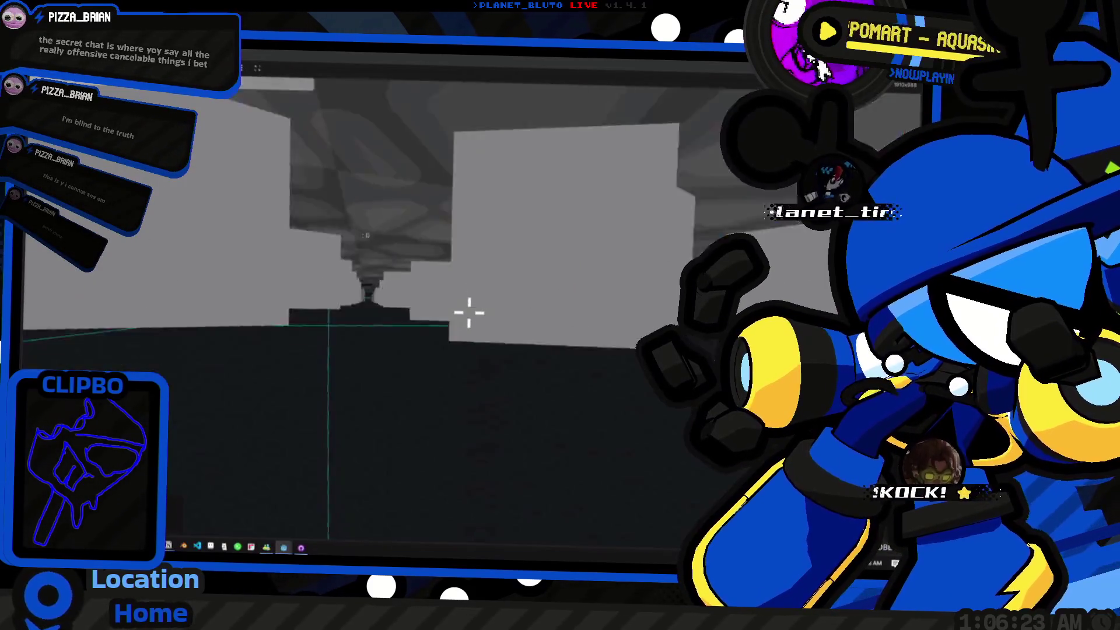
key("w")
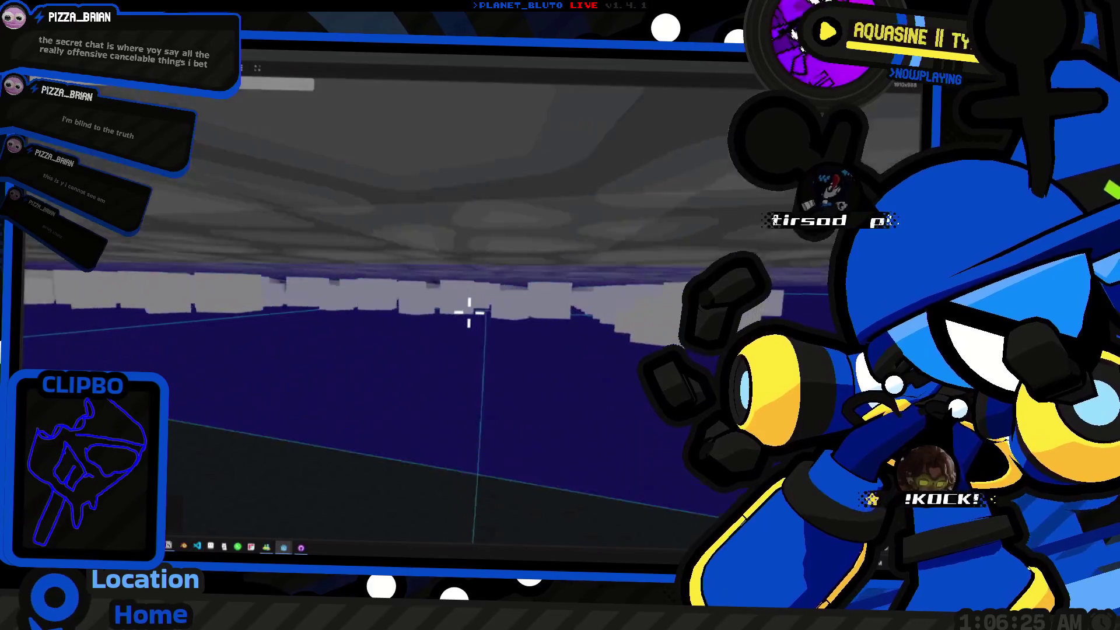
key("F8")
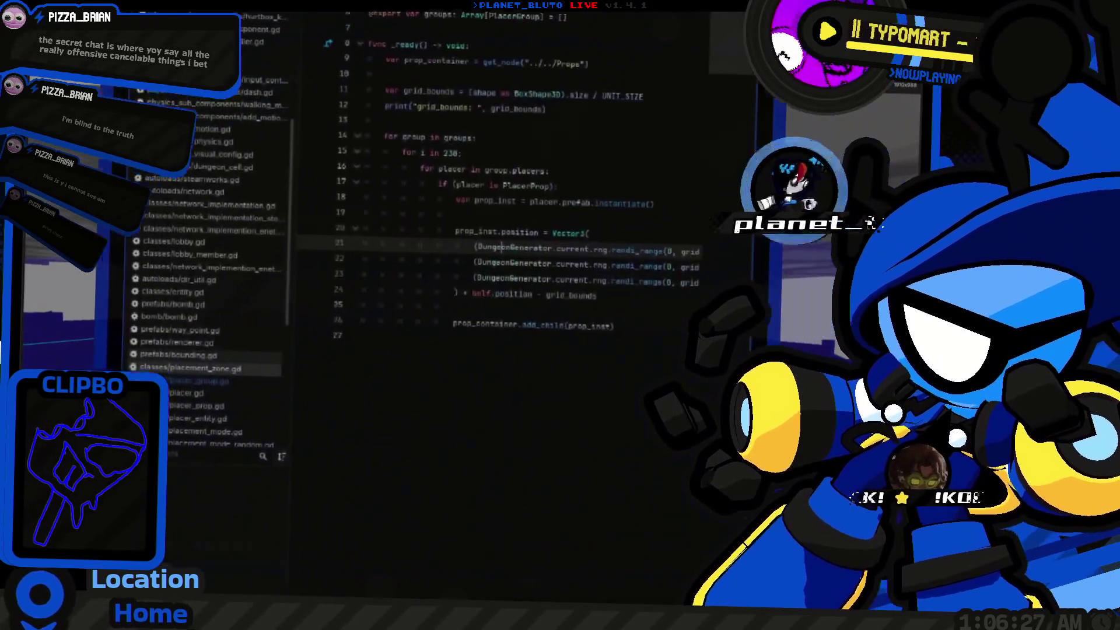
Select line 22's half-unit offset, then relaunch the game and host a new session
key("End")
key("shift+ctrl+Left")
key("shift+ctrl+Left")
key("shift+ctrl+Left")
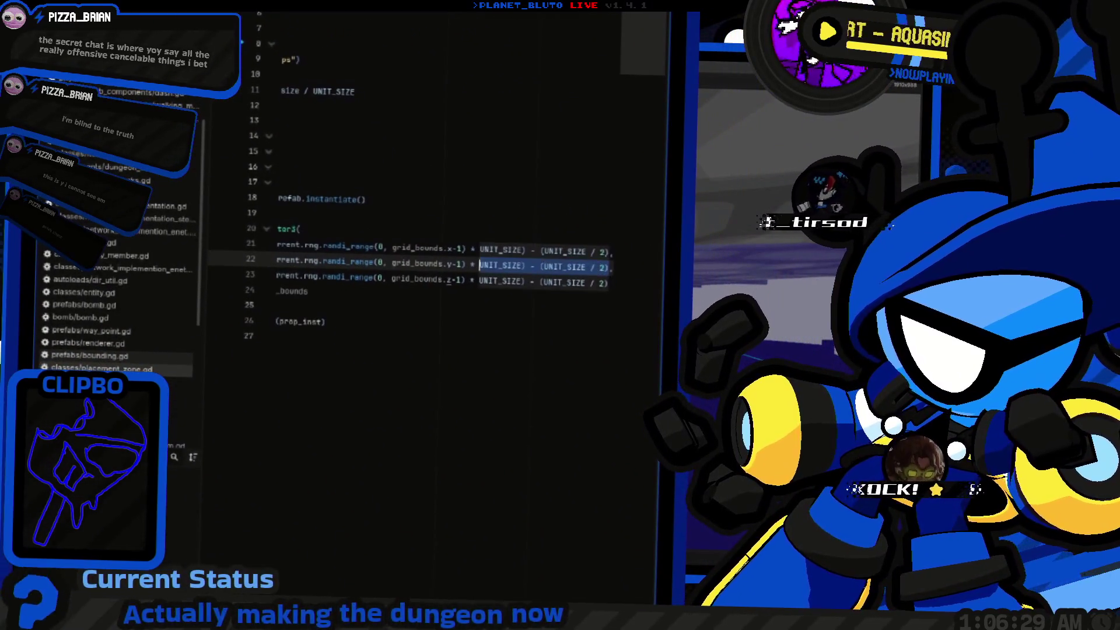
key("F5")
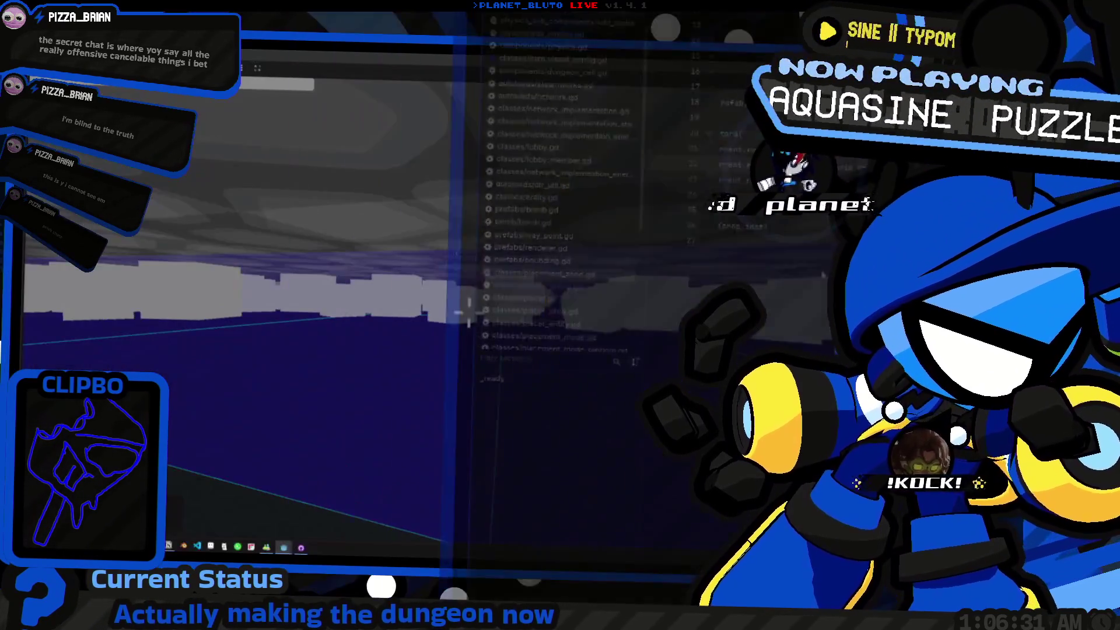
key("alt+Tab")
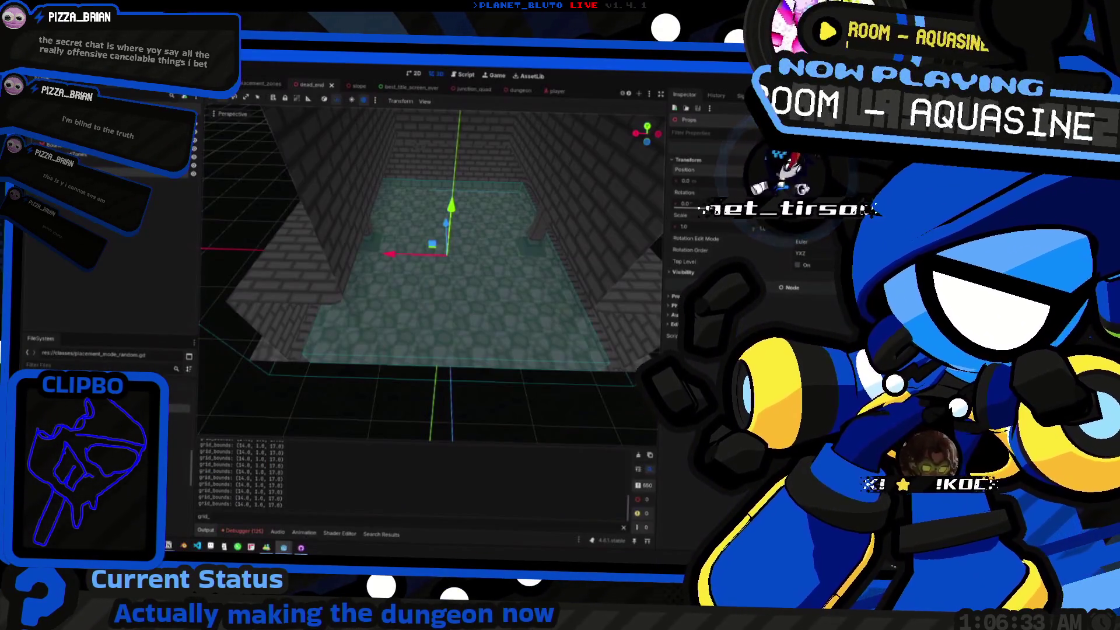
key("F5")
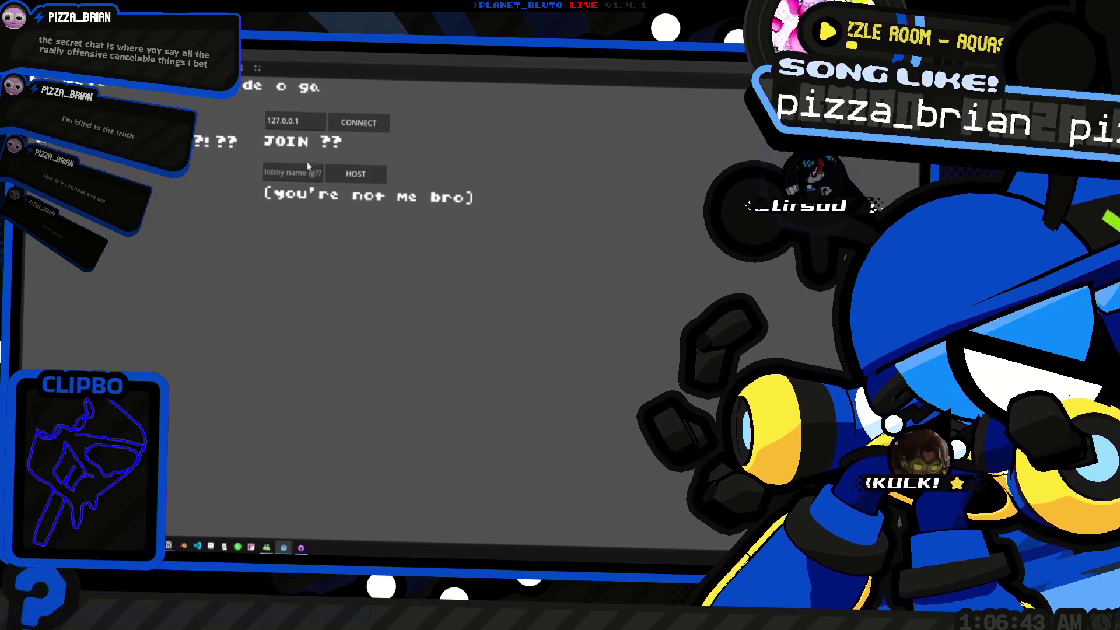
left_click(363, 187)
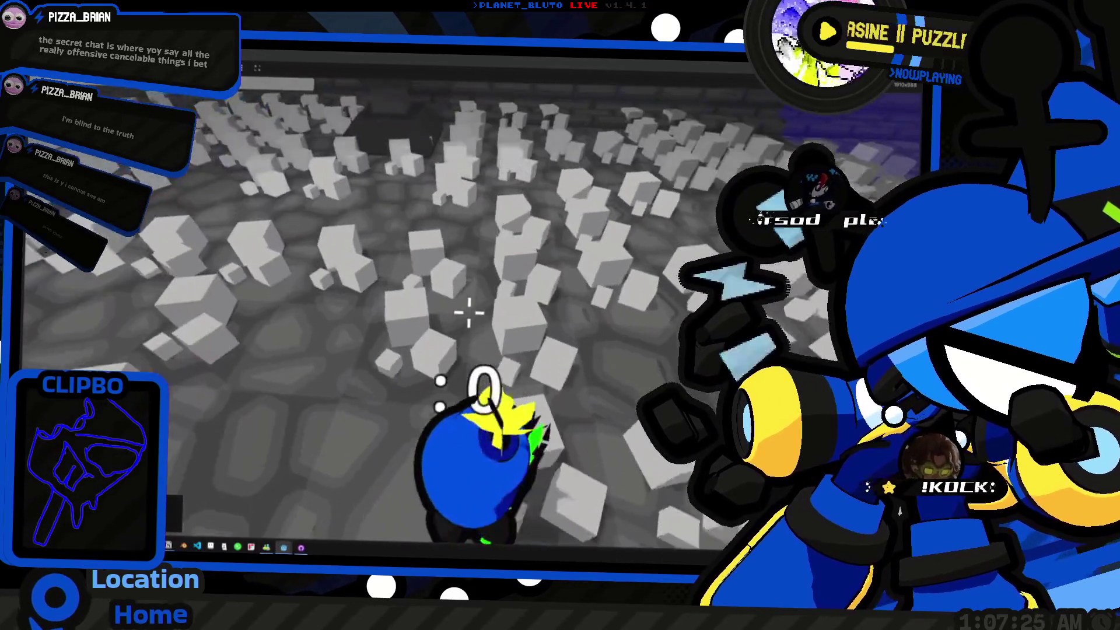
Leave the playtest and return to the placement zone script
key("alt+Tab")
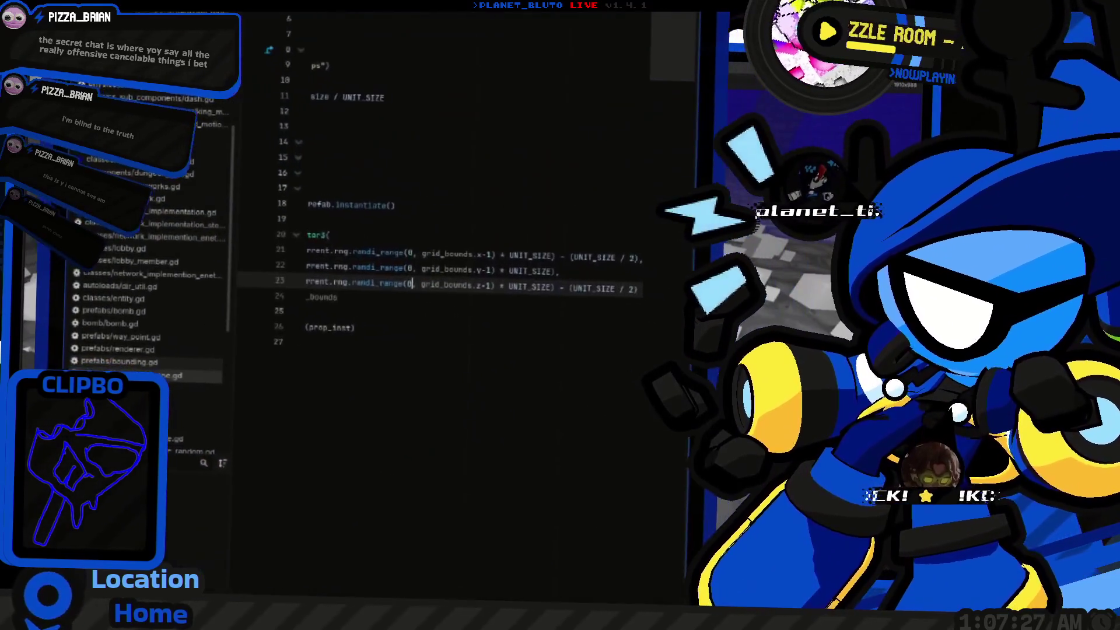
Insert a new line above add_child that starts with 'prop_inst.rotation_degrees.y ='
double_click(507, 326)
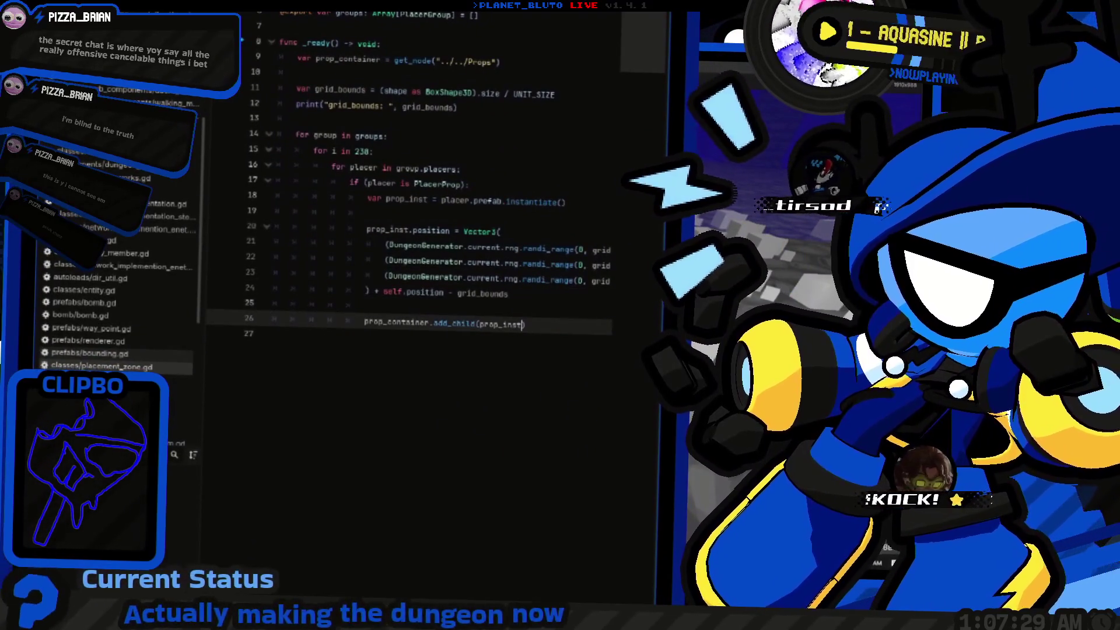
key("Up")
key("End")
key("Return")
key("Return")
key("Up")
type("prop_inst.")
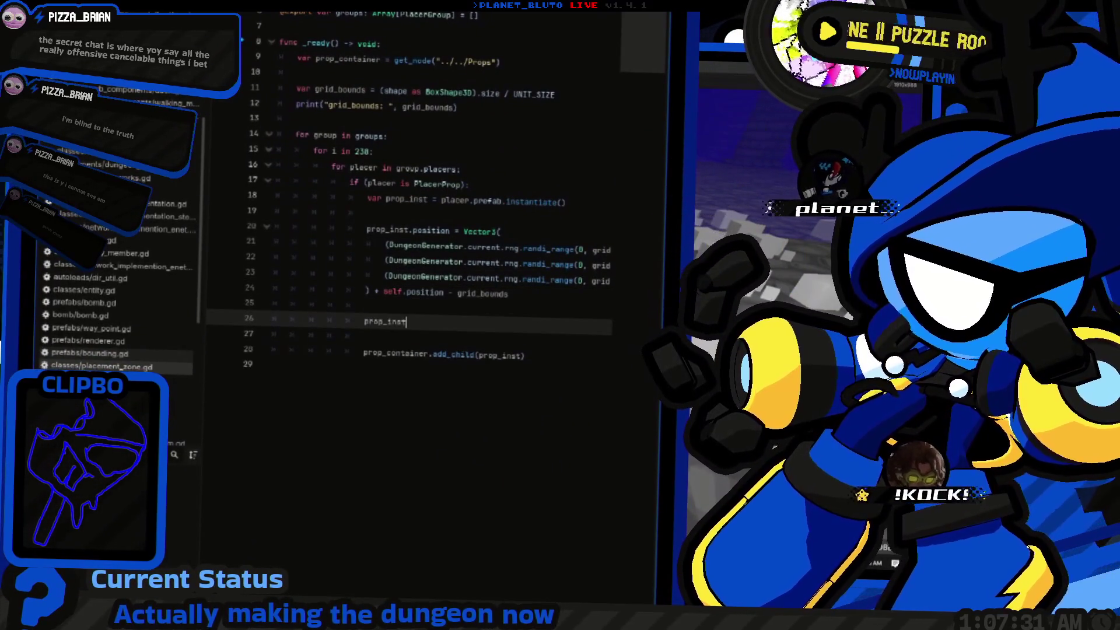
type("rotation.y =")
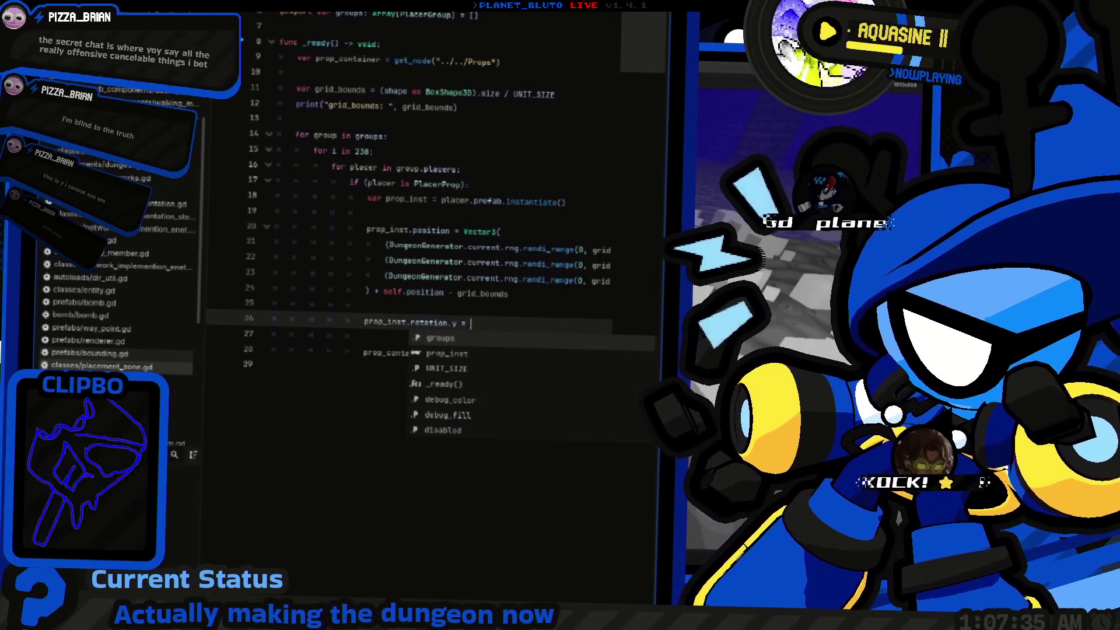
left_click(454, 323)
type("_d")
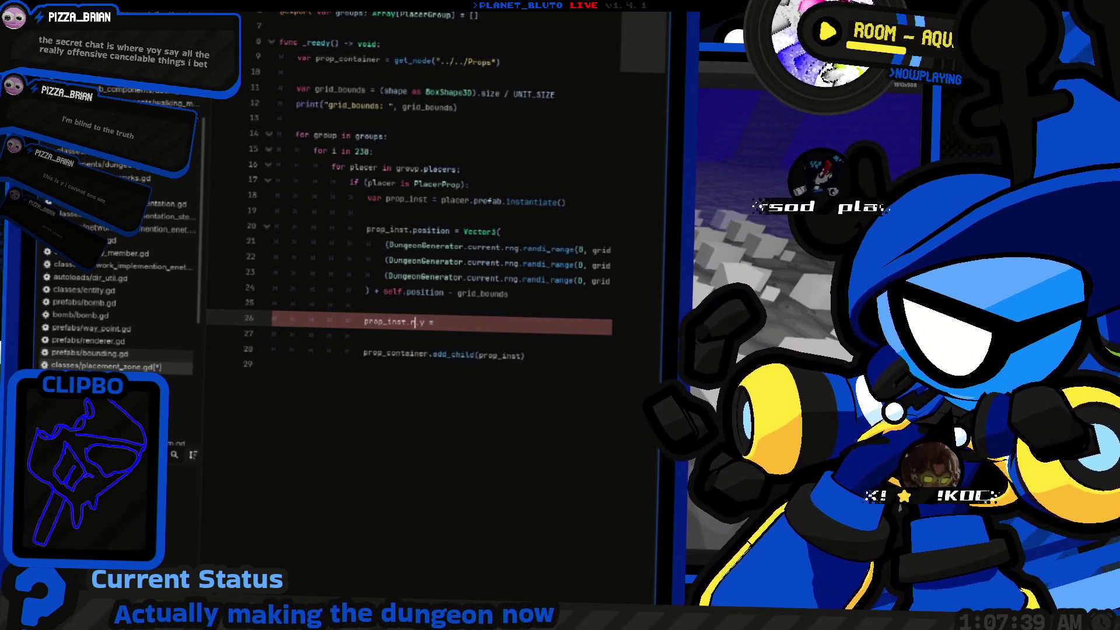
type("otation_degrees")
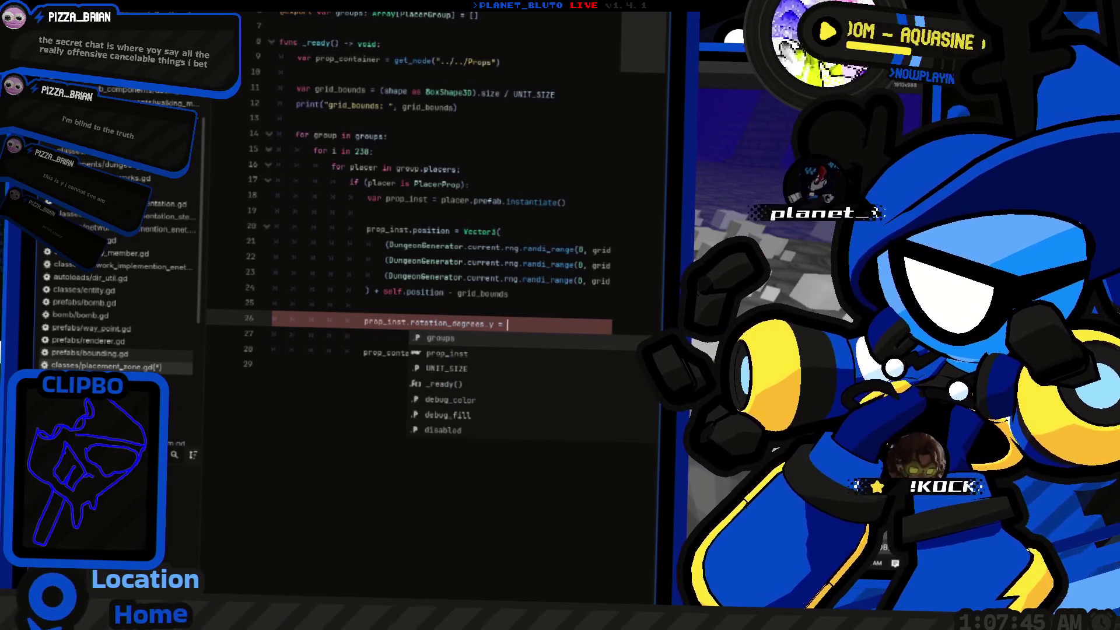
Assign it DungeonGenerator.current.rng.randf_range(0, 360), reusing line 23's random generator call
left_click_drag(387, 285, 575, 287)
key("ctrl+c")
left_click(506, 331)
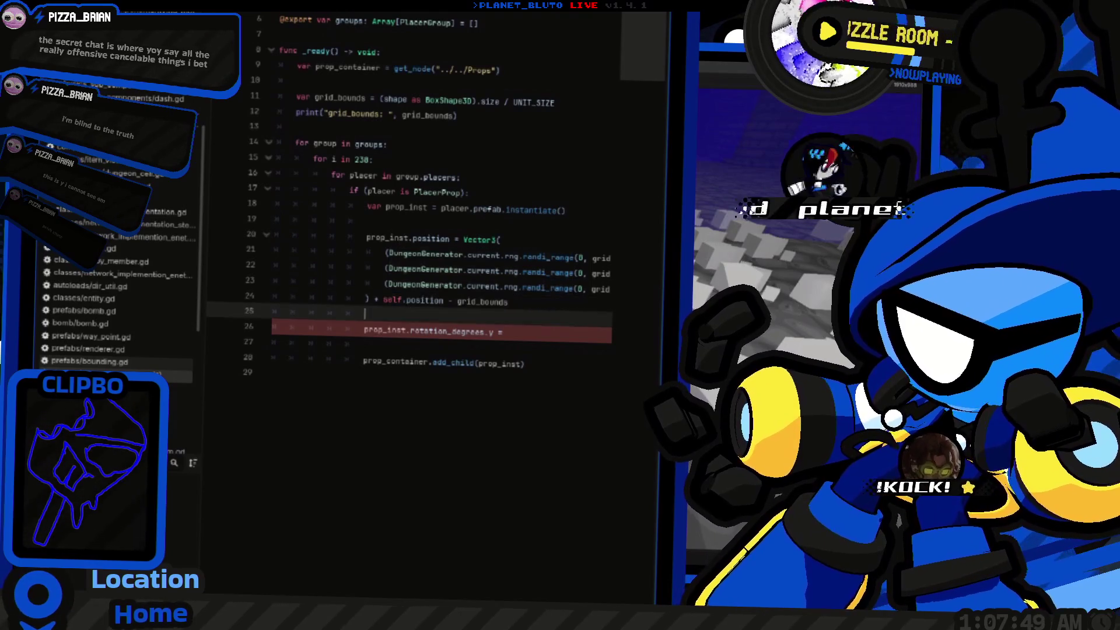
key("ctrl+v")
type("(0")
type(", 360")
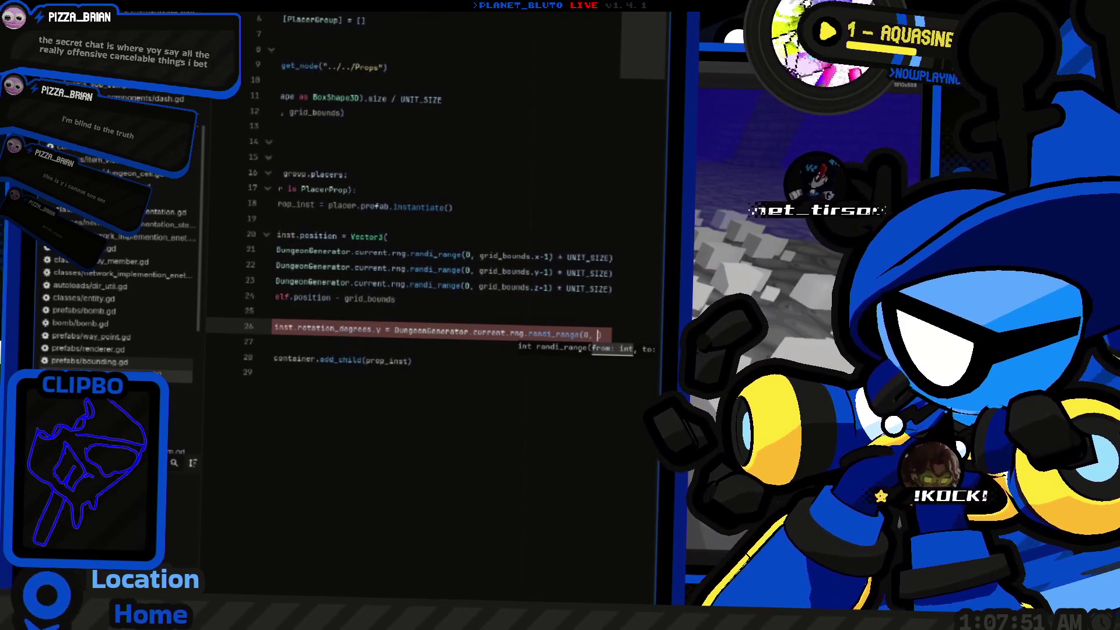
key("ctrl+shift+Left")
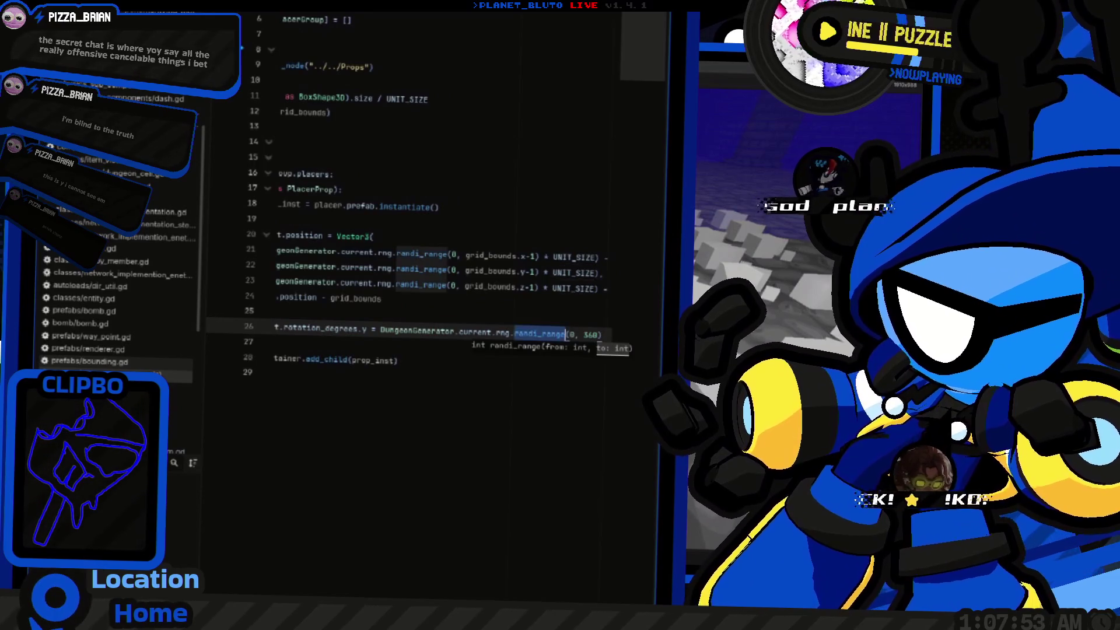
type("randi")
key("Escape")
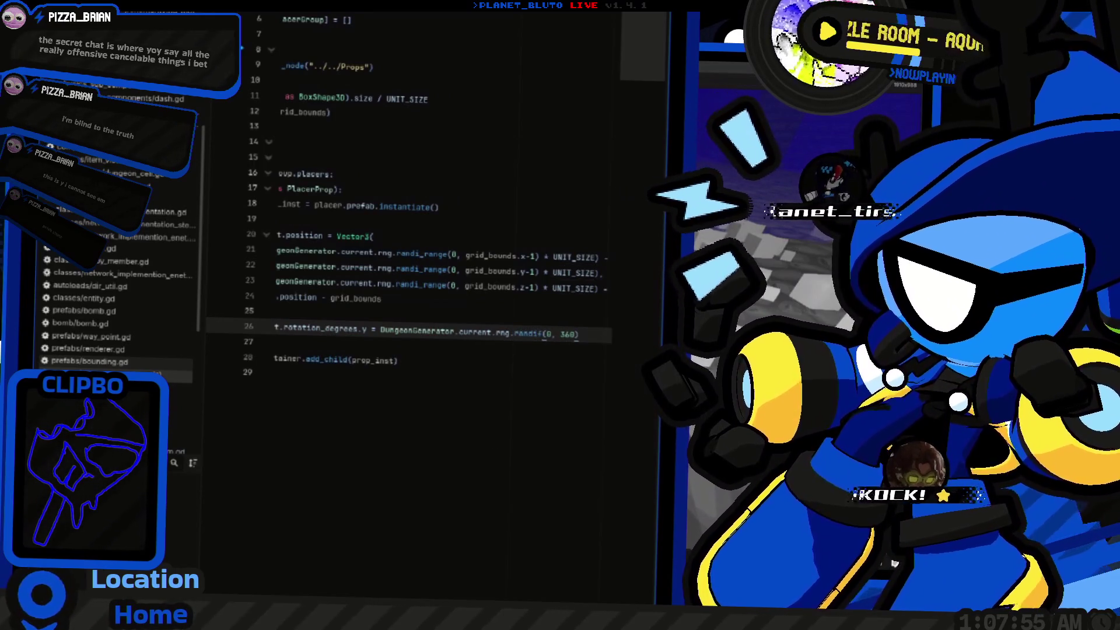
key("BackSpace")
type("f_")
key("Return")
key("alt+Tab")
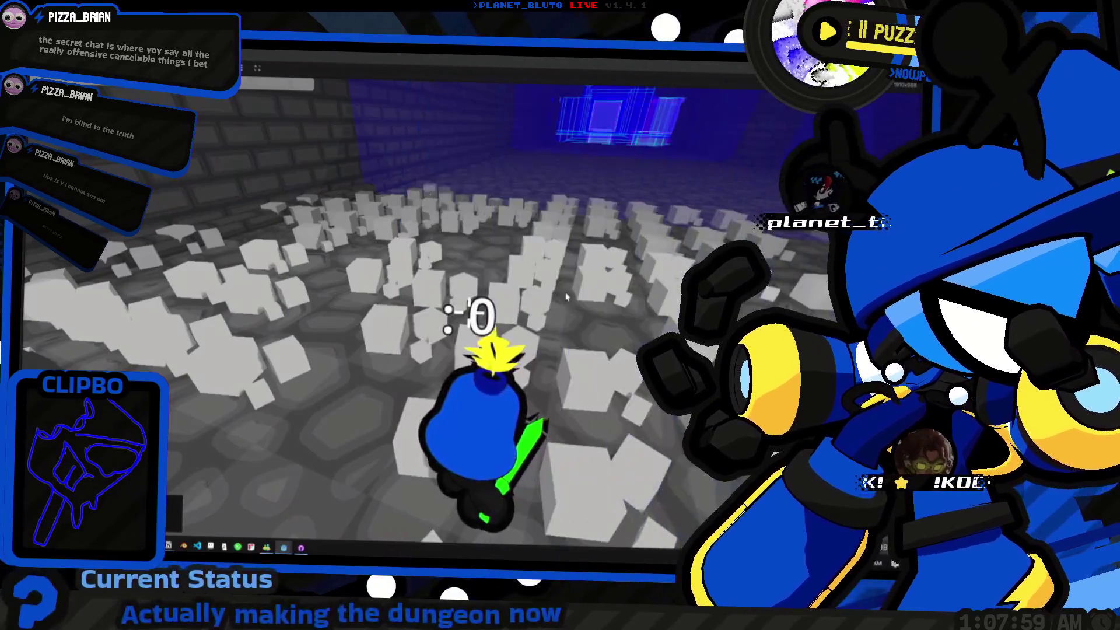
Relaunch the game and walk through the dungeon to check the randomly rotated cubes
key("alt+Tab")
key("alt+Tab")
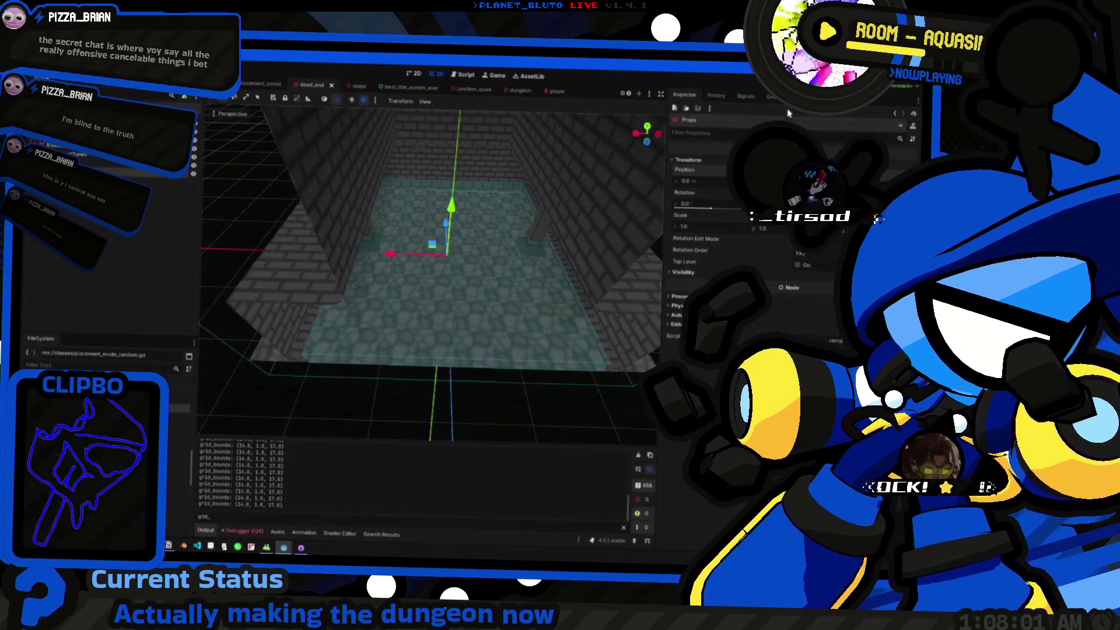
key("F5")
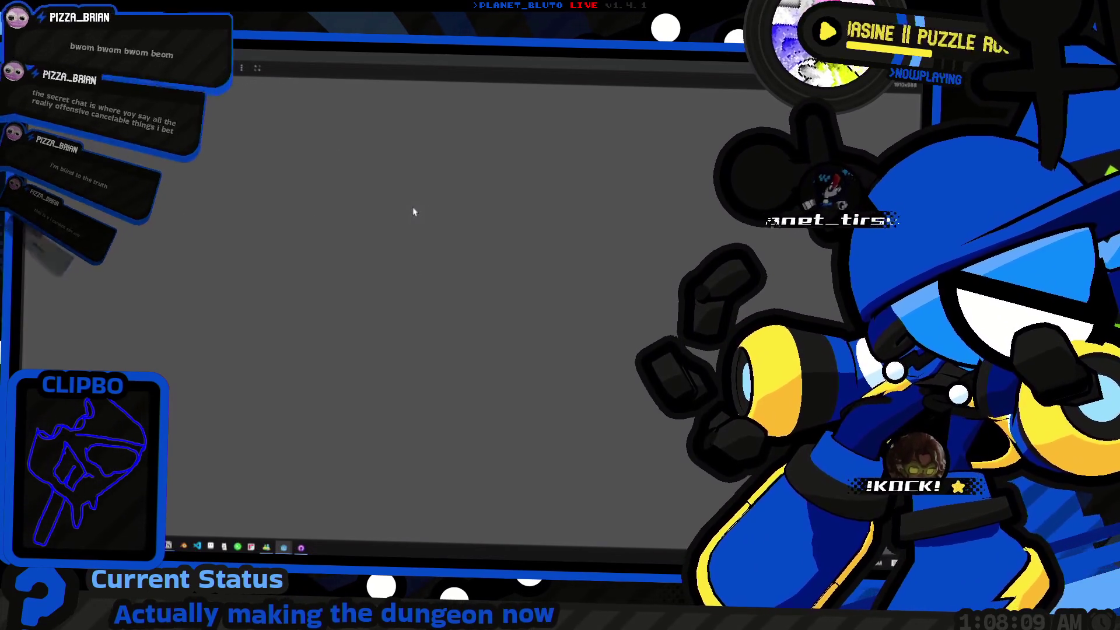
key("w")
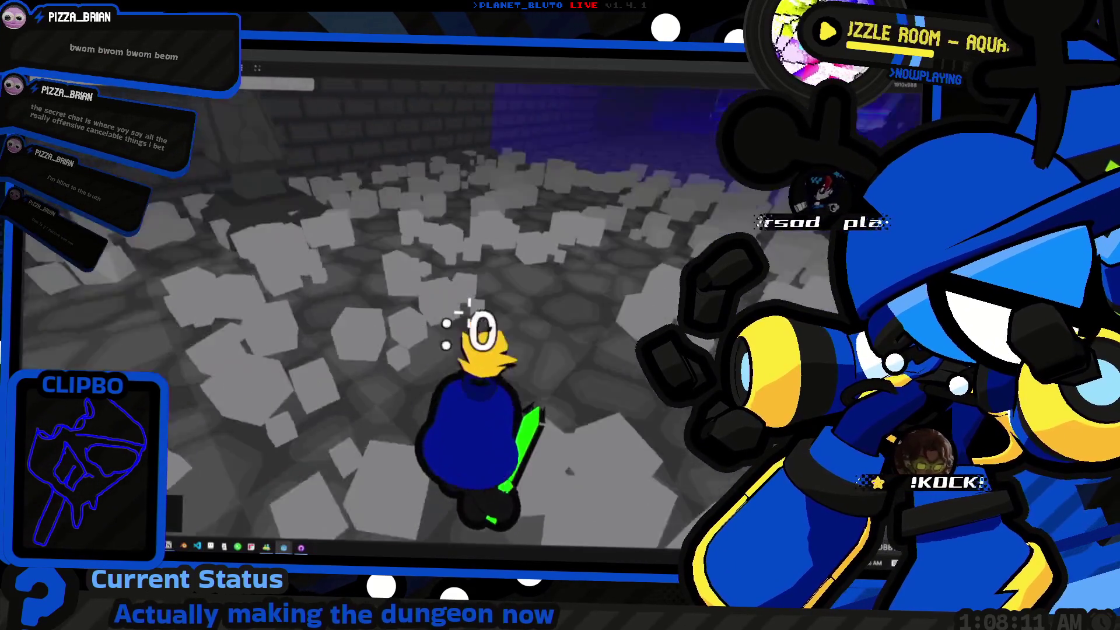
key("w")
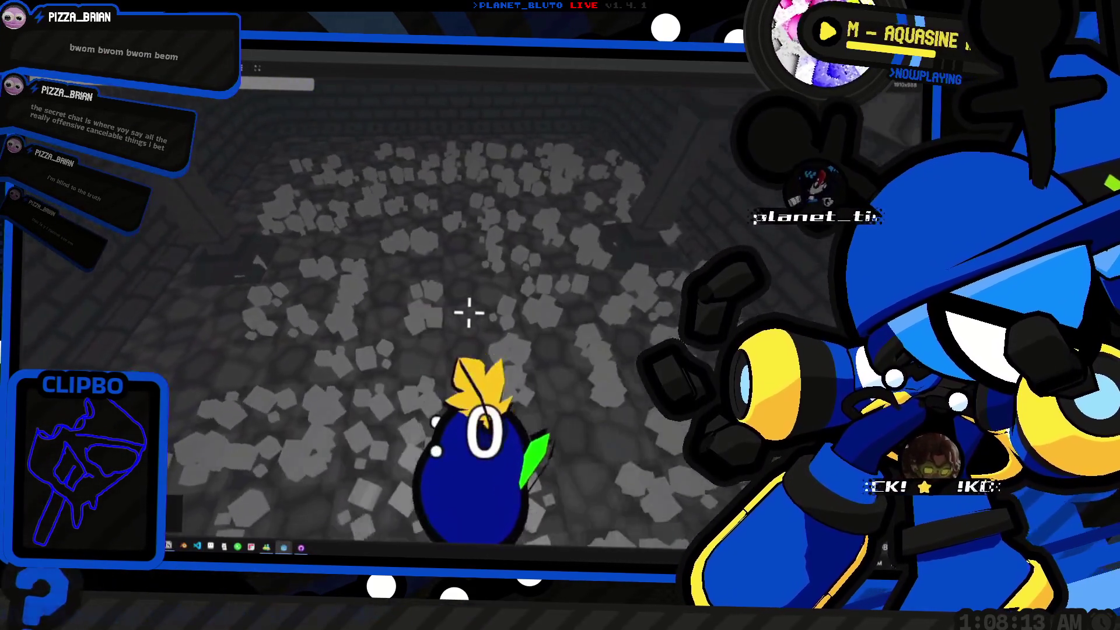
key("w")
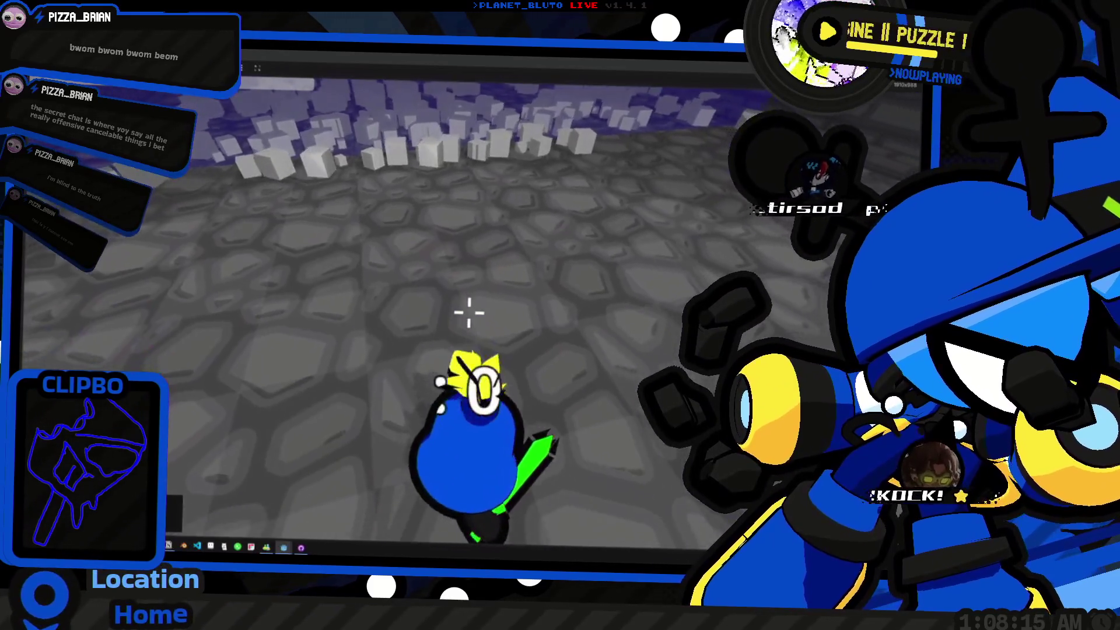
key("w")
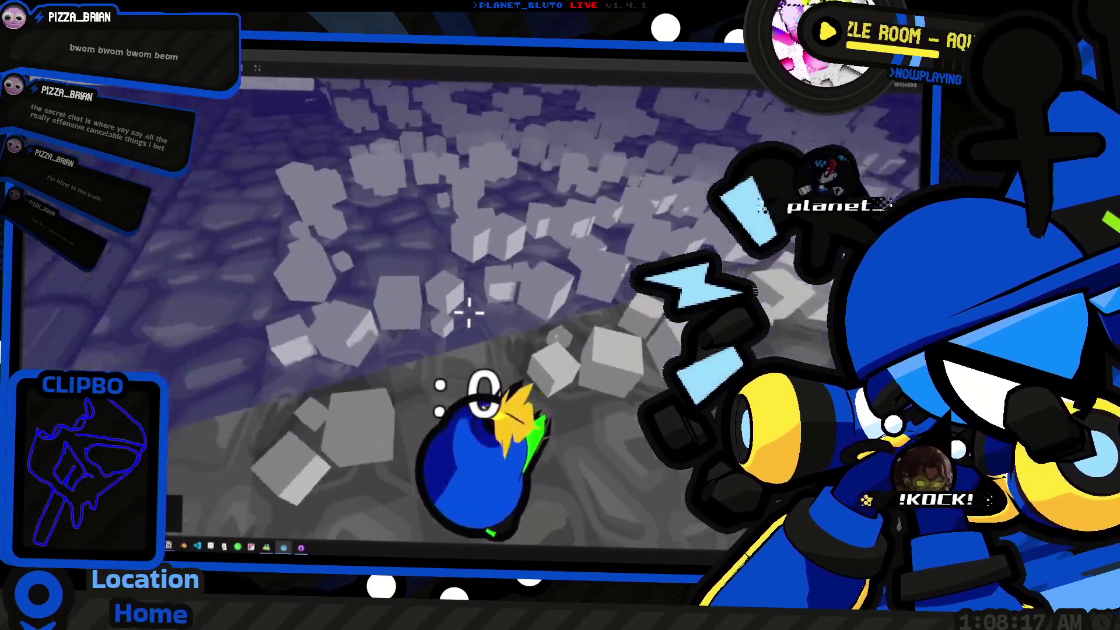
key("w")
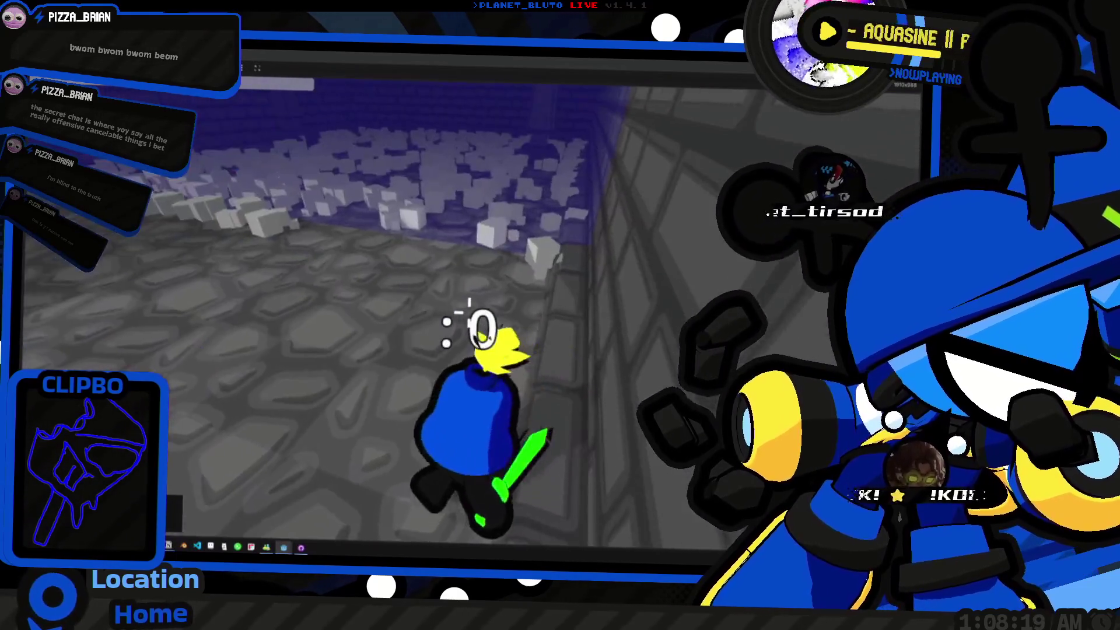
key("w")
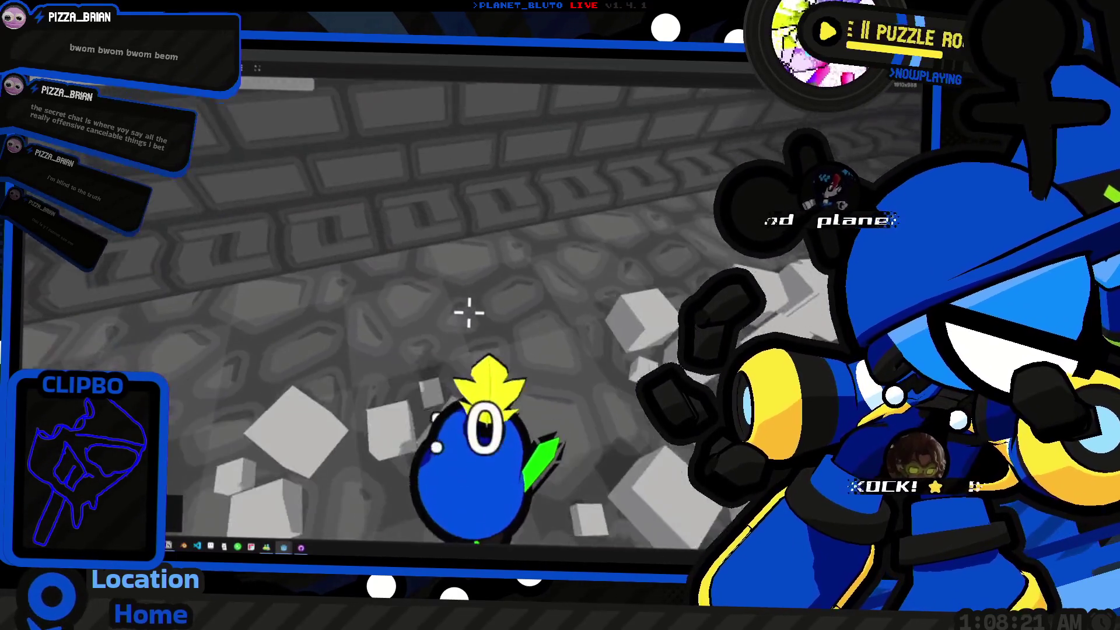
key("w")
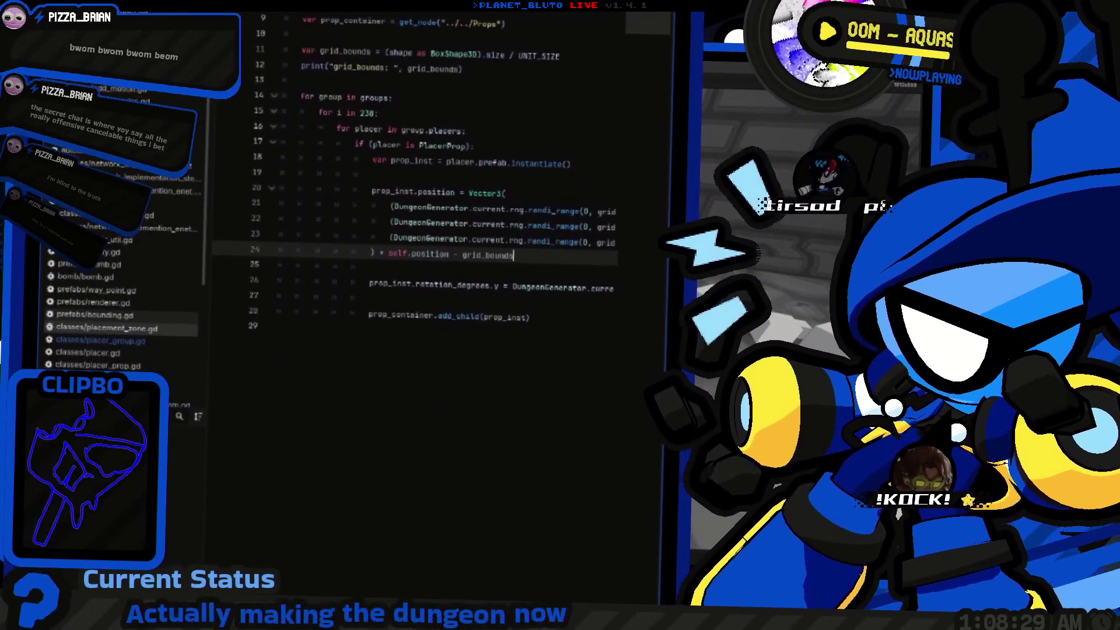
Change line 23's '- (UNIT_SIZE / 2)' to '+ (UNIT_SIZE / 2)' and relaunch the game
scroll(431, 174, "right", 5)
left_click(537, 259)
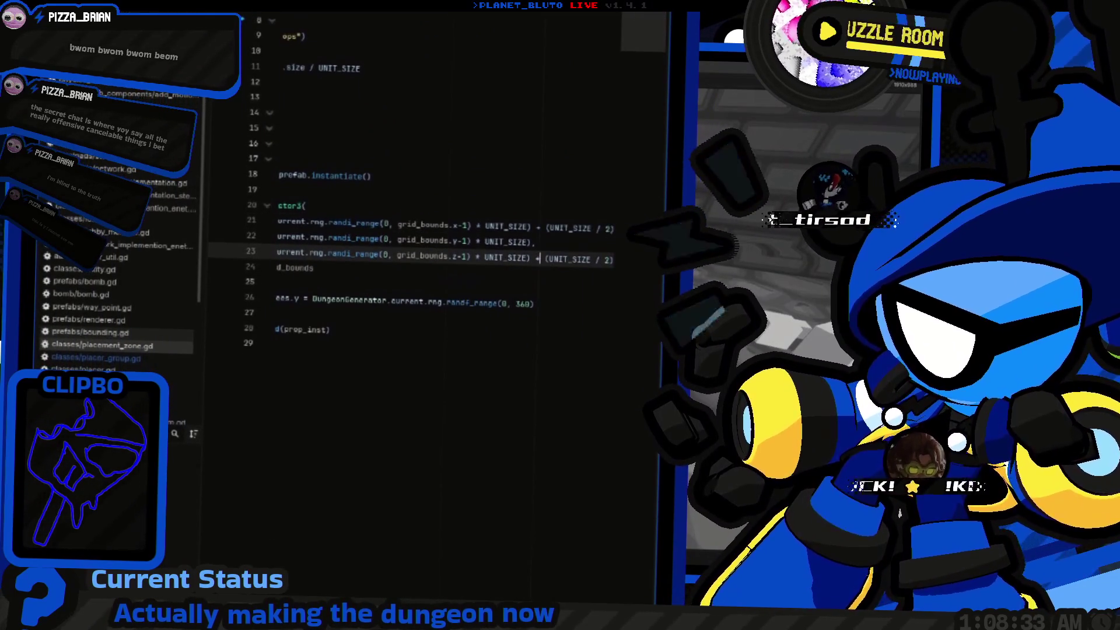
key("BackSpace")
type("+")
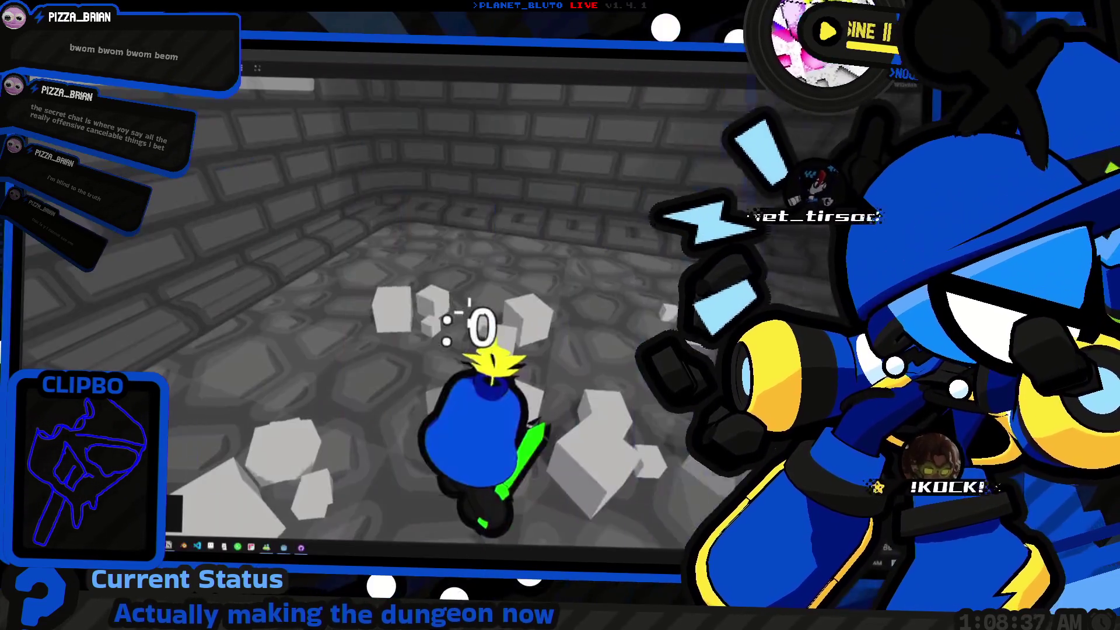
key("F5")
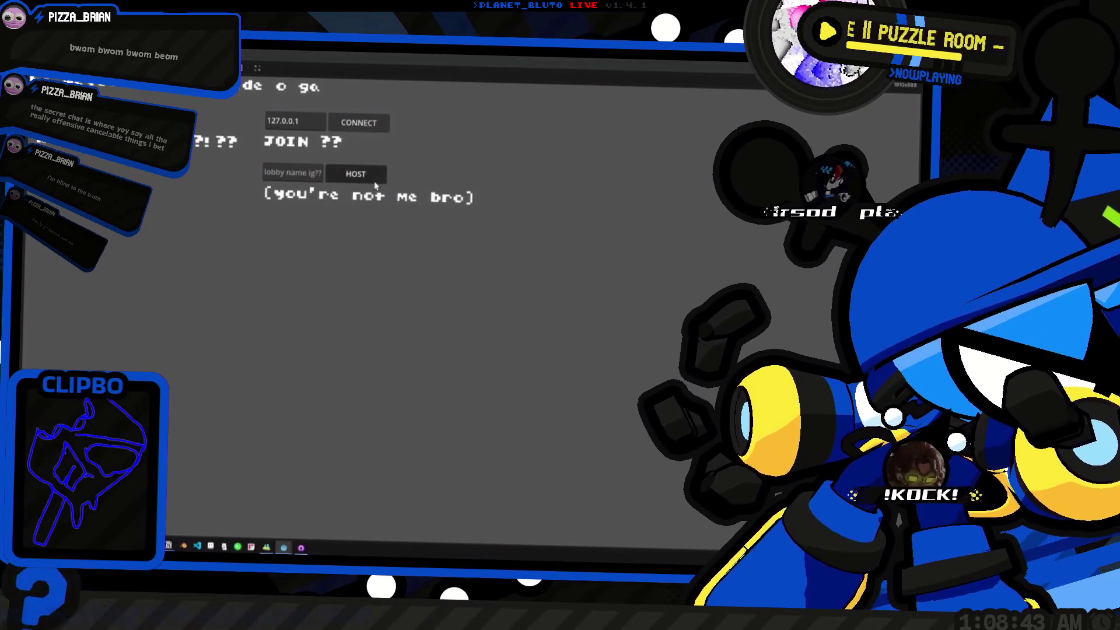
Host a game, walk through the block-strewn room, then stop it and go to line 15
left_click(355, 174)
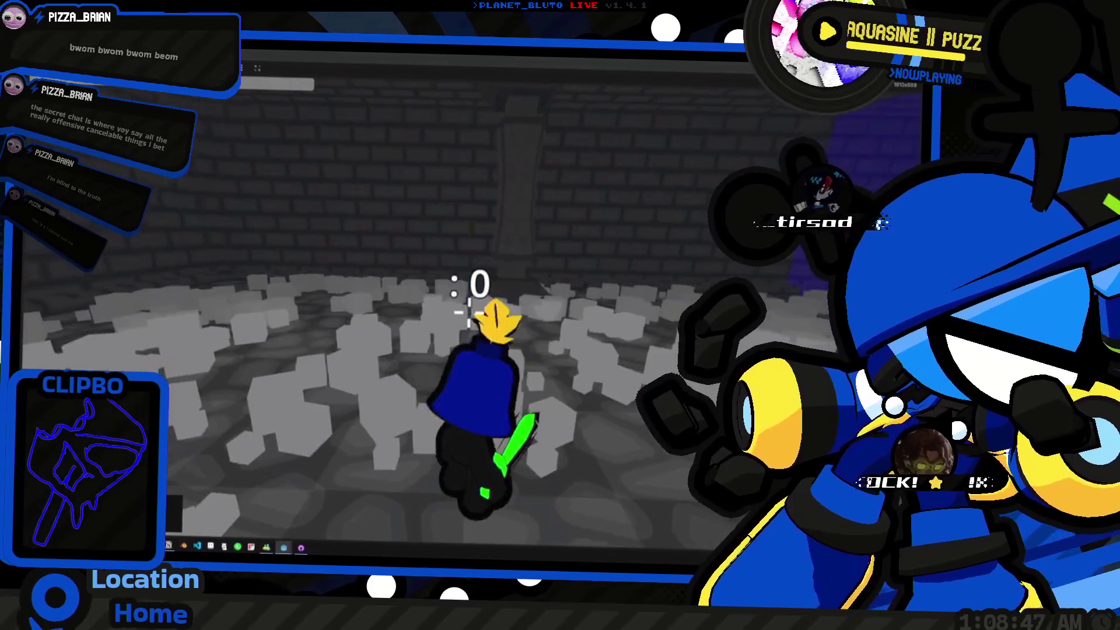
key("w")
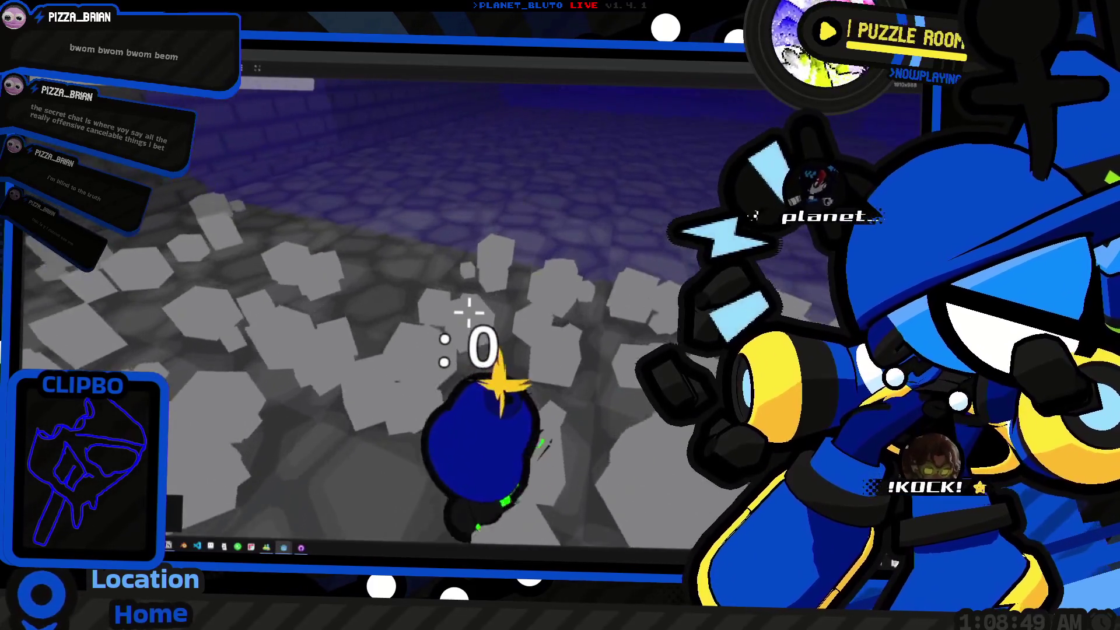
key("w")
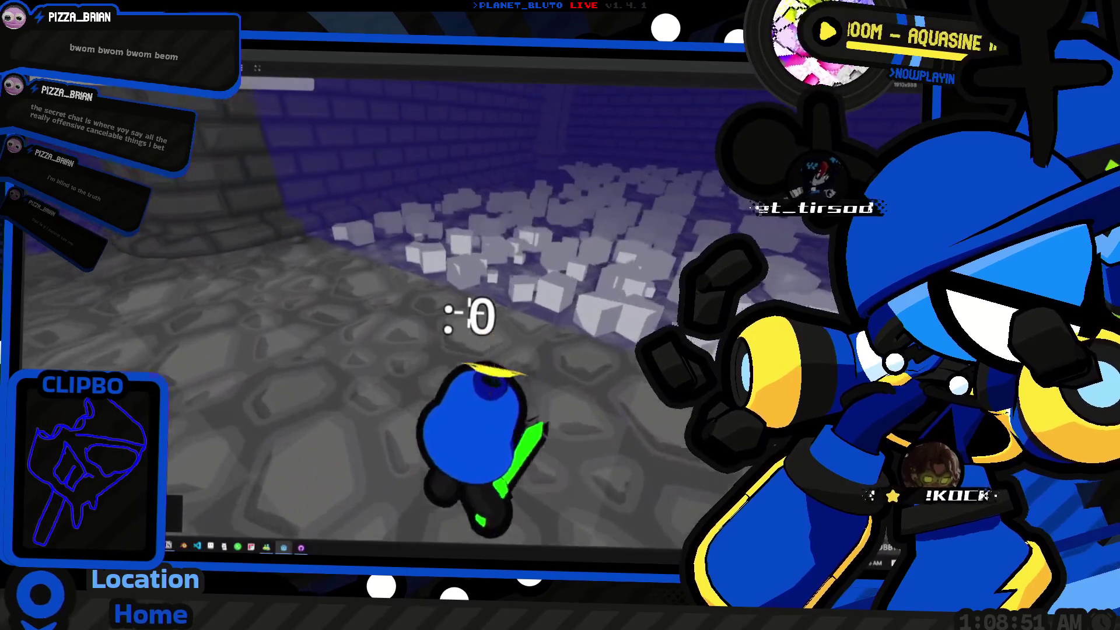
key("w")
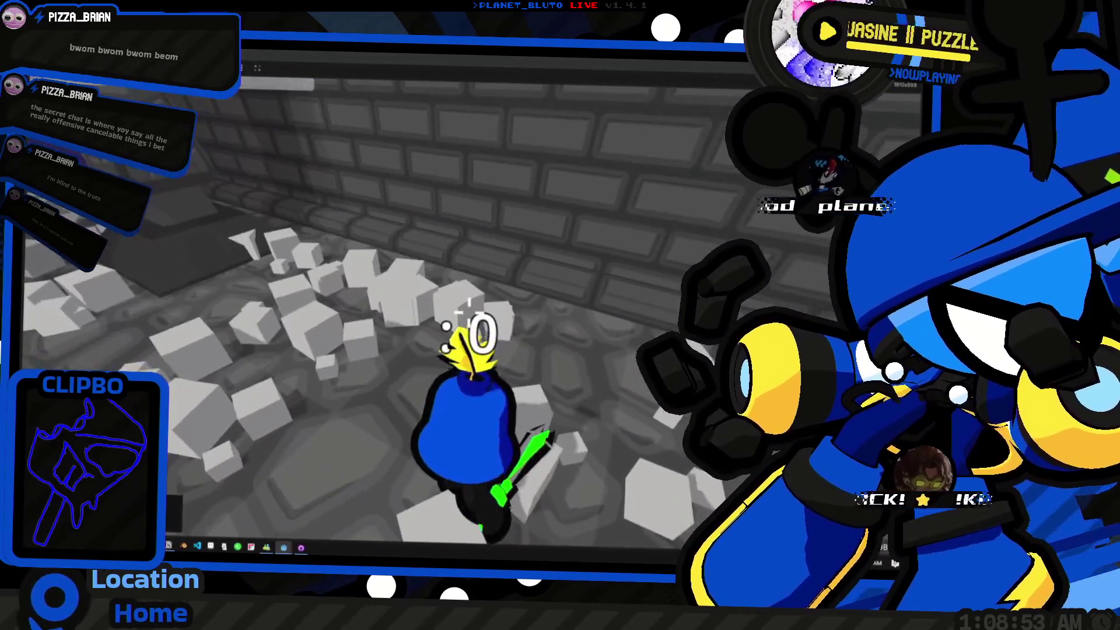
key("w")
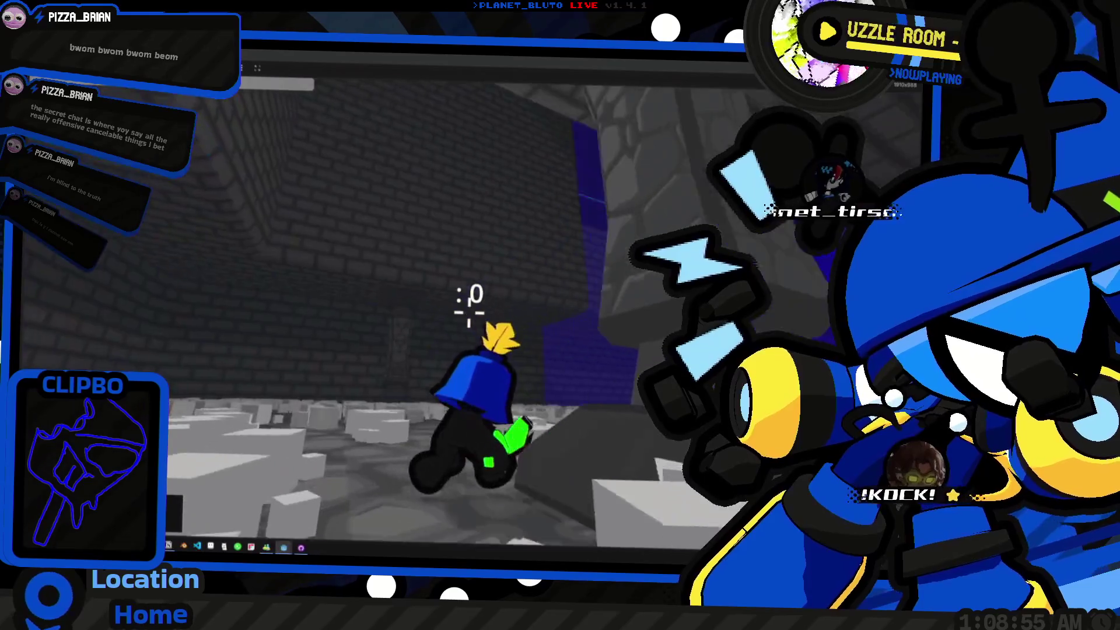
key("w")
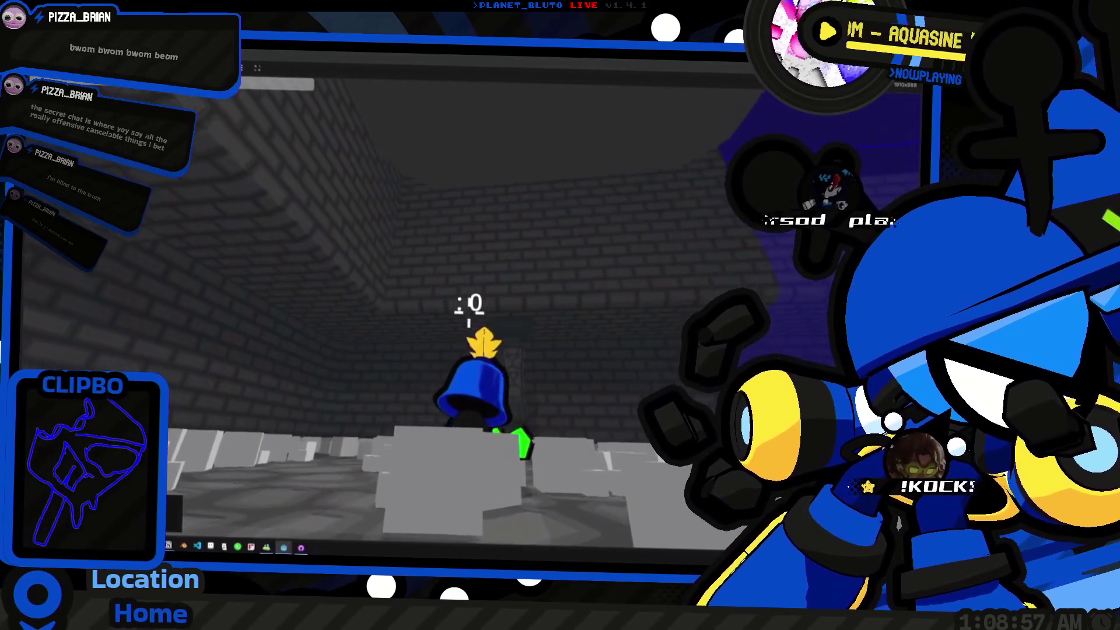
key("w")
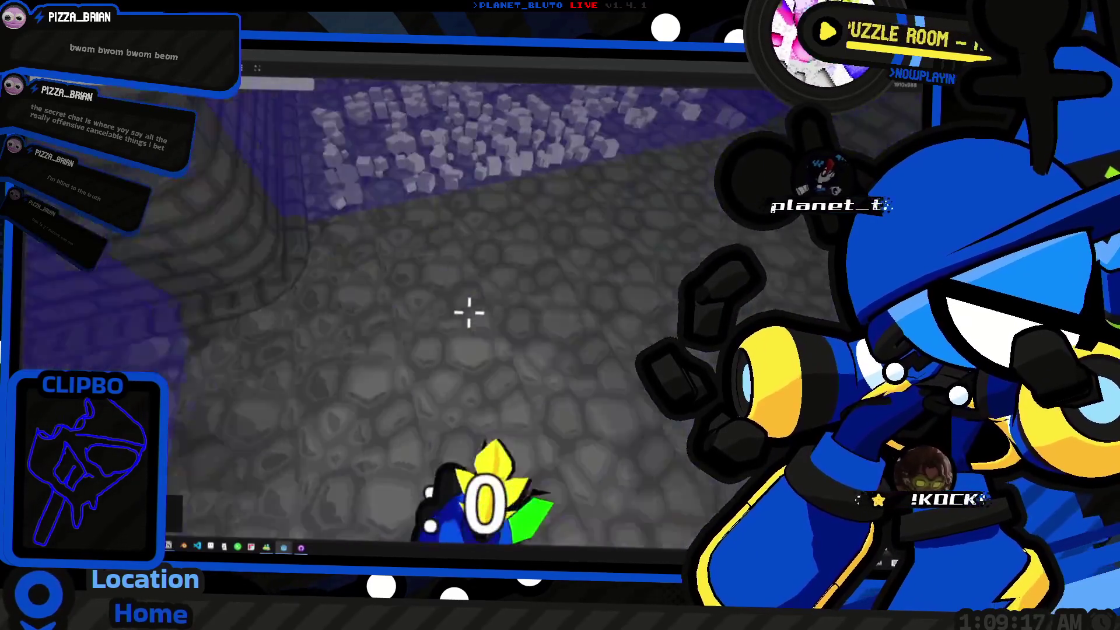
key("F8")
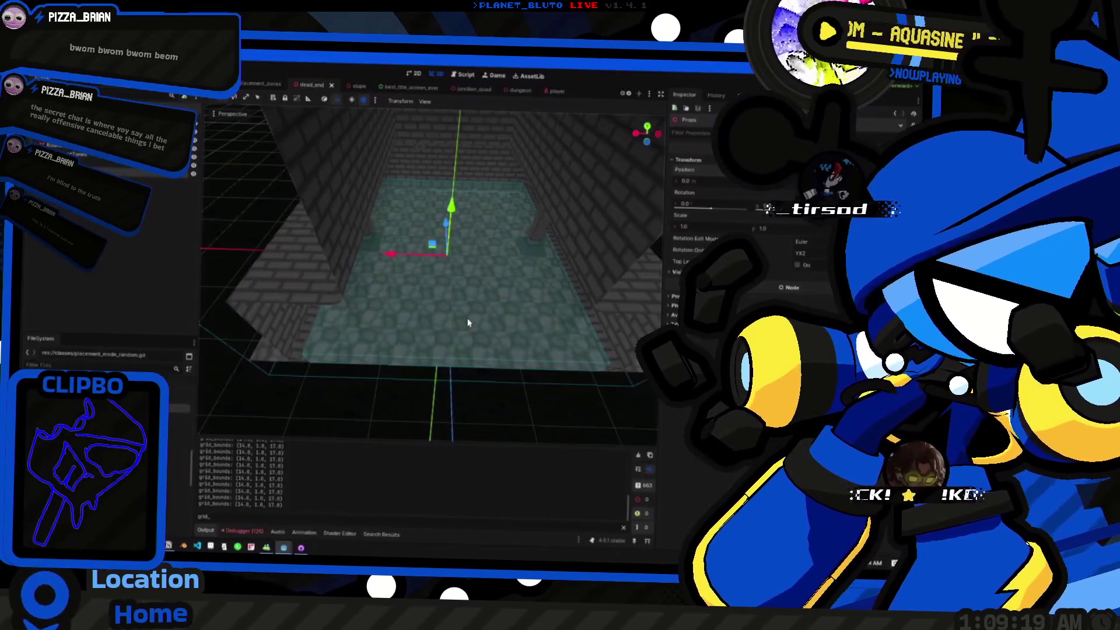
left_click(285, 285)
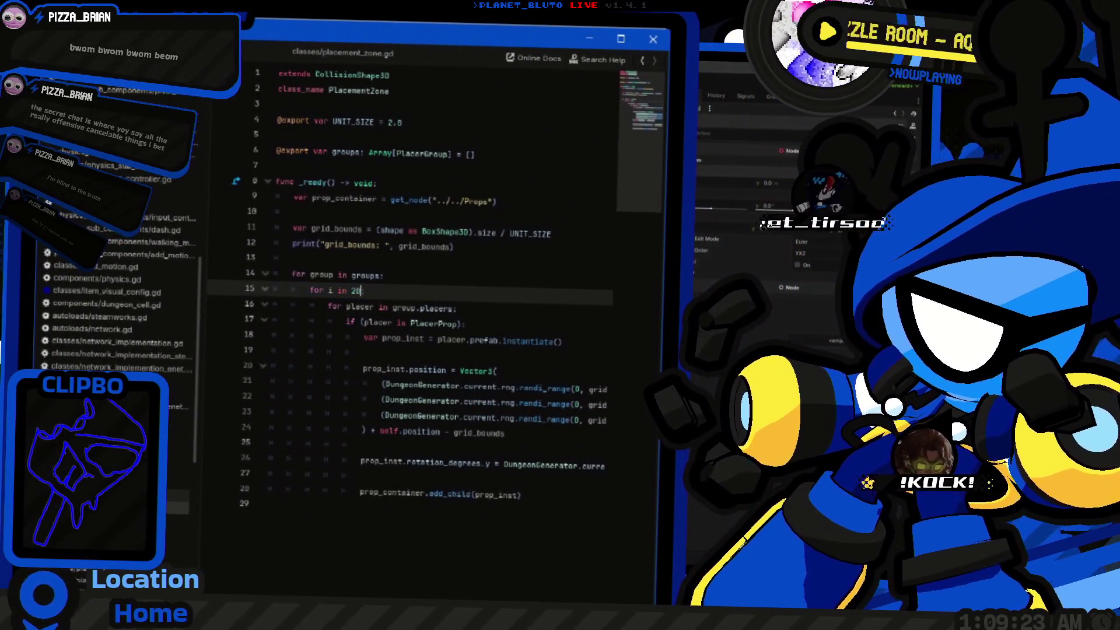
Relaunch the project with line 15's loop cut to 20 iterations
key("F5")
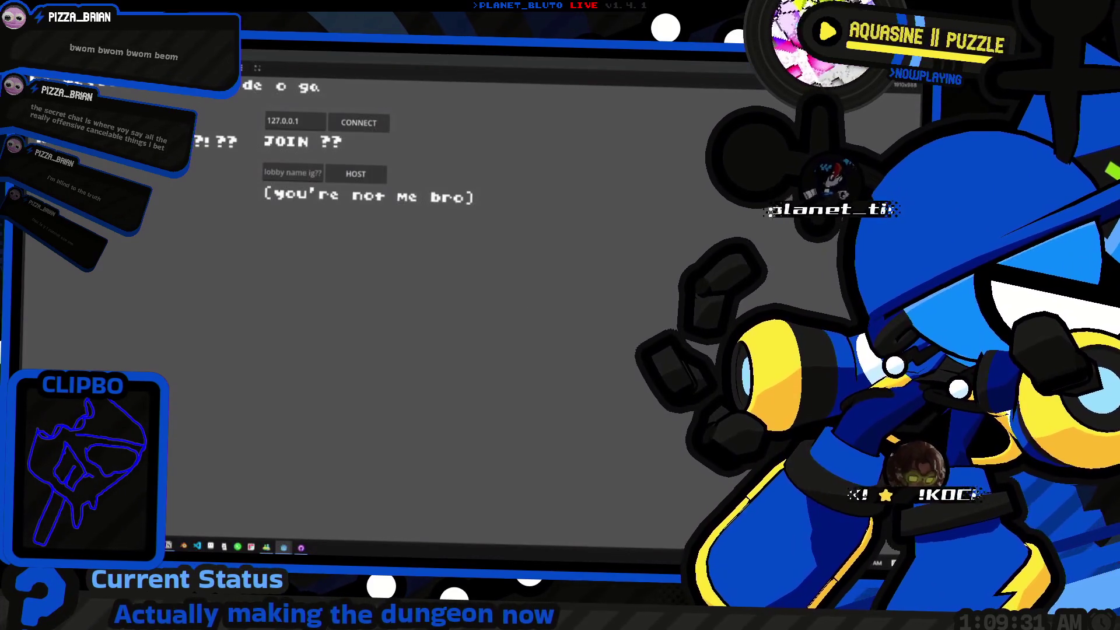
Host a game to inspect the sparser prop cubes, then switch back to the Godot editor
left_click(337, 176)
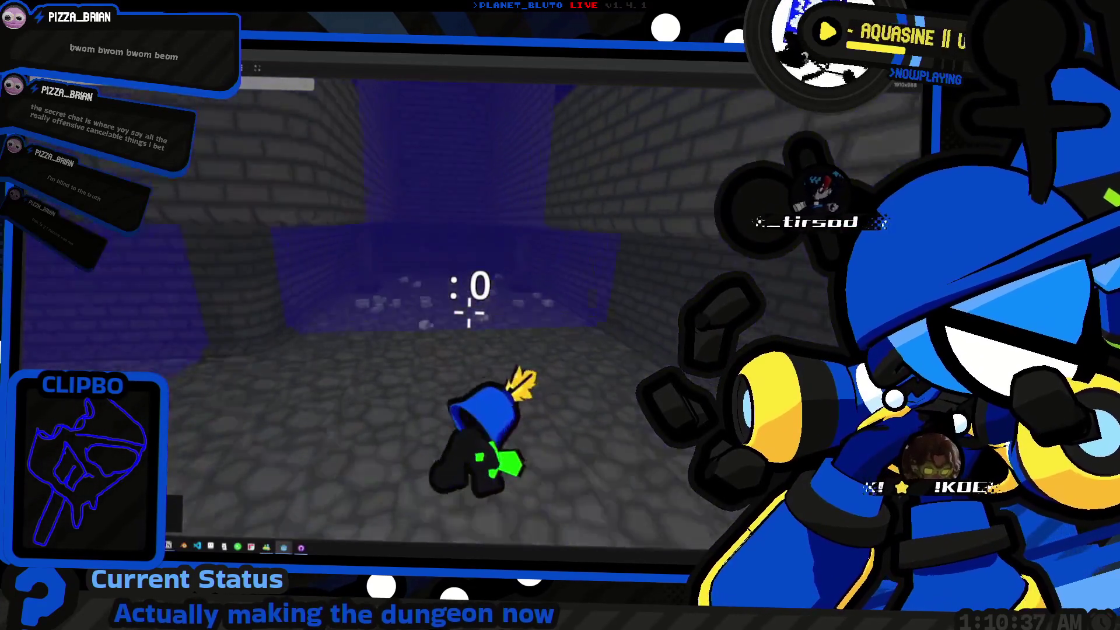
key("alt+Tab")
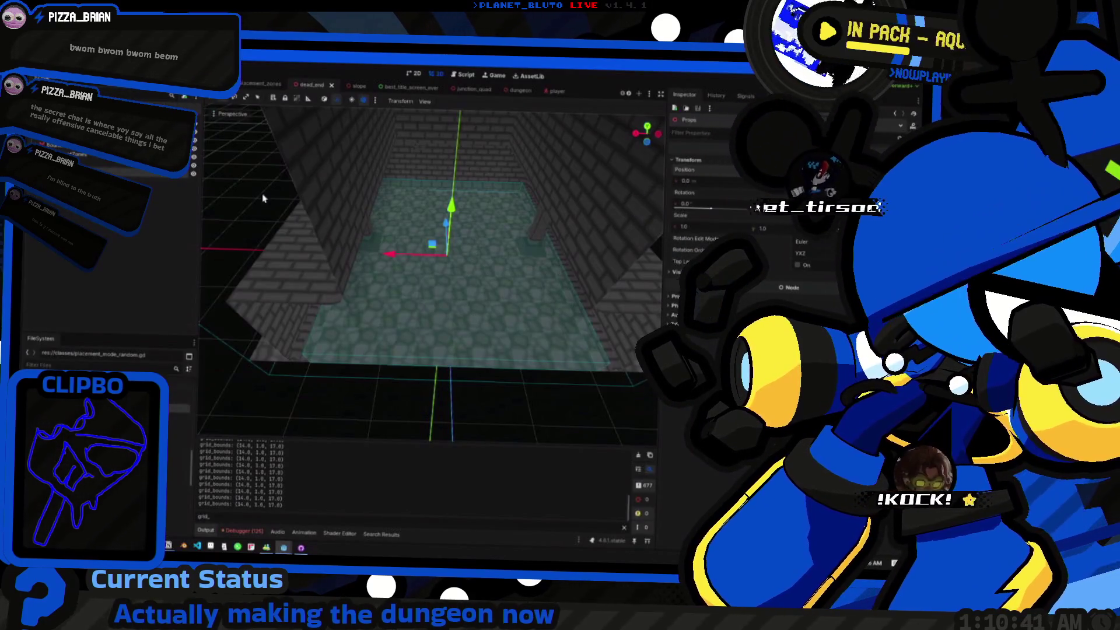
With the Floor node selected, host a dungeon test run, then stop it with F8
left_click(81, 162)
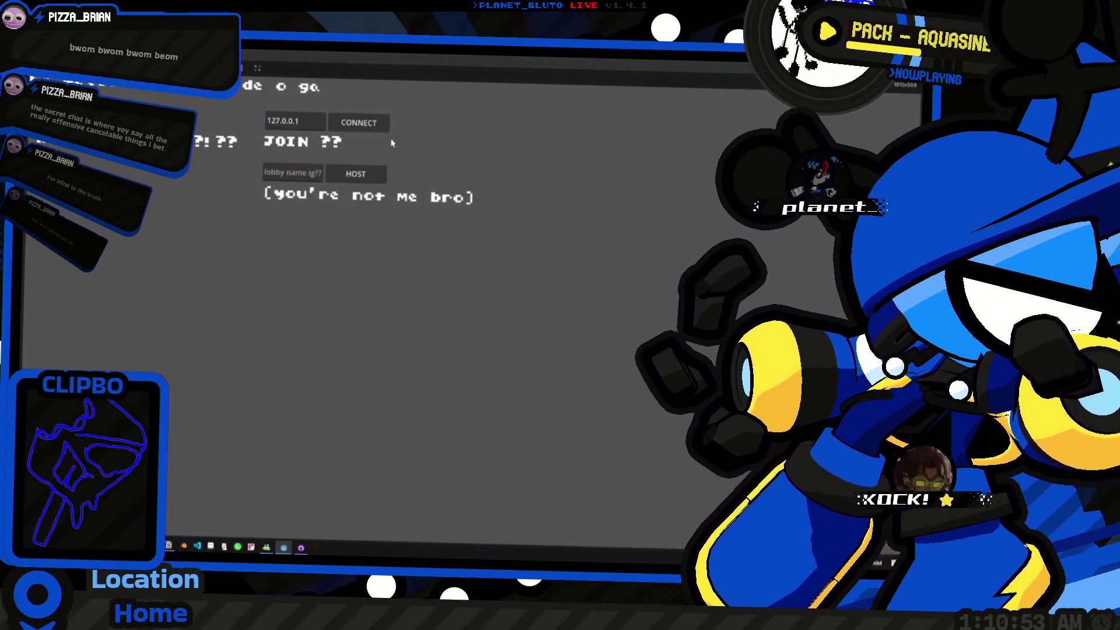
left_click(350, 173)
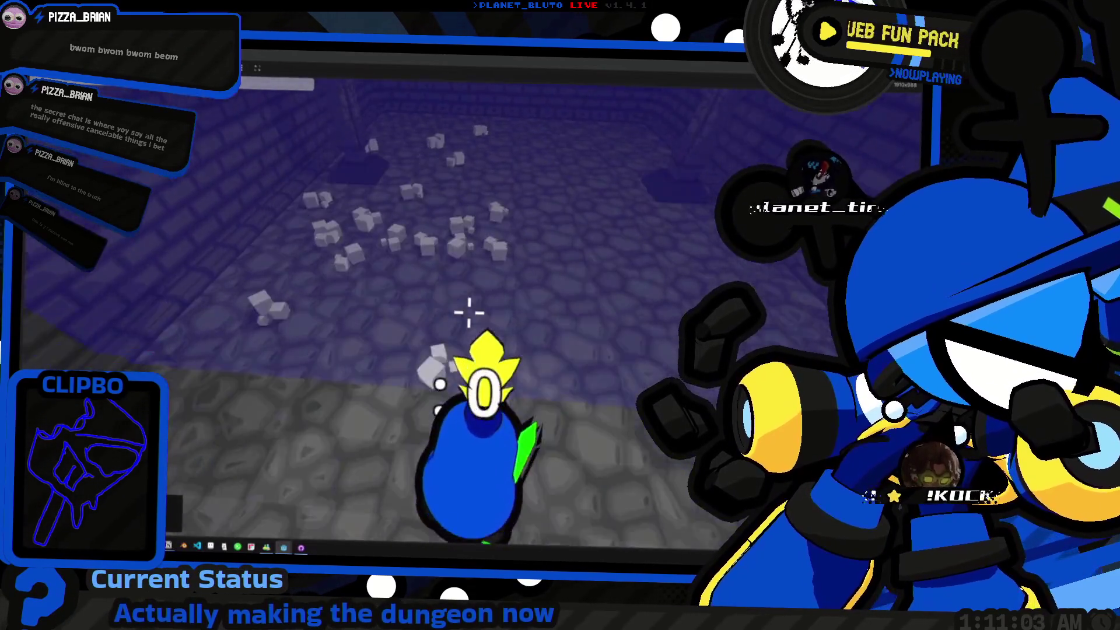
key("F8")
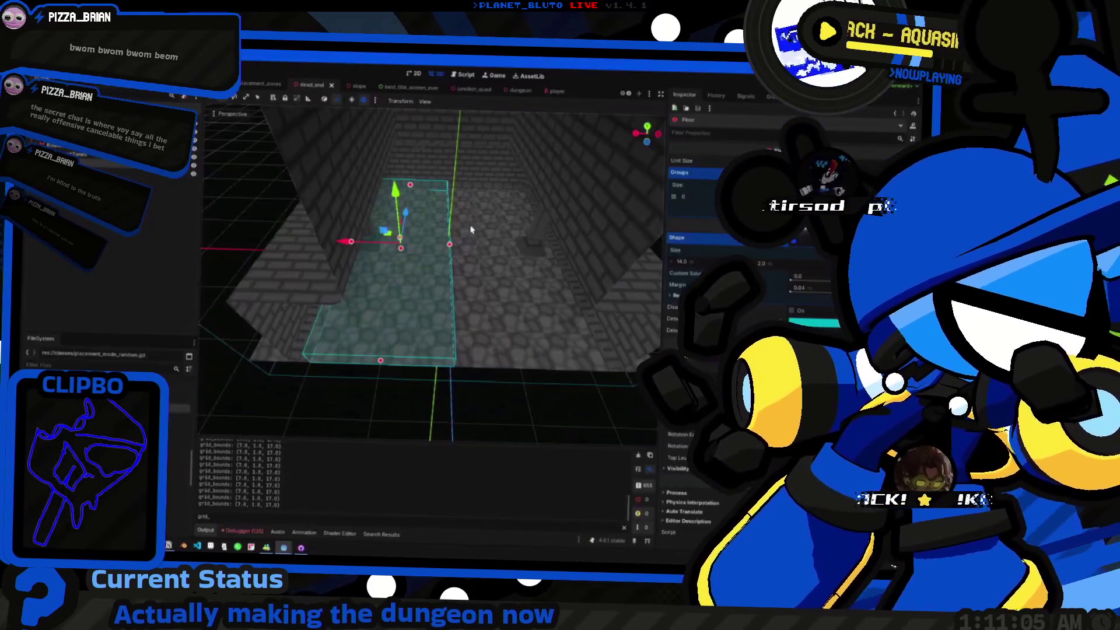
Stretch the floor's placement collision box to Size X 26, then save and run the game
left_click_drag(548, 272, 432, 275)
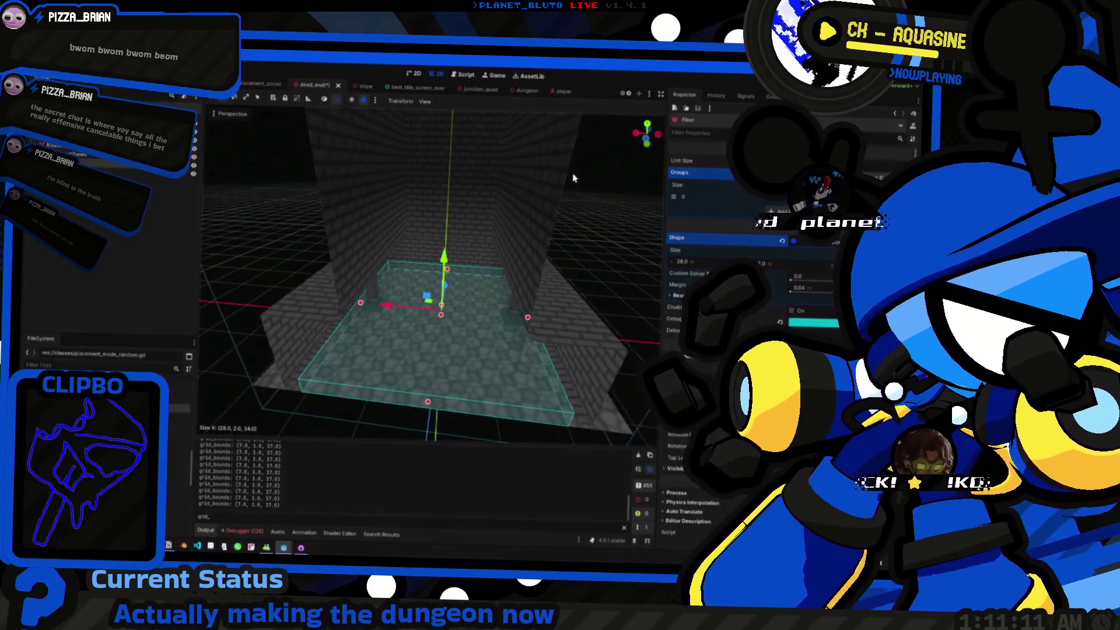
key("F6")
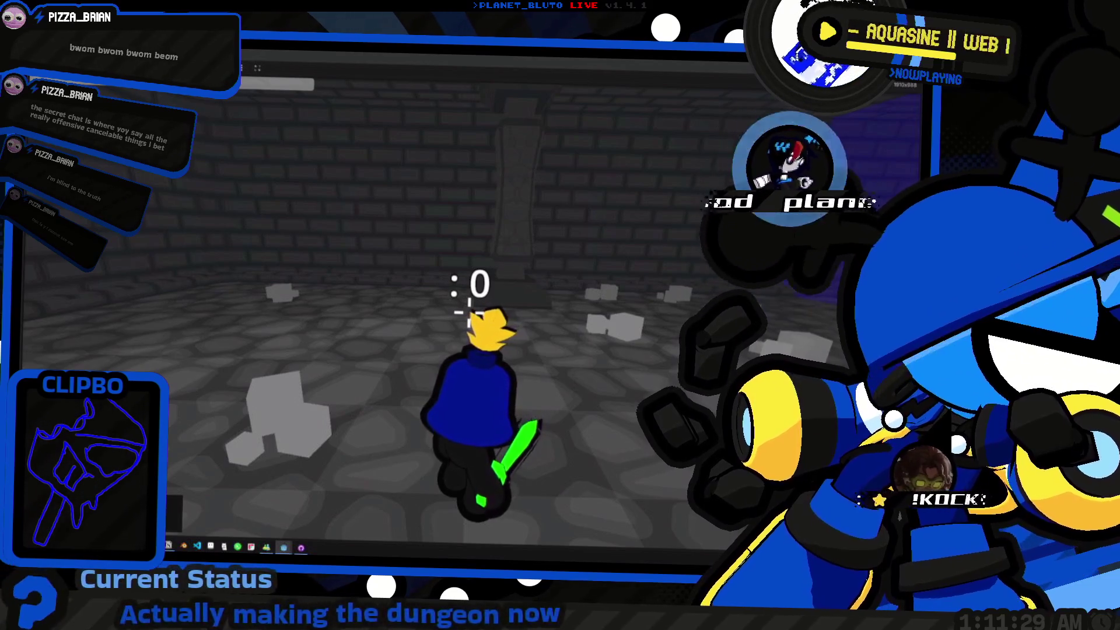
Switch back to the running game window and stay in it
key("super+Tab")
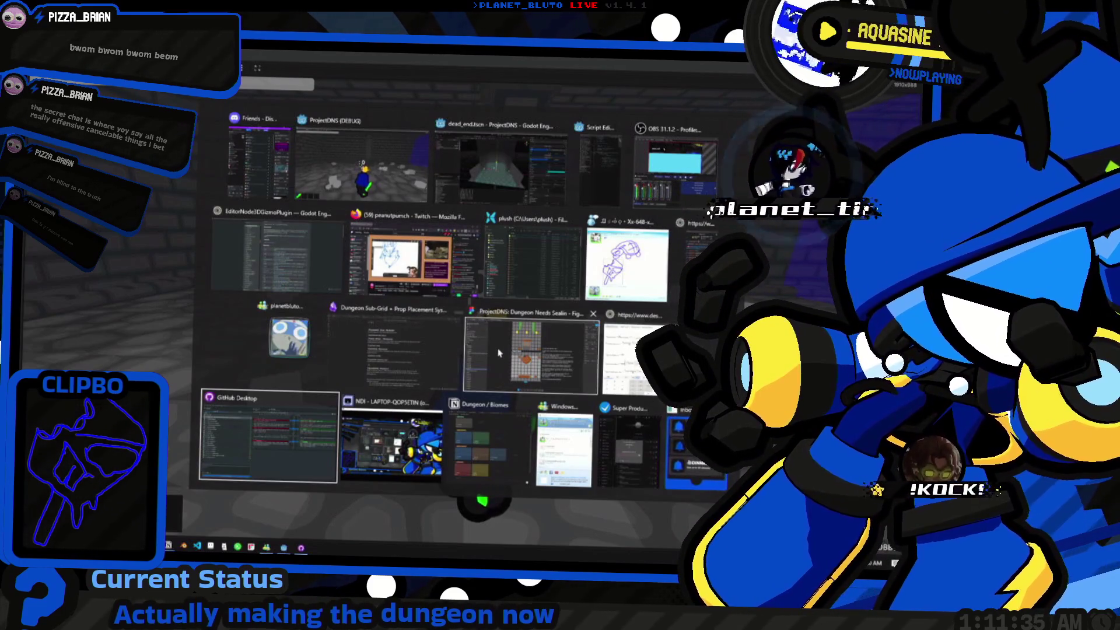
left_click(361, 166)
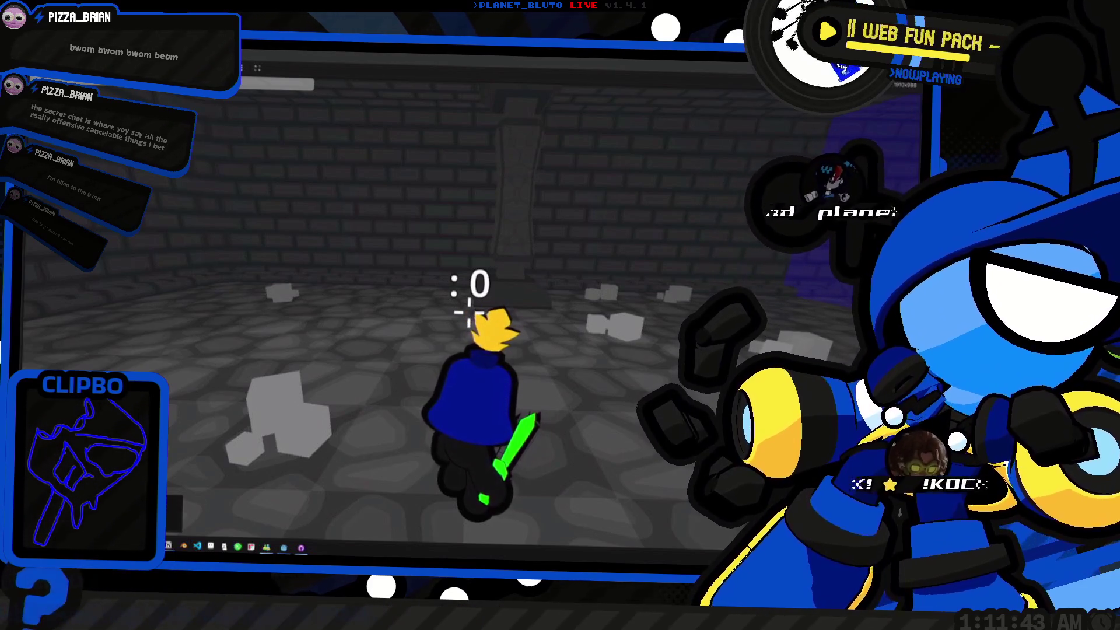
key("alt+Tab")
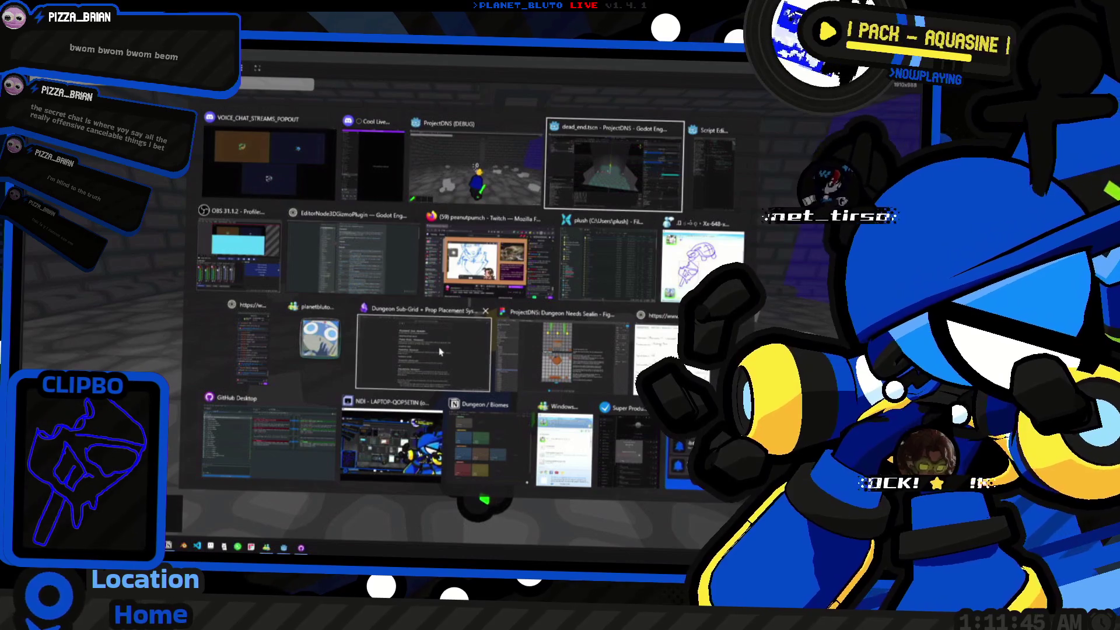
key("Escape")
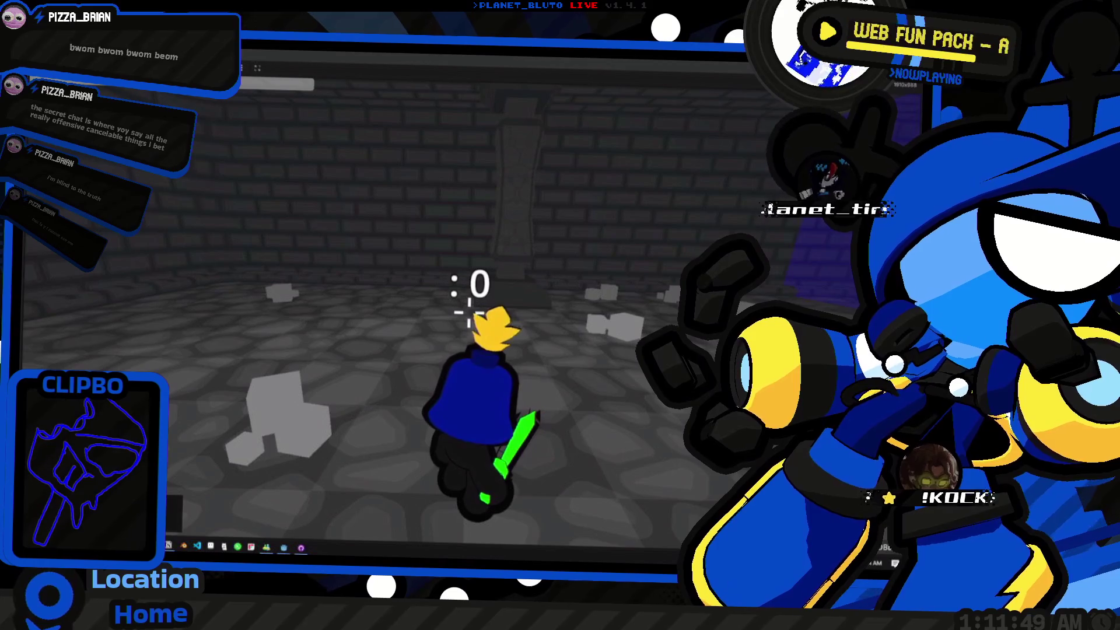
key("alt+Tab")
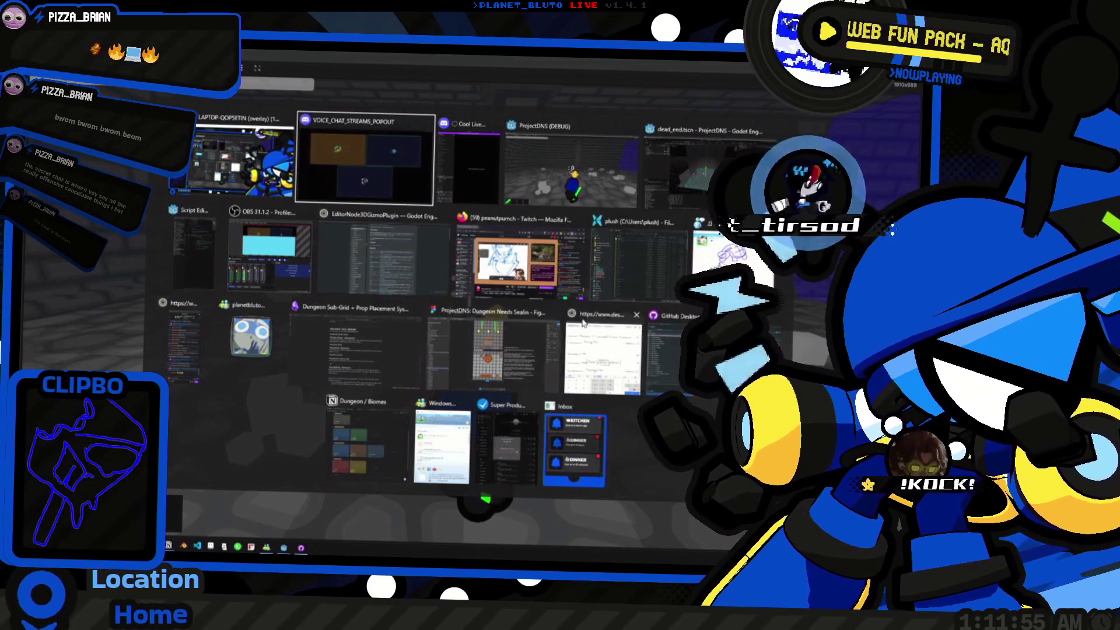
key("Escape")
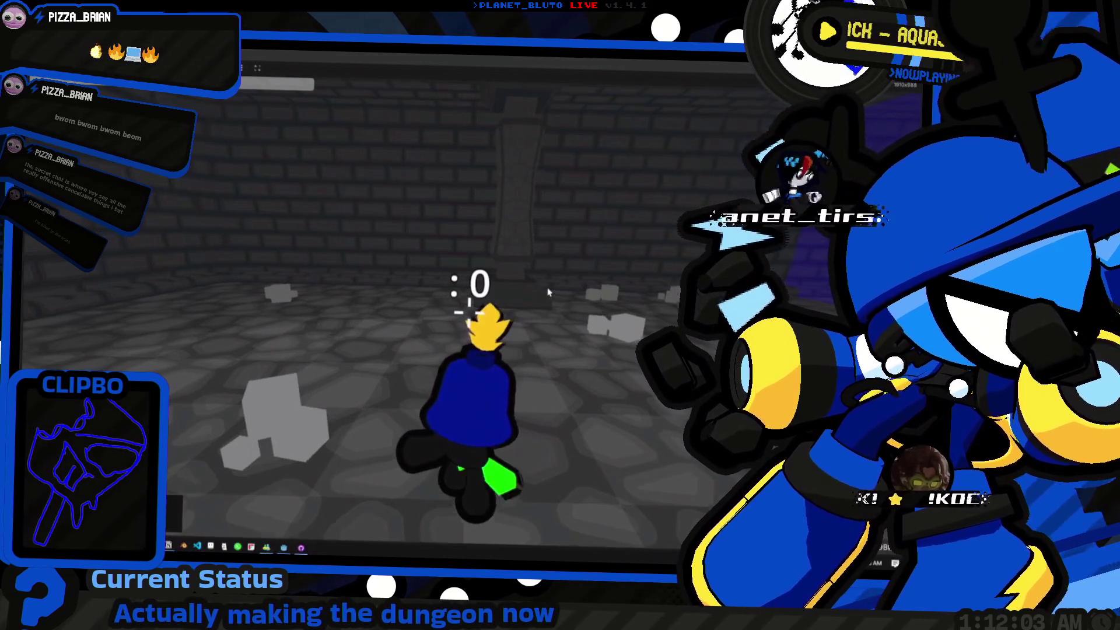
Walk the character among the scattered prop cubes toward the blue-lit room, then return to the editor
key("w")
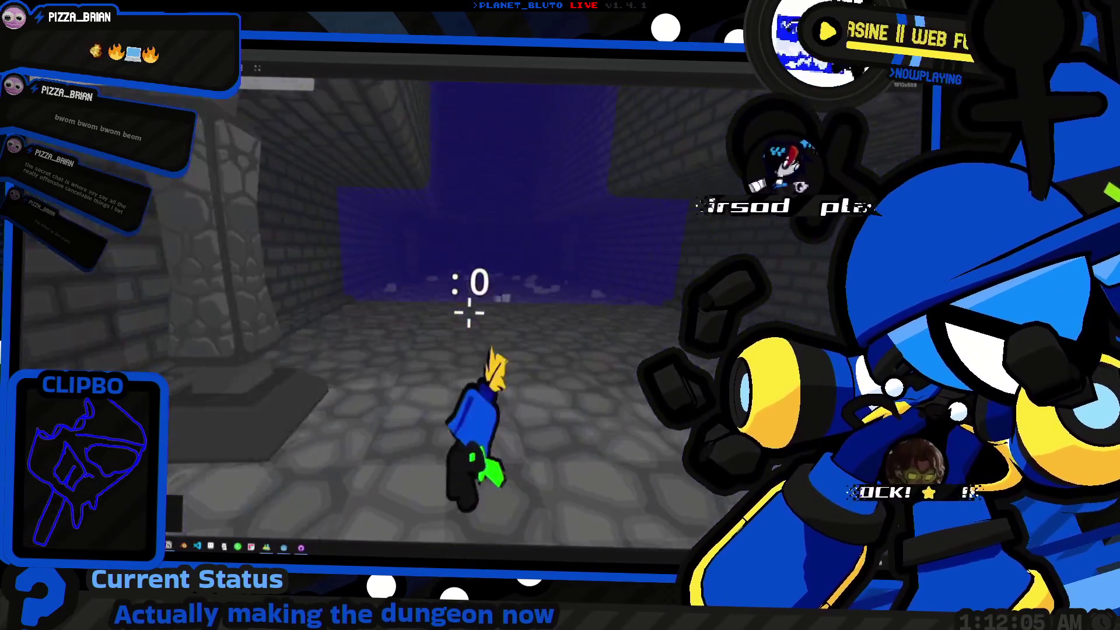
key("w")
key("w")
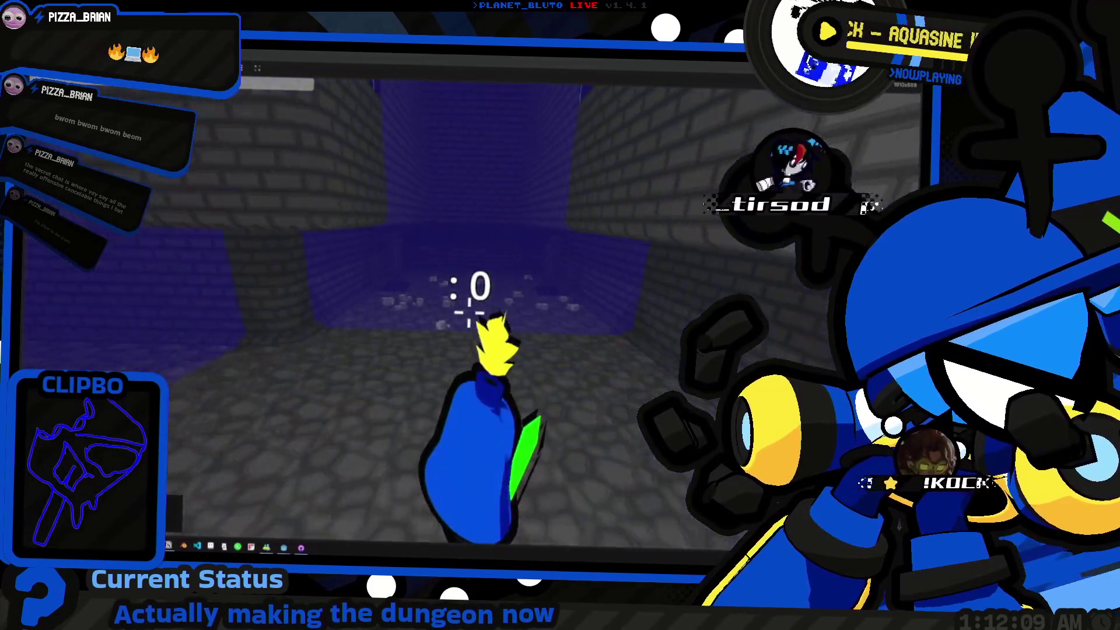
key("w")
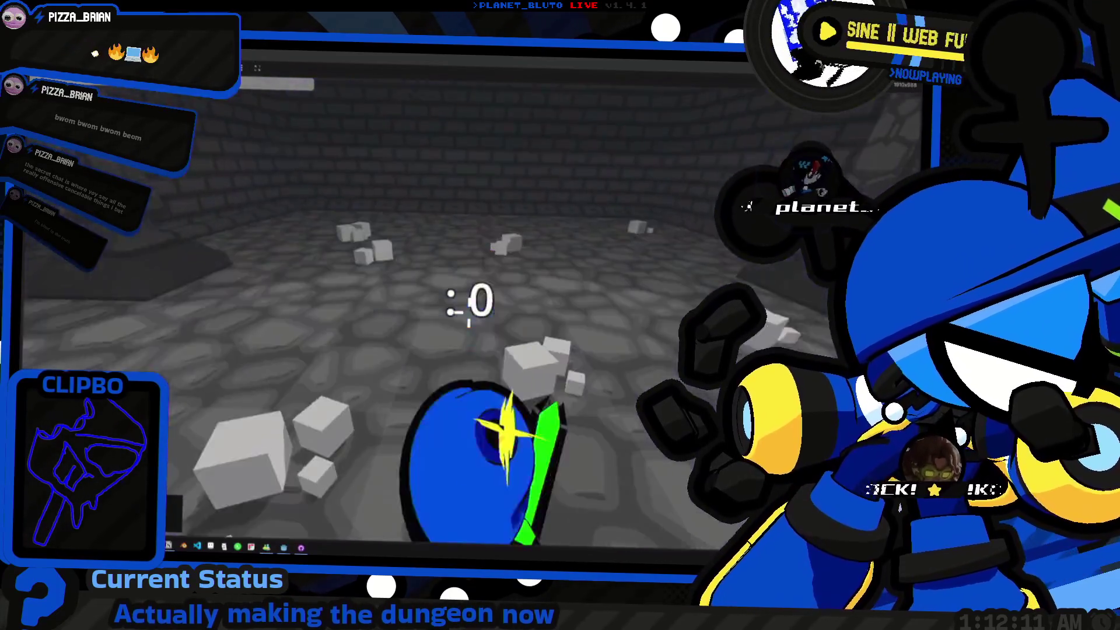
key("w")
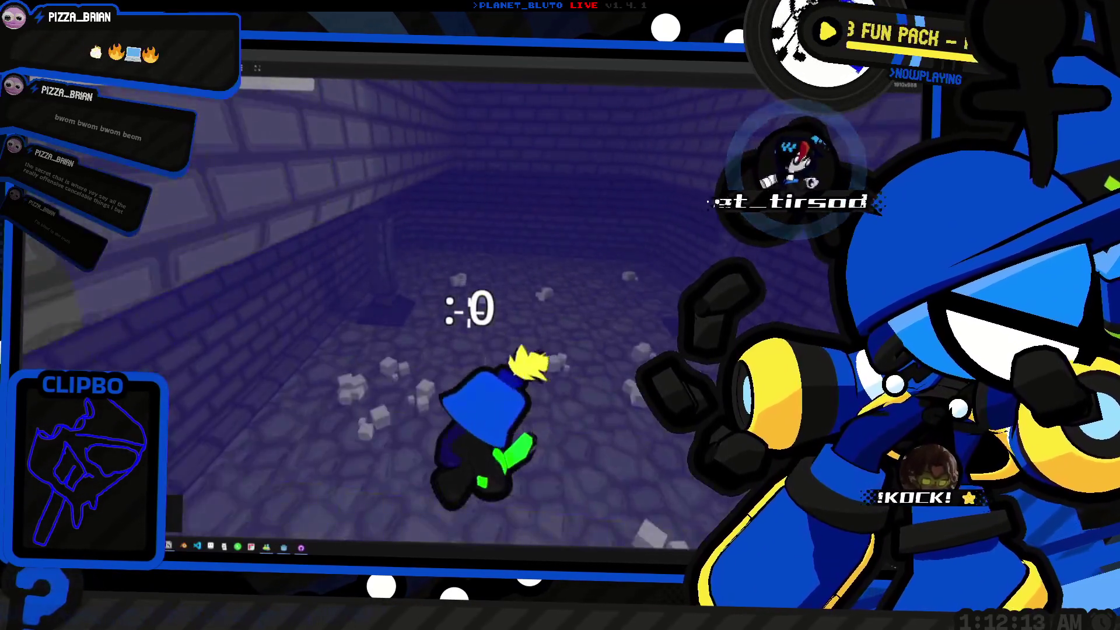
key("w")
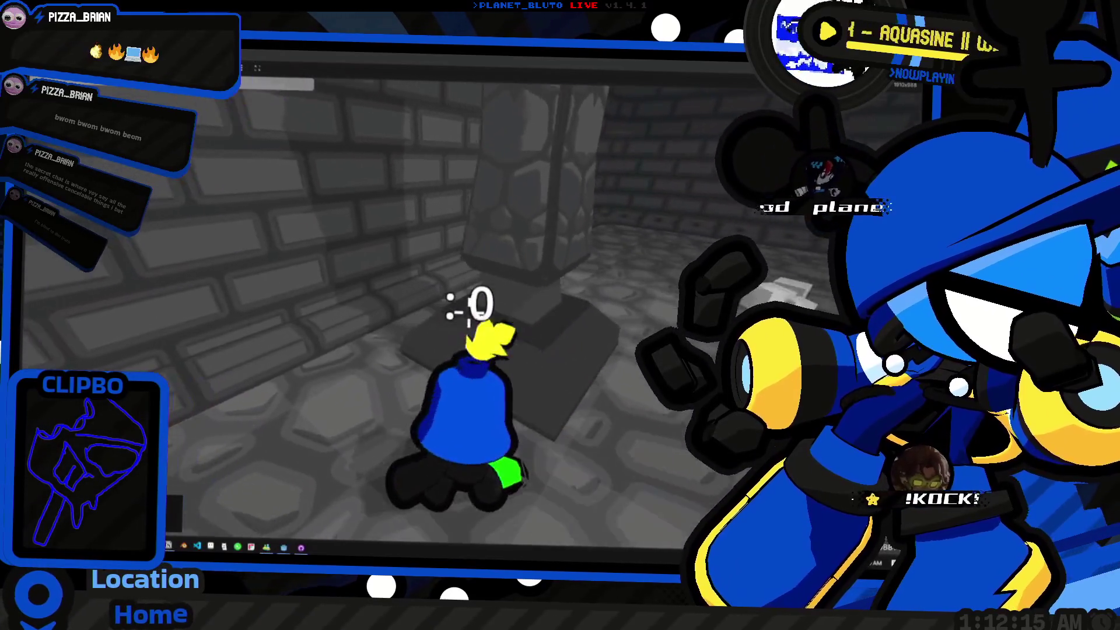
key("w")
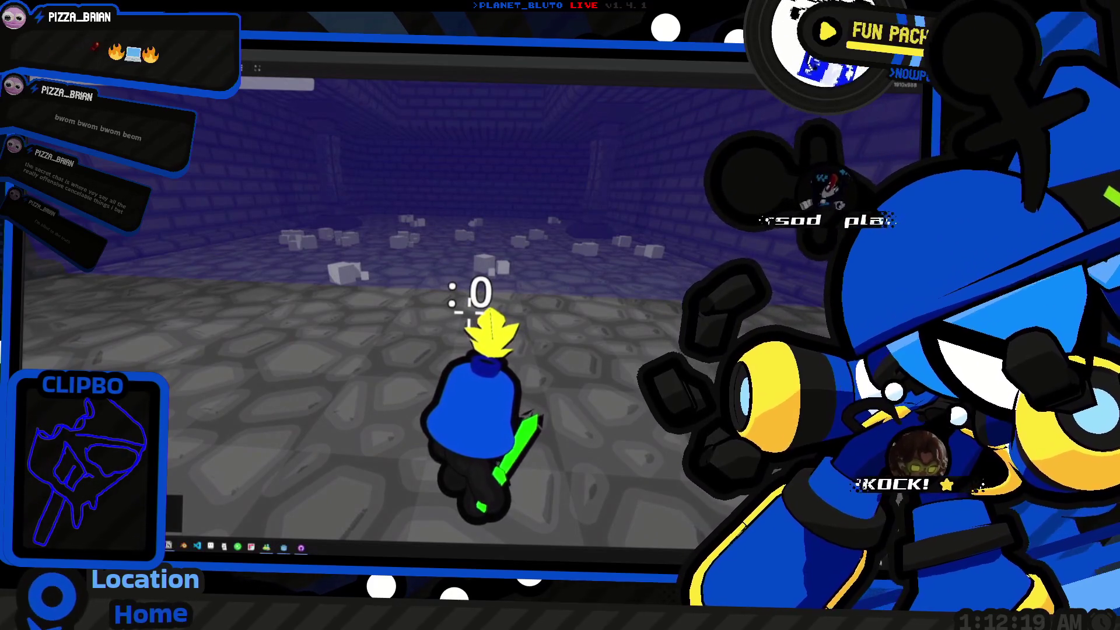
key("alt+Tab")
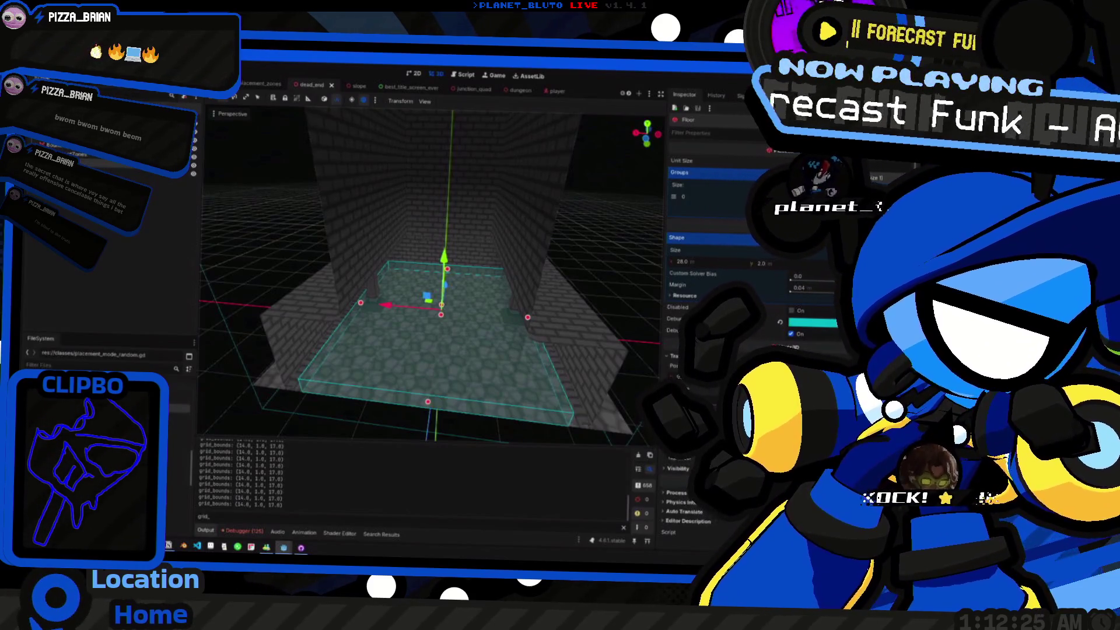
Relaunch the project with F5 and choose HOST to spawn in the dungeon
key("F5")
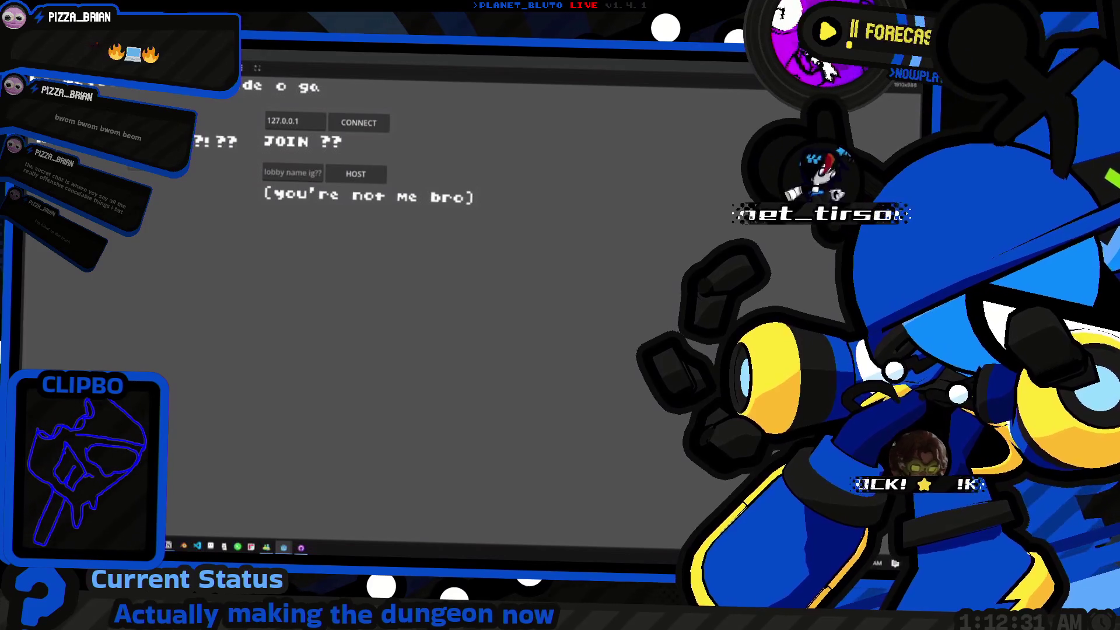
left_click(357, 175)
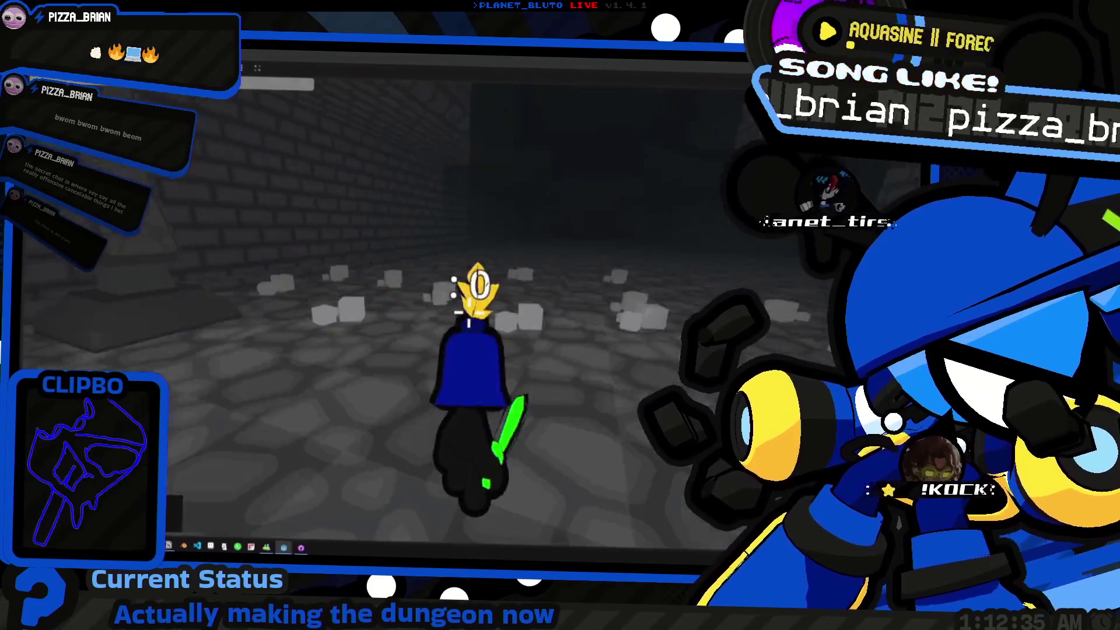
key("w")
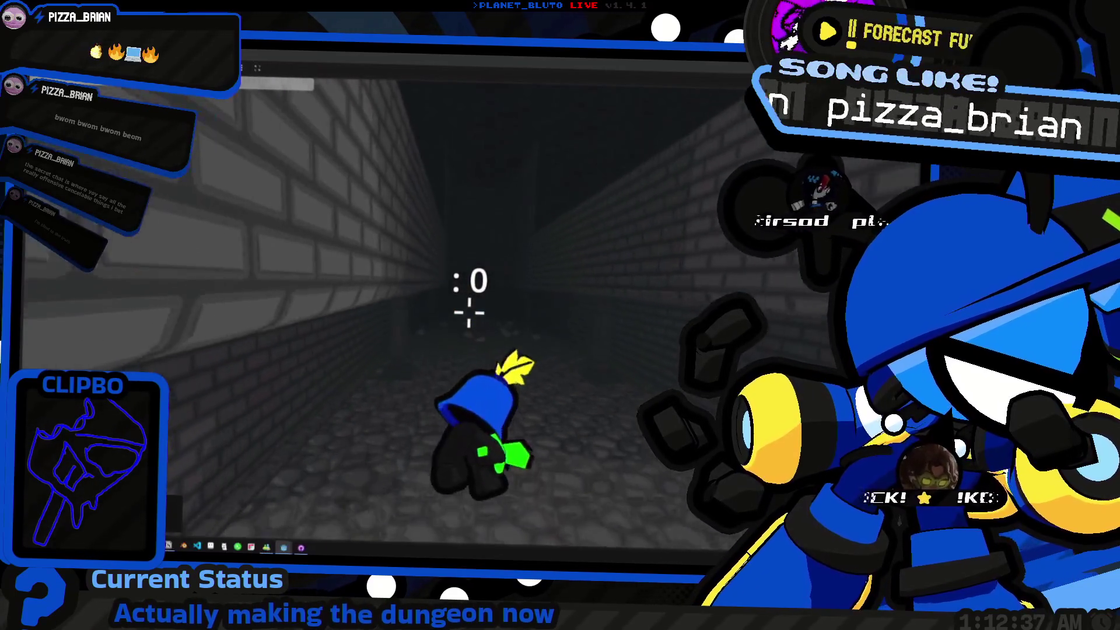
key("w")
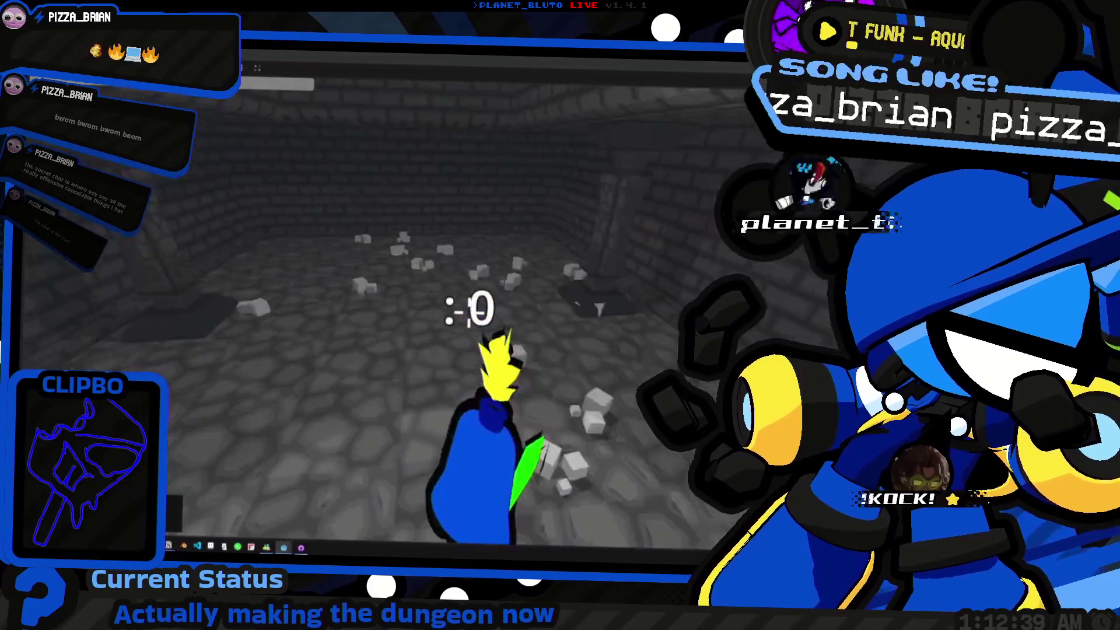
key("w")
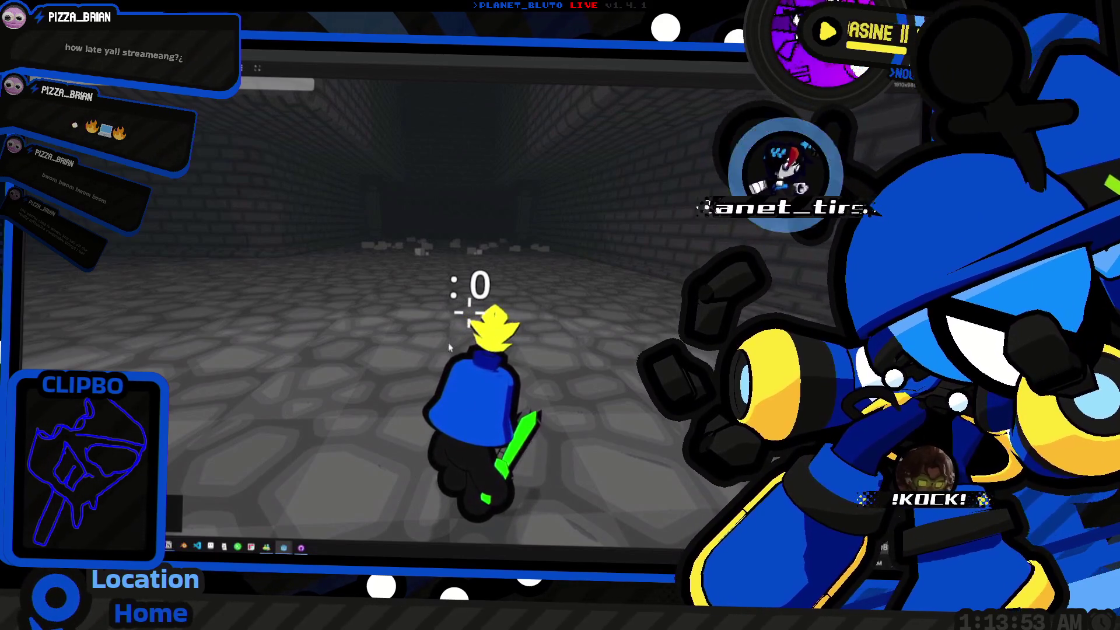
Walk the character past the scattered prop cubes and down the brick corridor
key("w")
key("w")
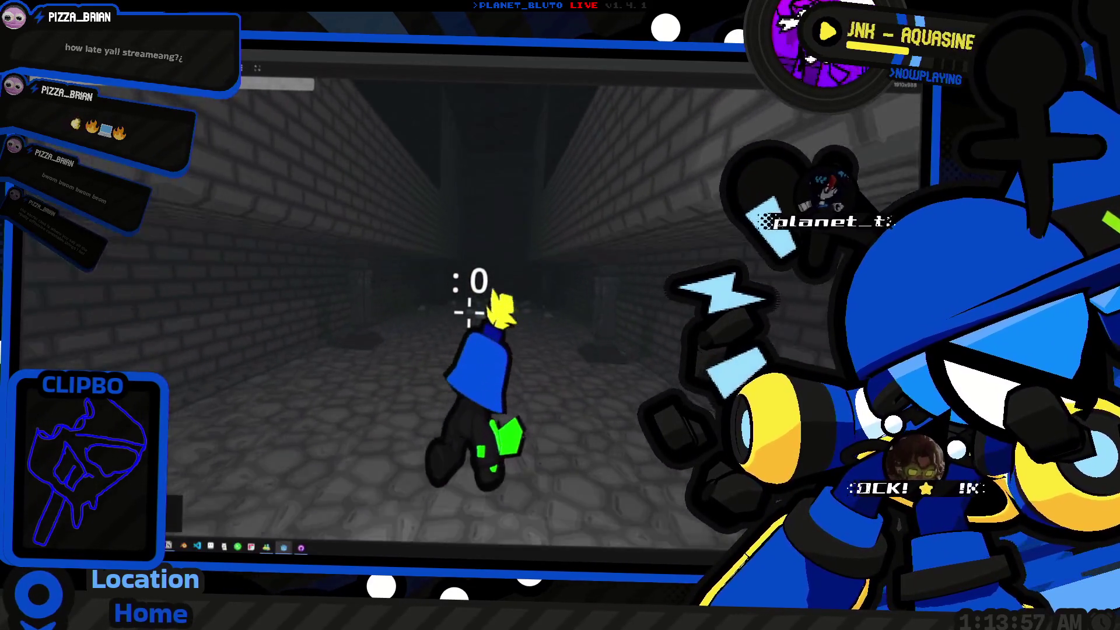
key("w")
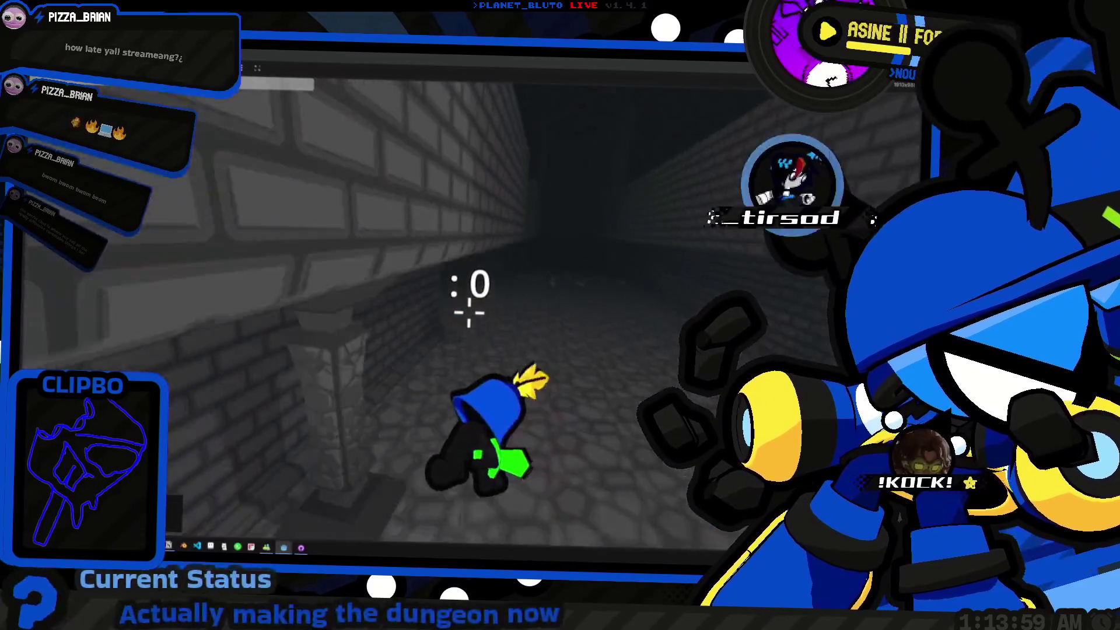
key("w")
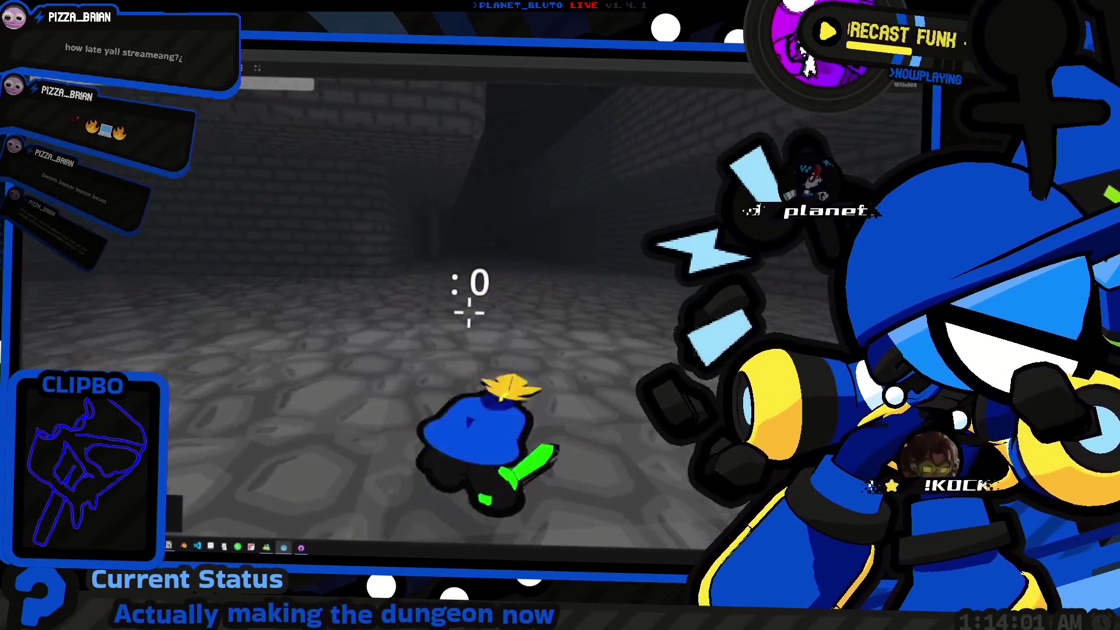
key("w")
key("w")
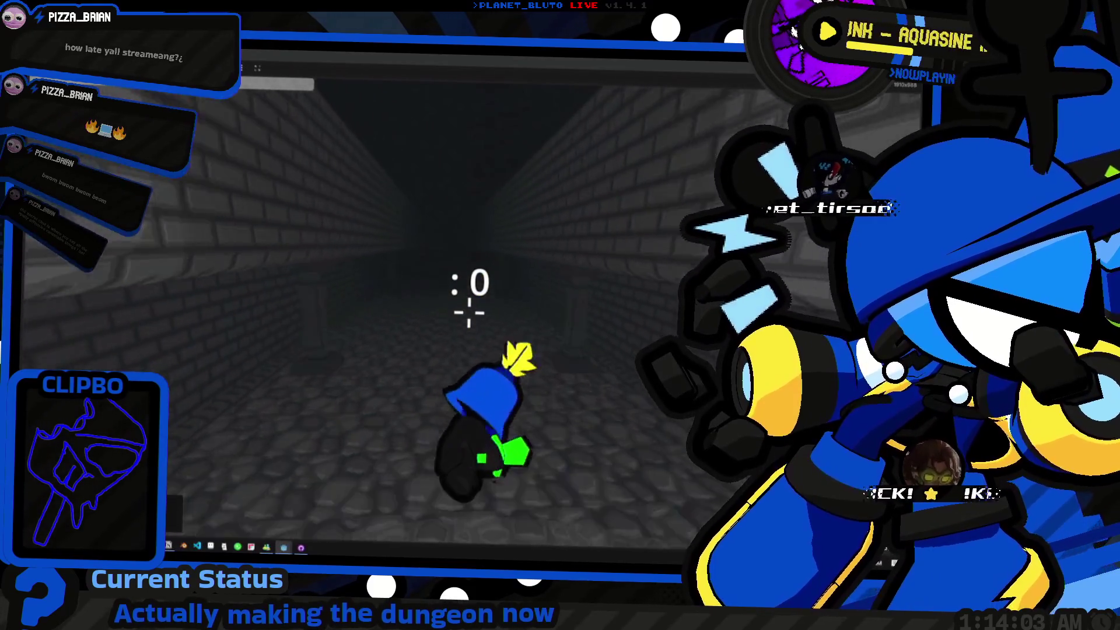
key("w")
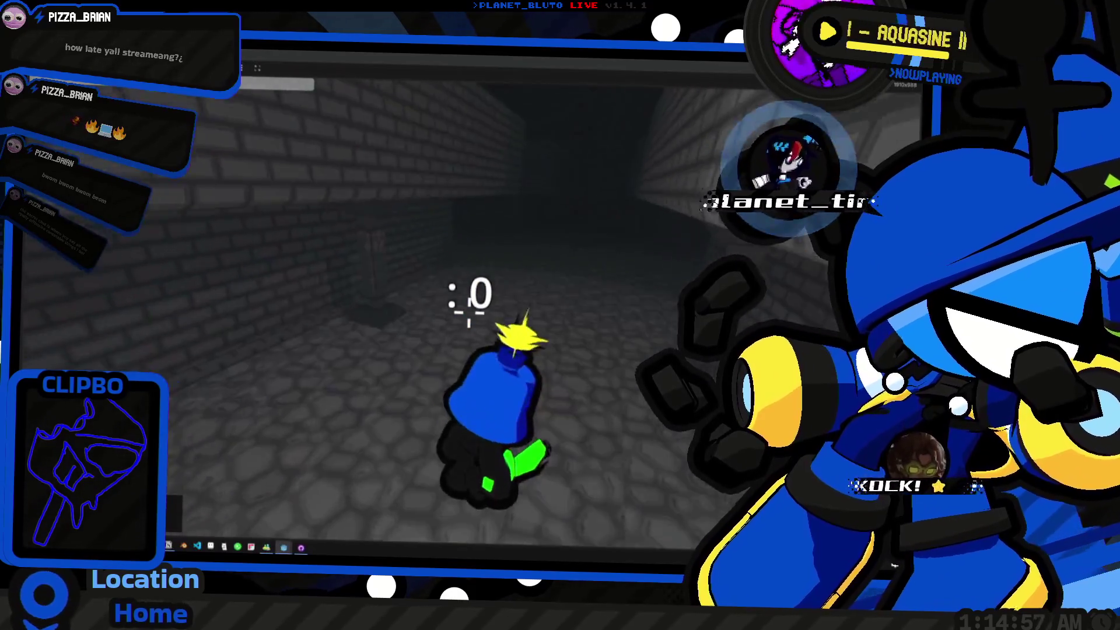
Walk down the corridor, through the tunnel and stone room, into the next brick corridor
key("w")
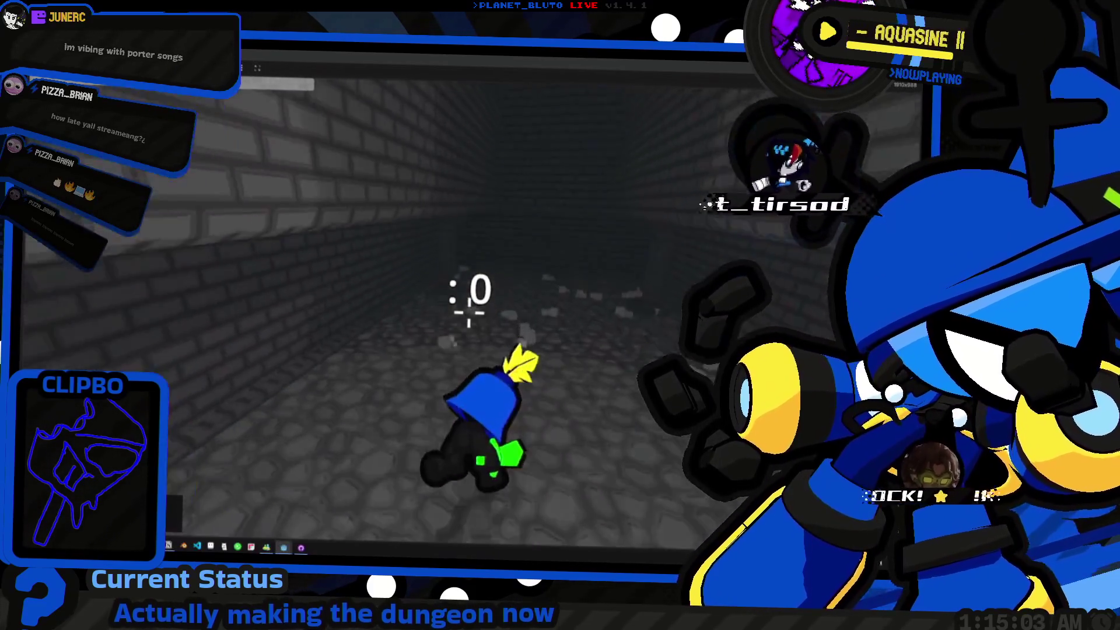
key("w")
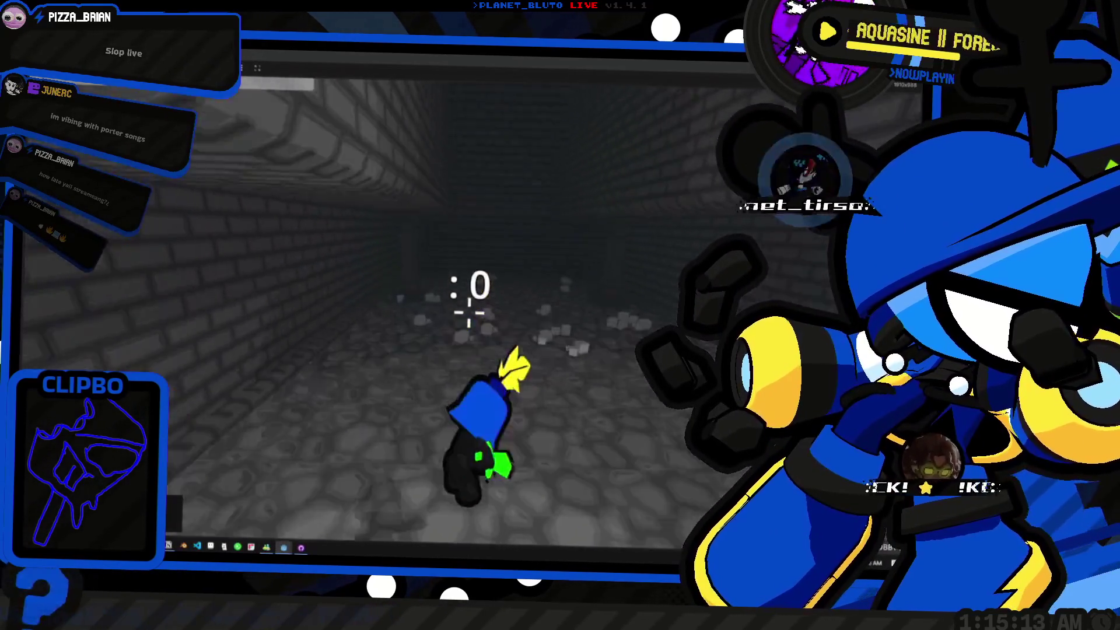
key("w")
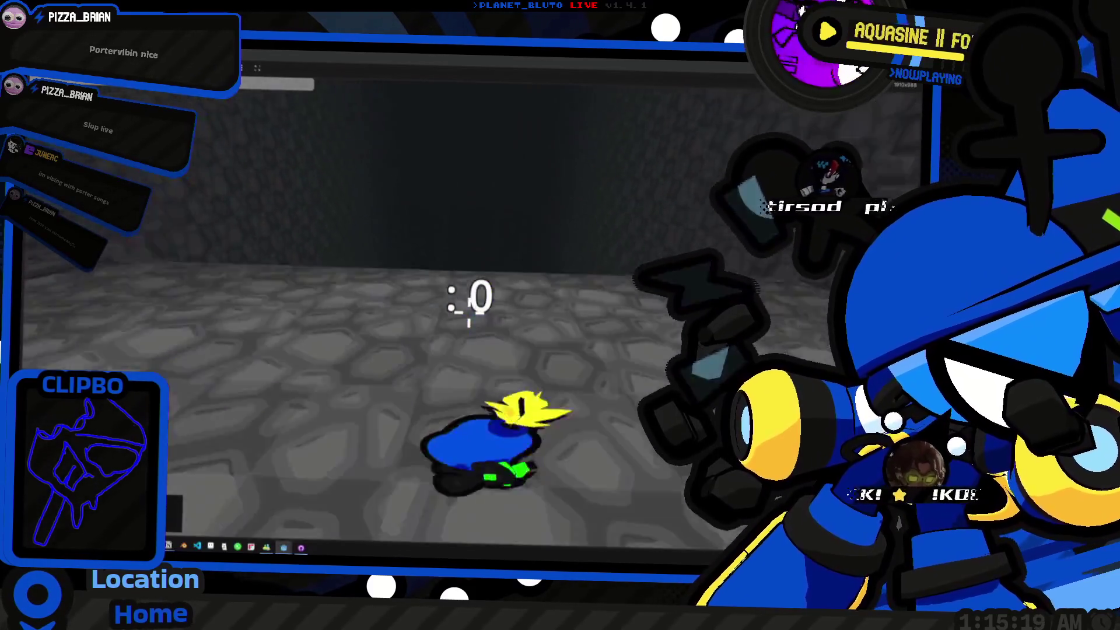
key("w")
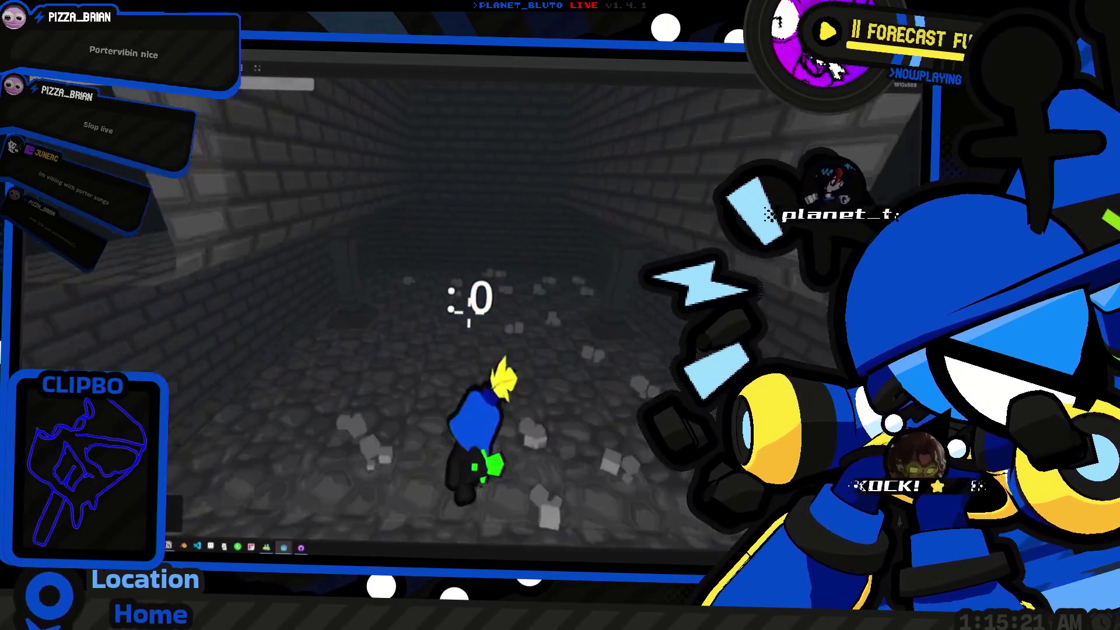
key("w")
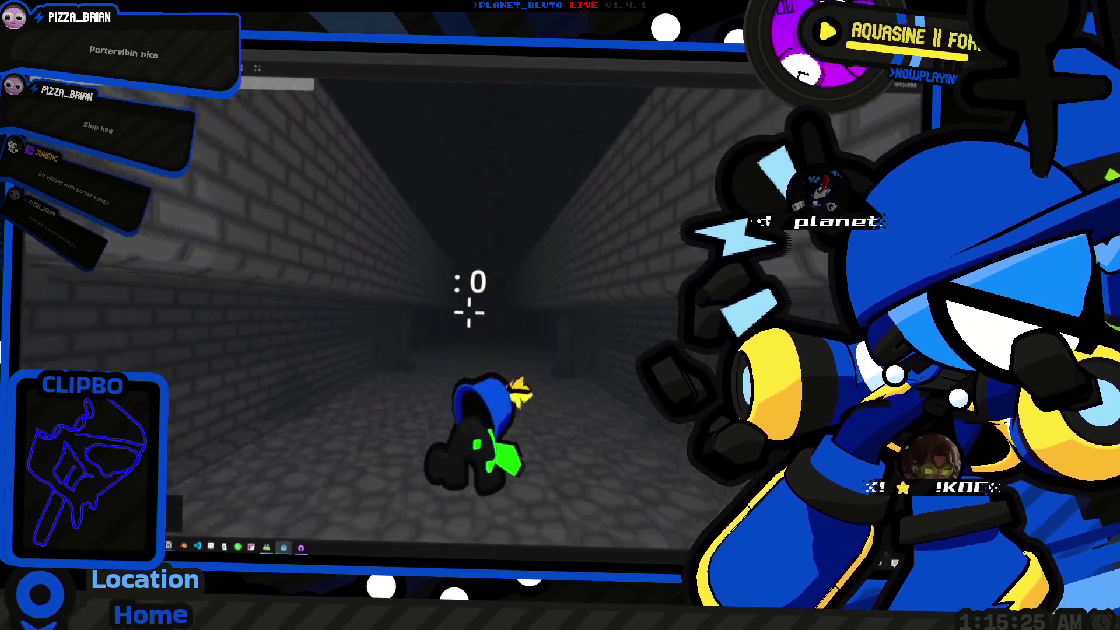
key("w")
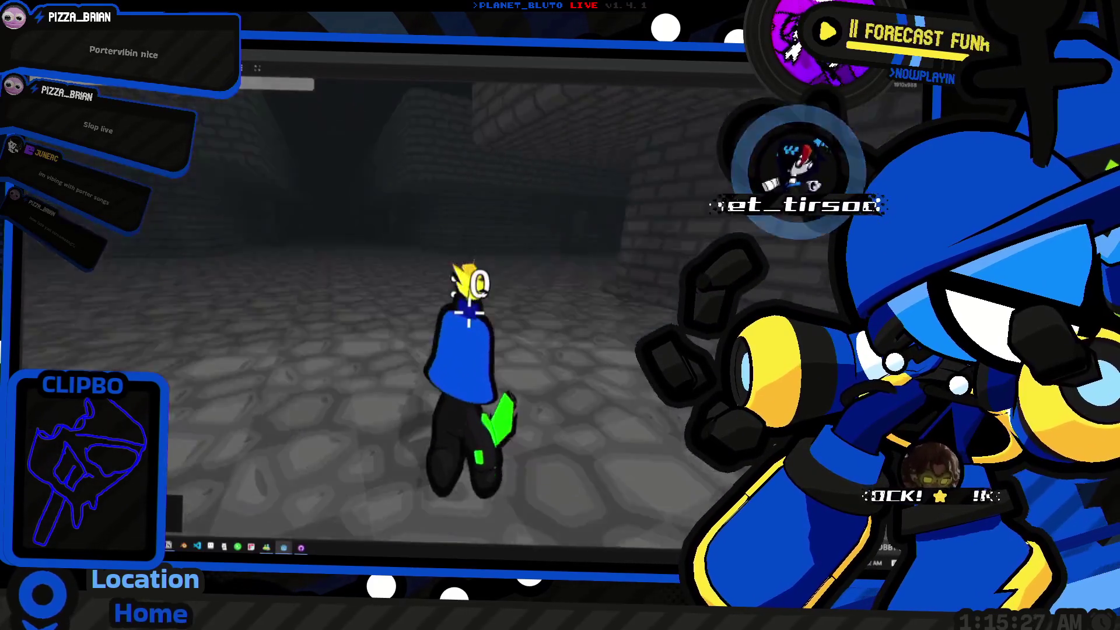
key("w")
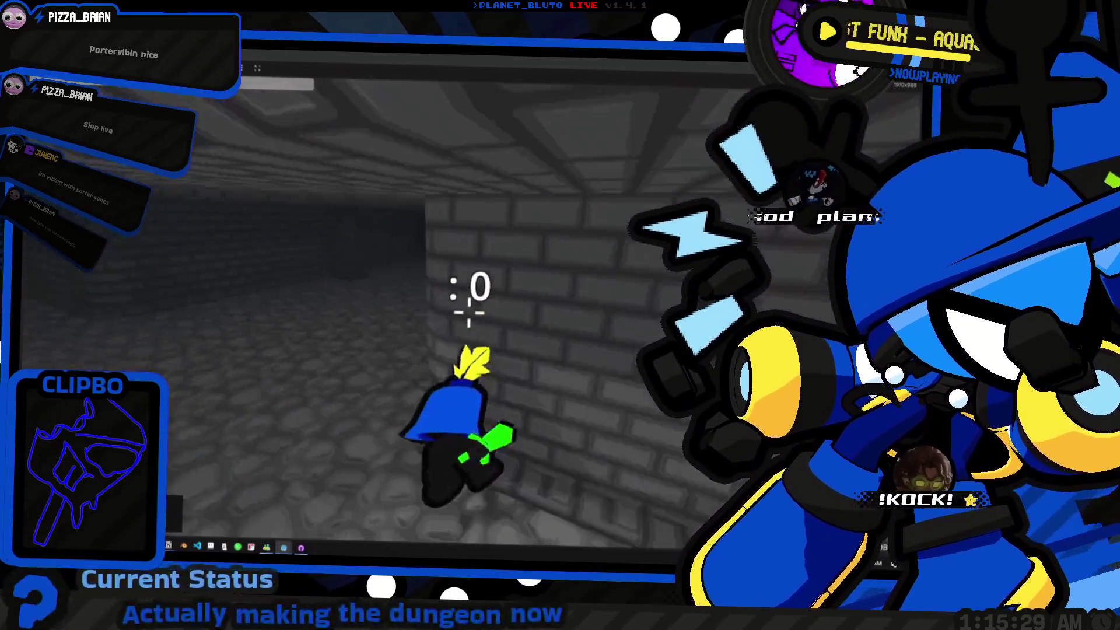
key("w")
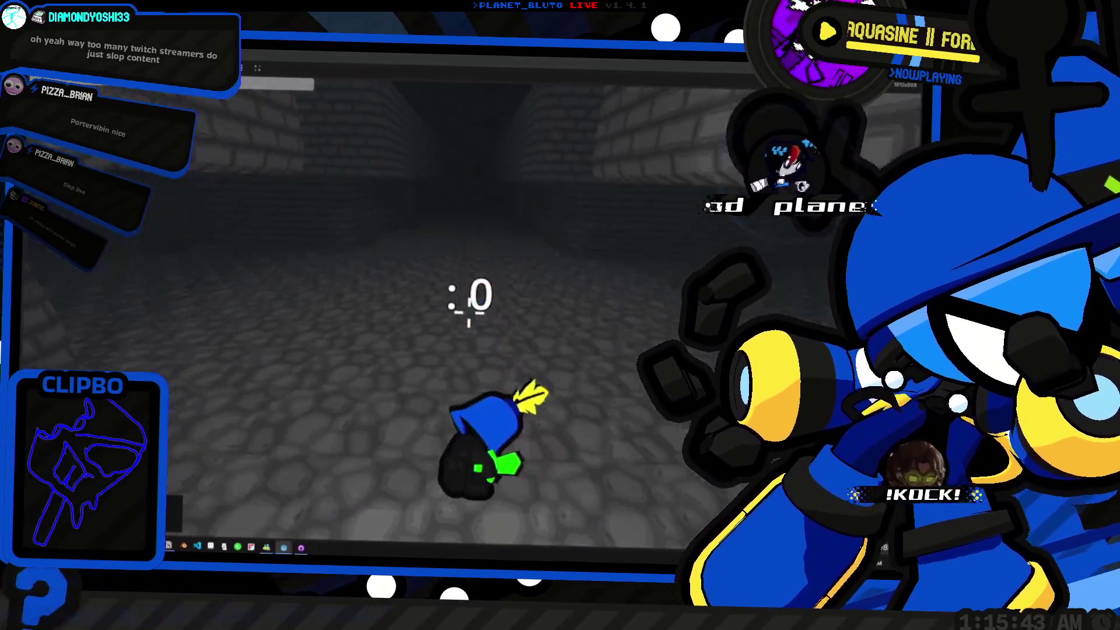
Run along the brick corridors through a larger stone room into the rock-strewn room
key("w")
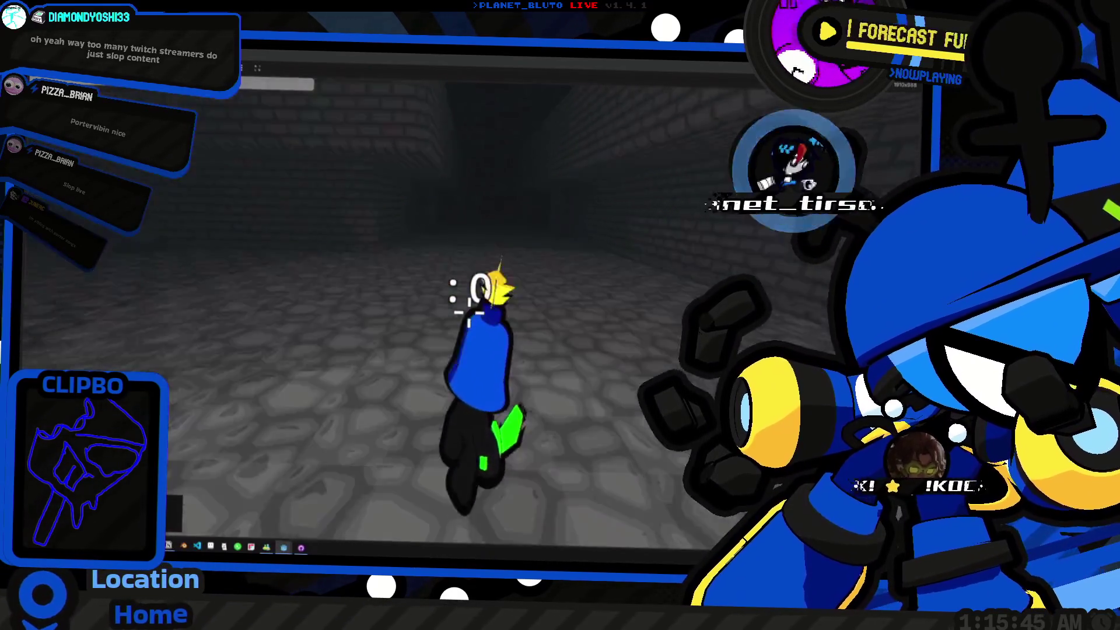
key("w")
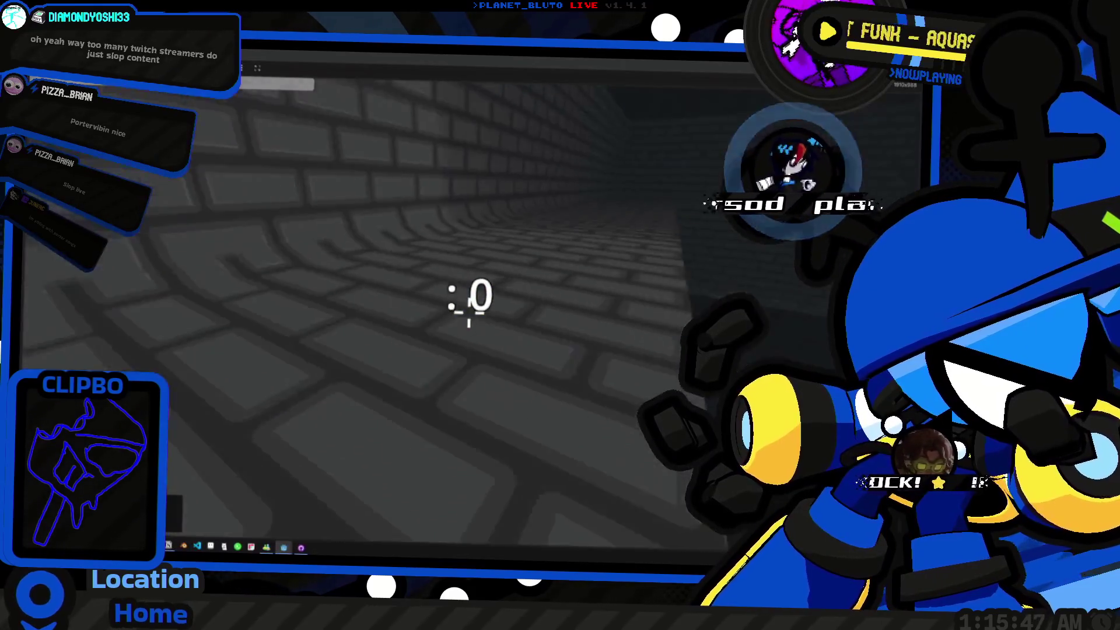
key("w")
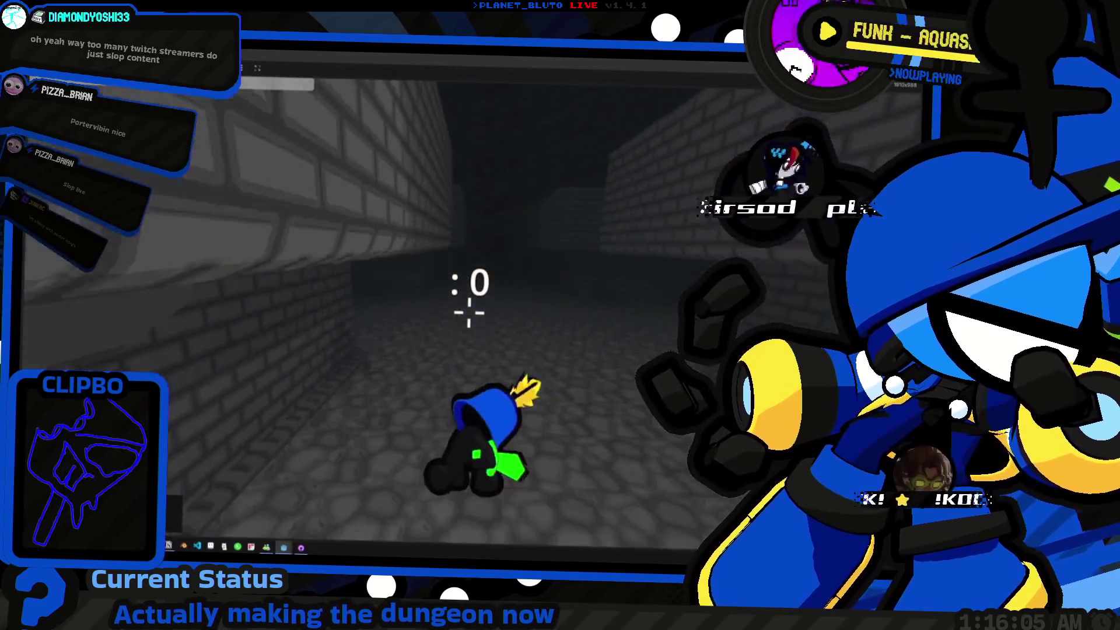
key("w")
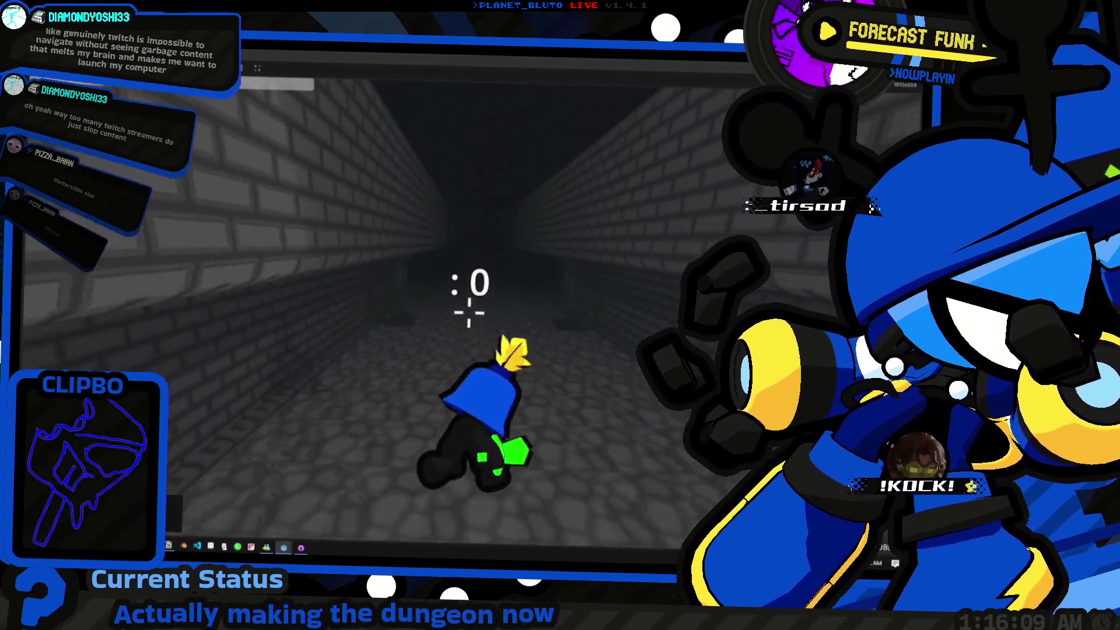
key("w")
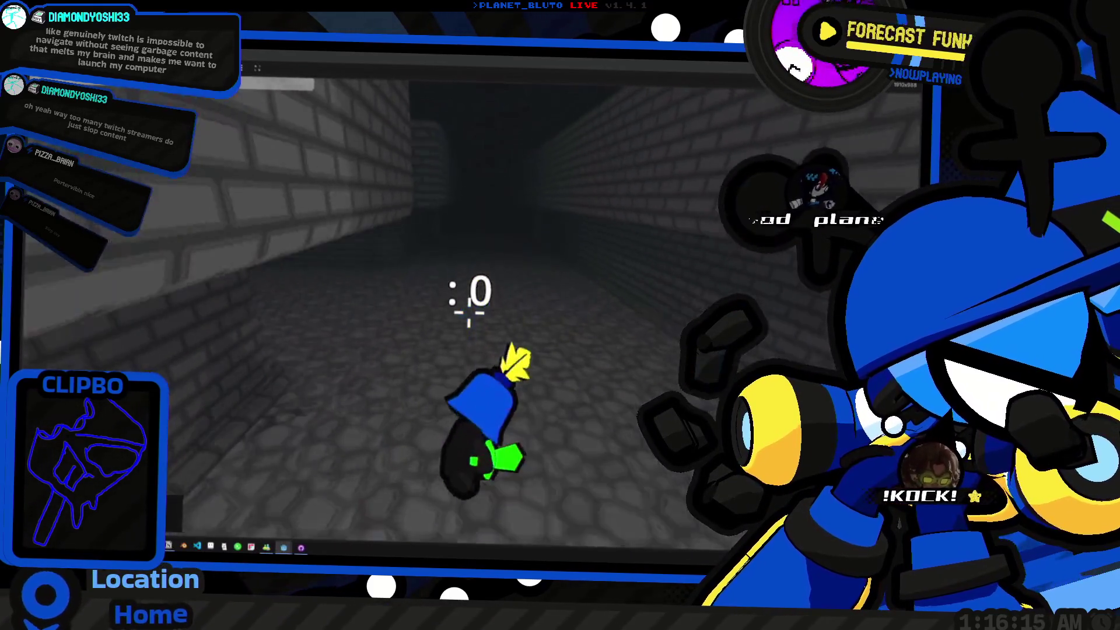
key("w")
key("w")
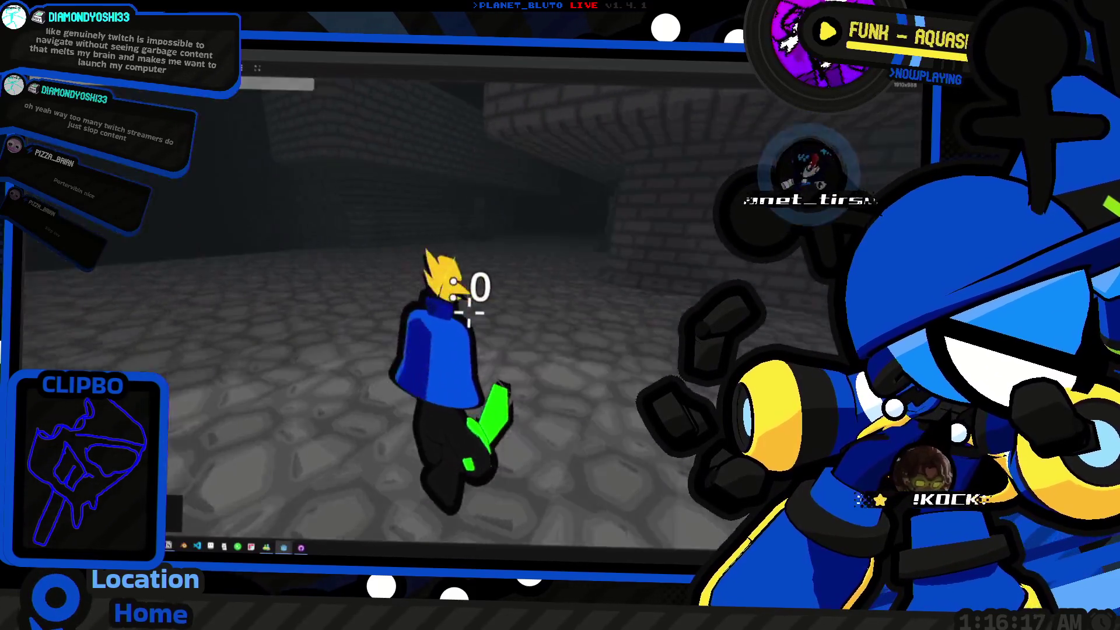
key("w")
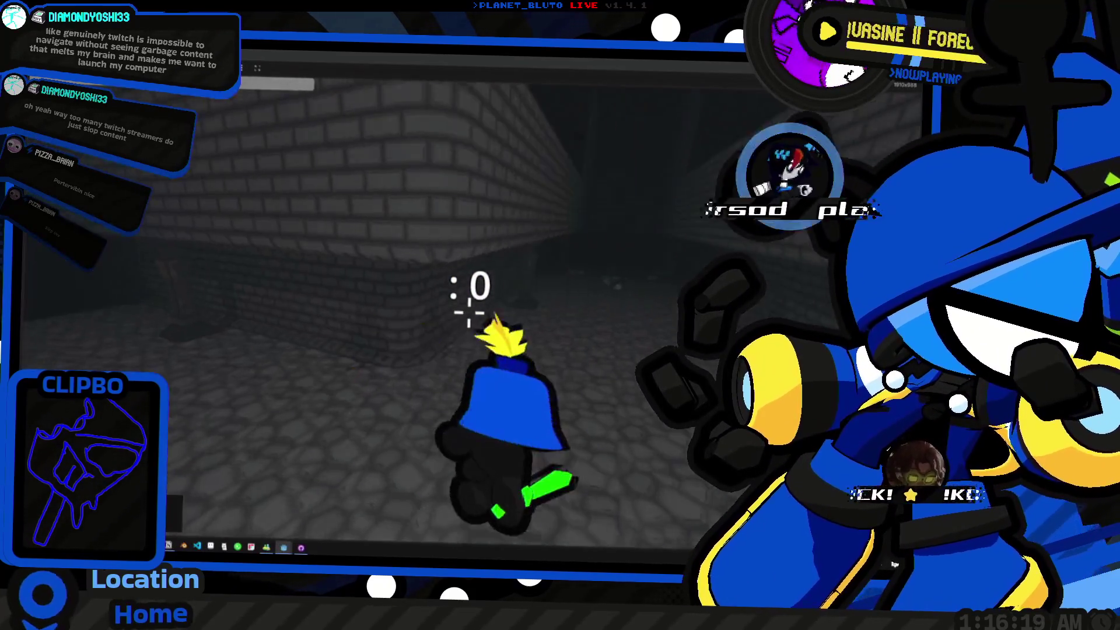
key("w")
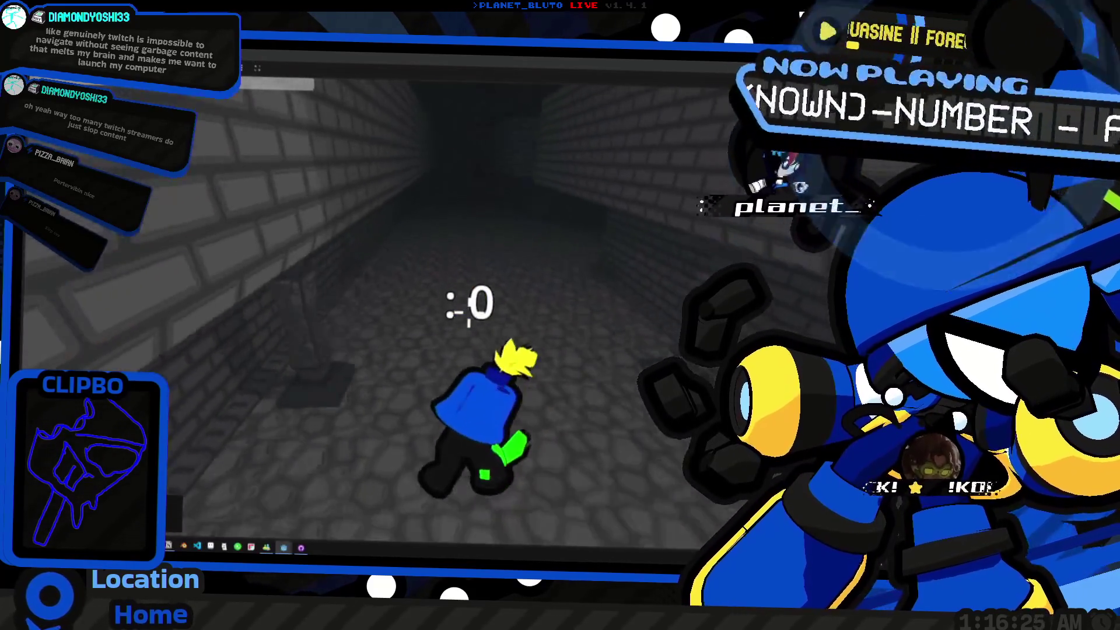
key("w")
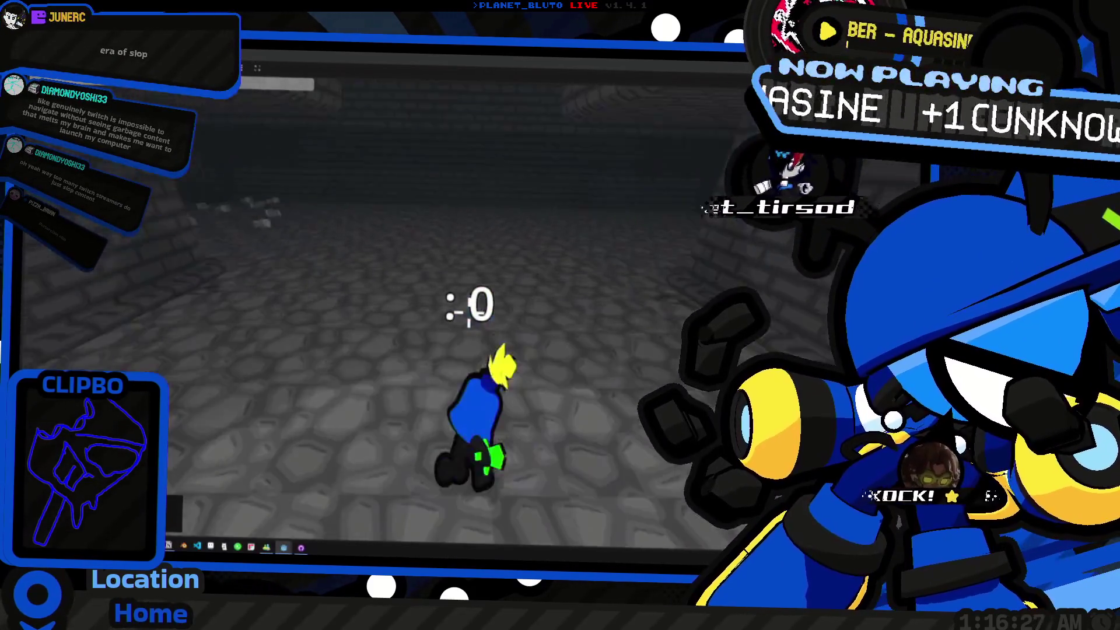
key("w")
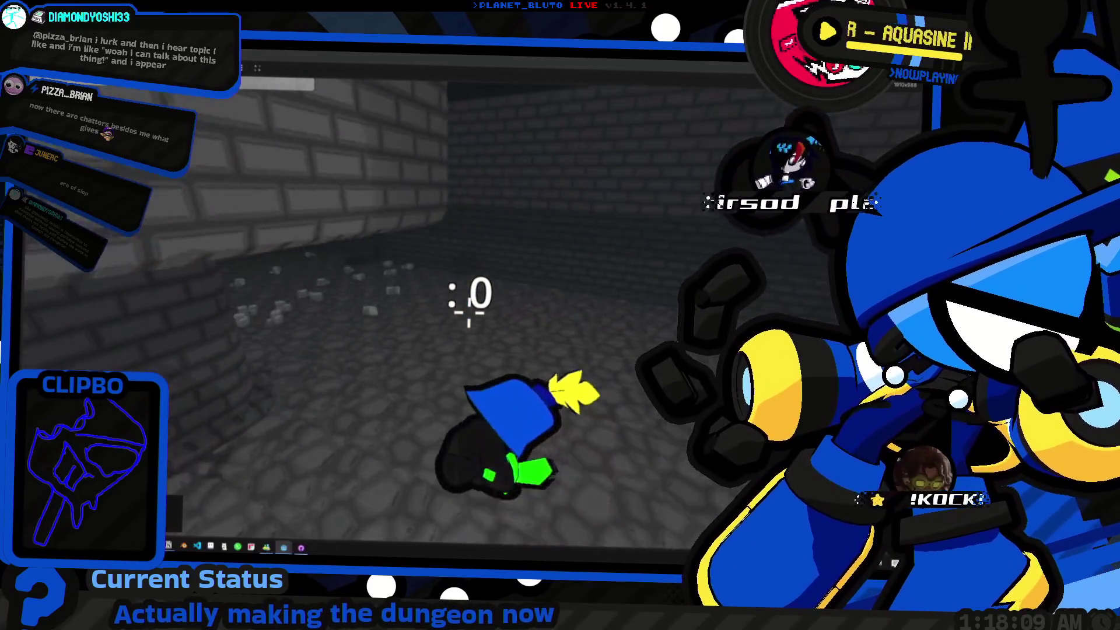
Run down the corridor up to the scattered white prop cubes, then switch to the editor
key("w")
key("w")
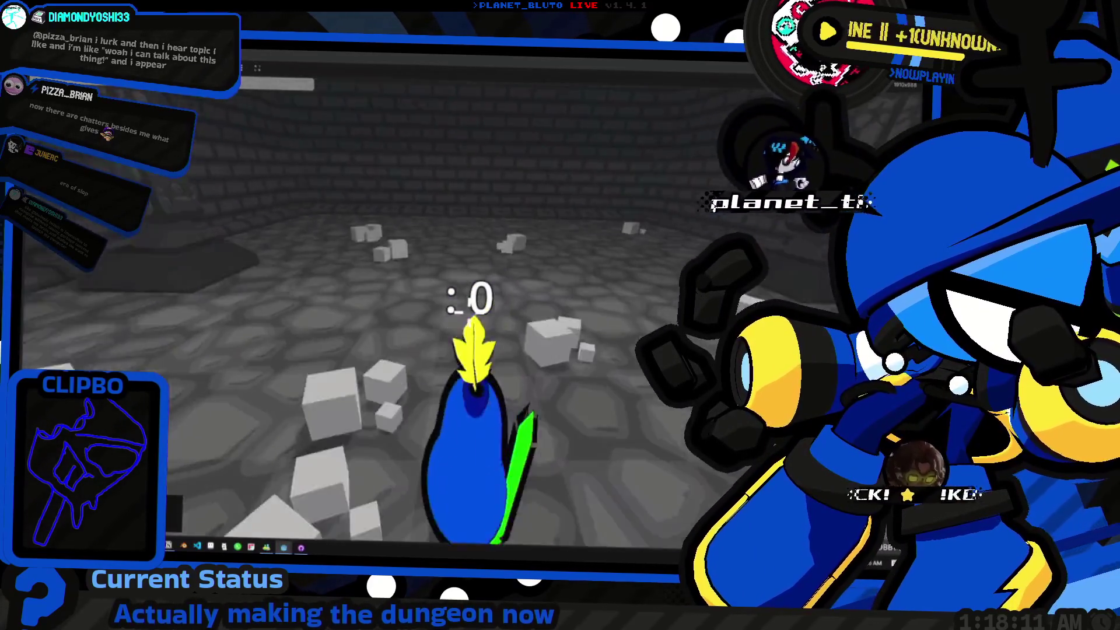
key("w")
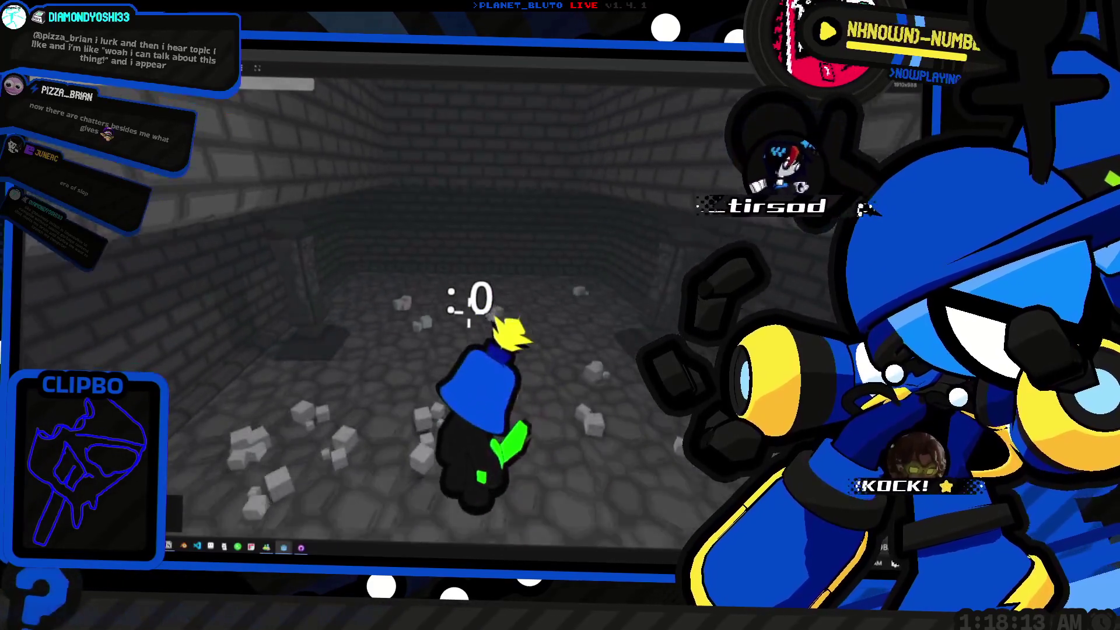
key("w")
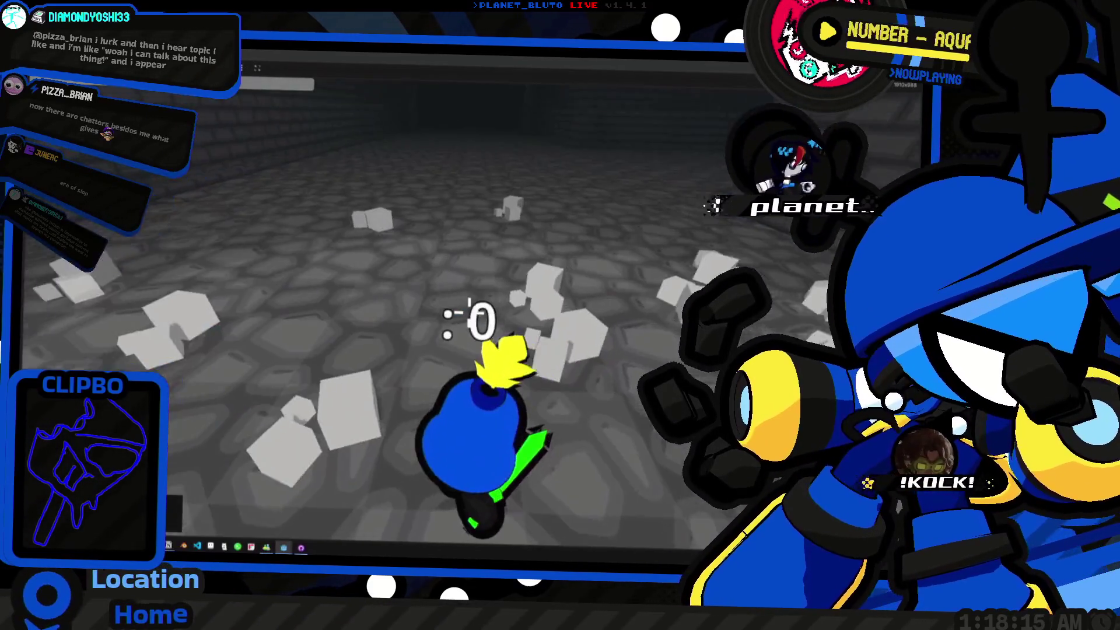
key("alt+Tab")
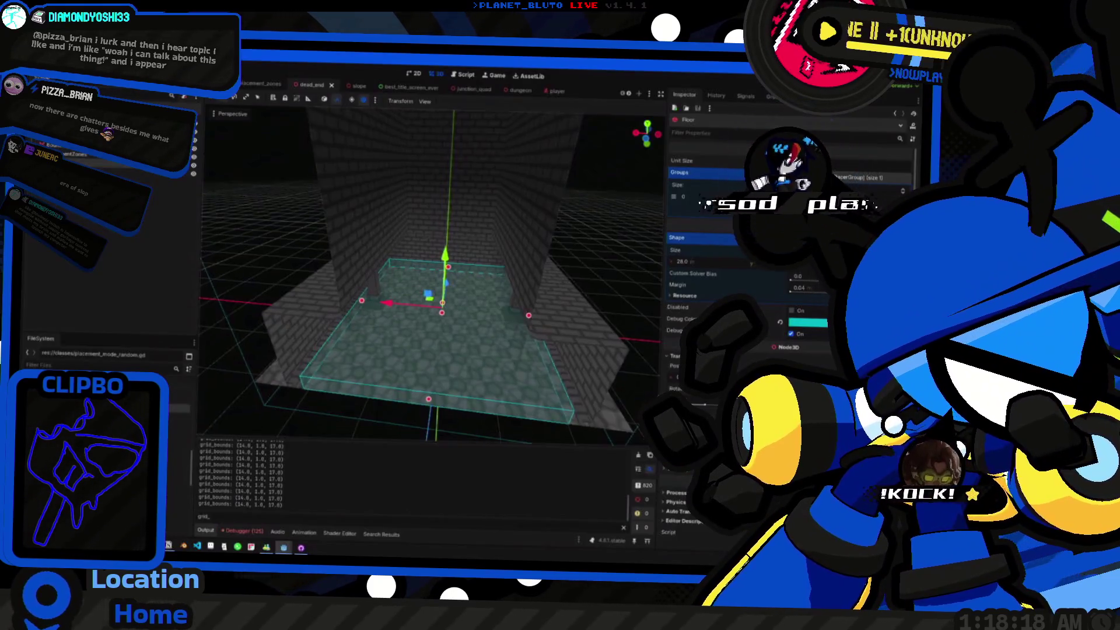
Orbit and pull back the editor view until the whole room floor and its collision box show
left_click_drag(398, 286, 525, 326)
key("w")
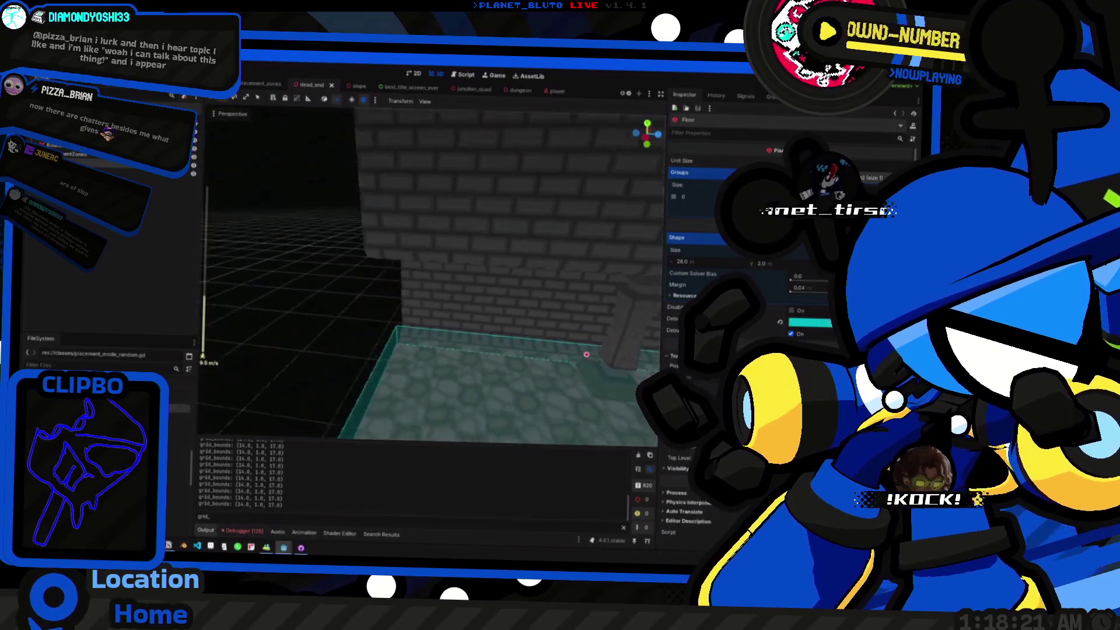
key("s")
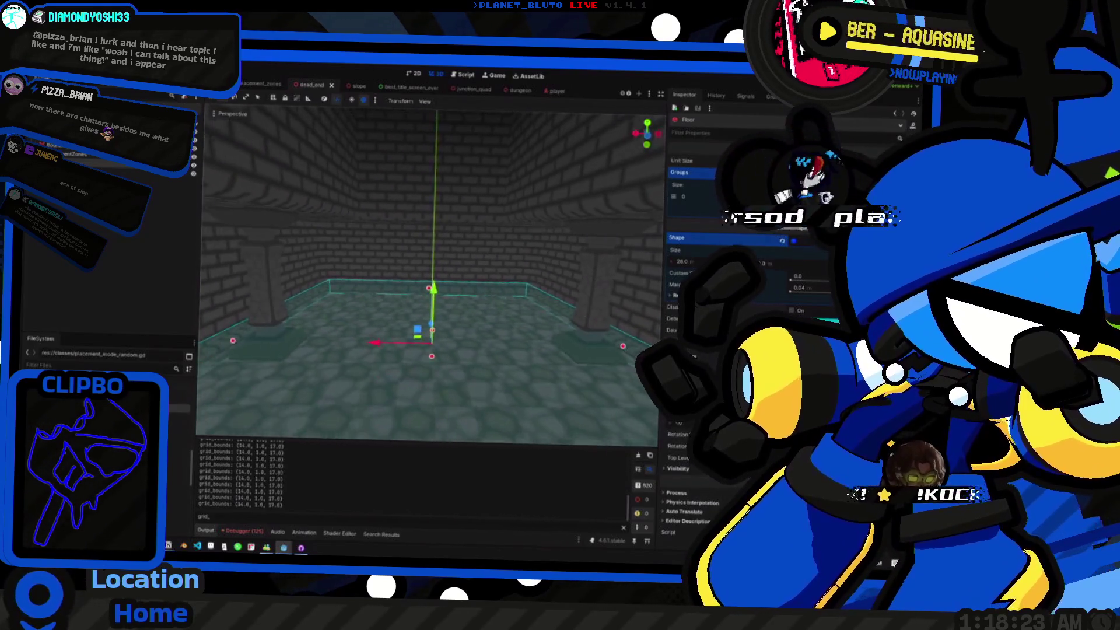
key("s")
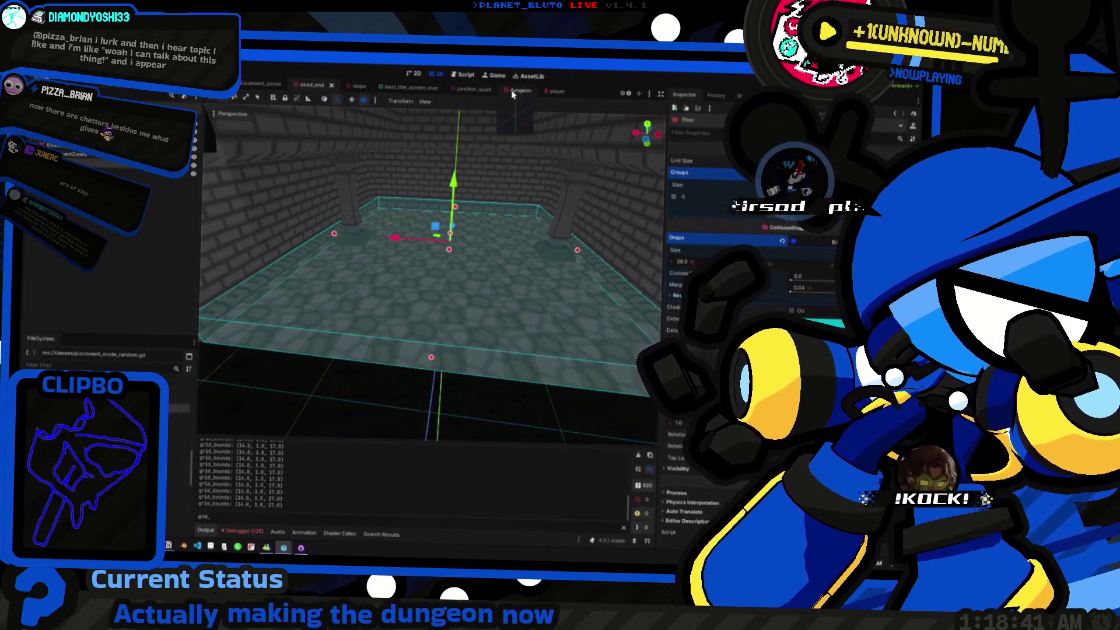
scroll(528, 91, "down", 2)
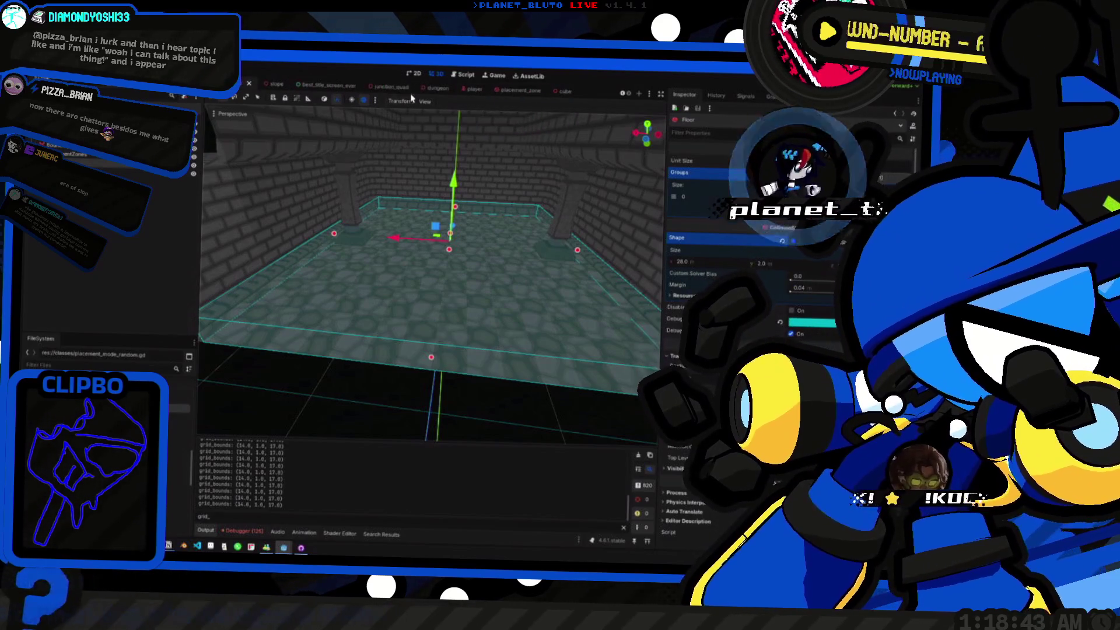
In the cube scene, add a MultiMeshInstance3D node and expand its MultiMesh resource and instance buffer
left_click(561, 91)
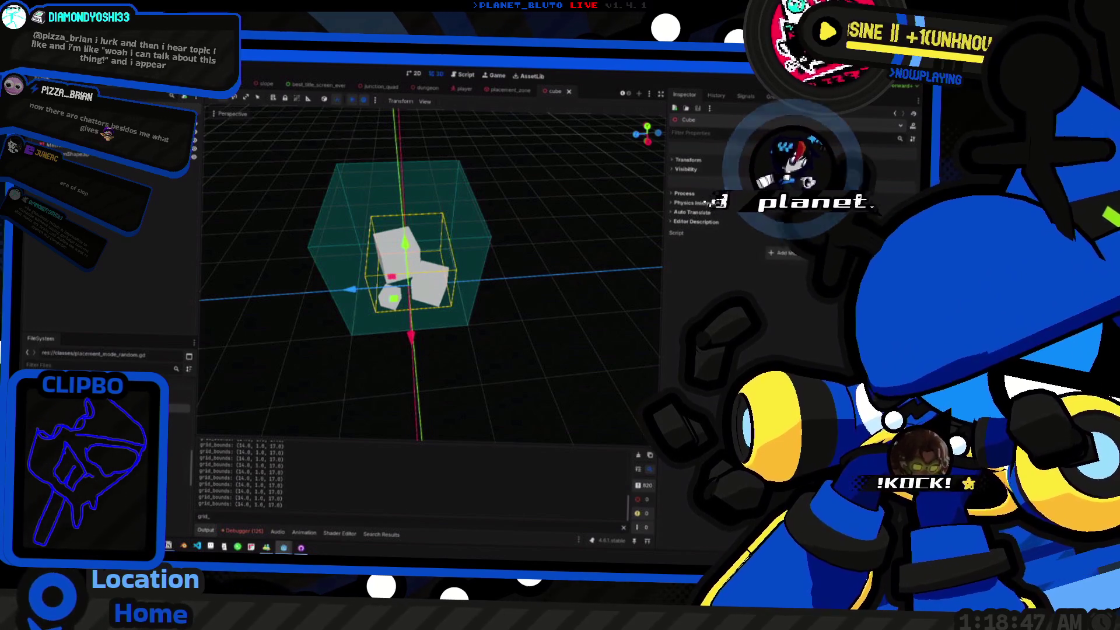
left_click(117, 186)
key("ctrl+a")
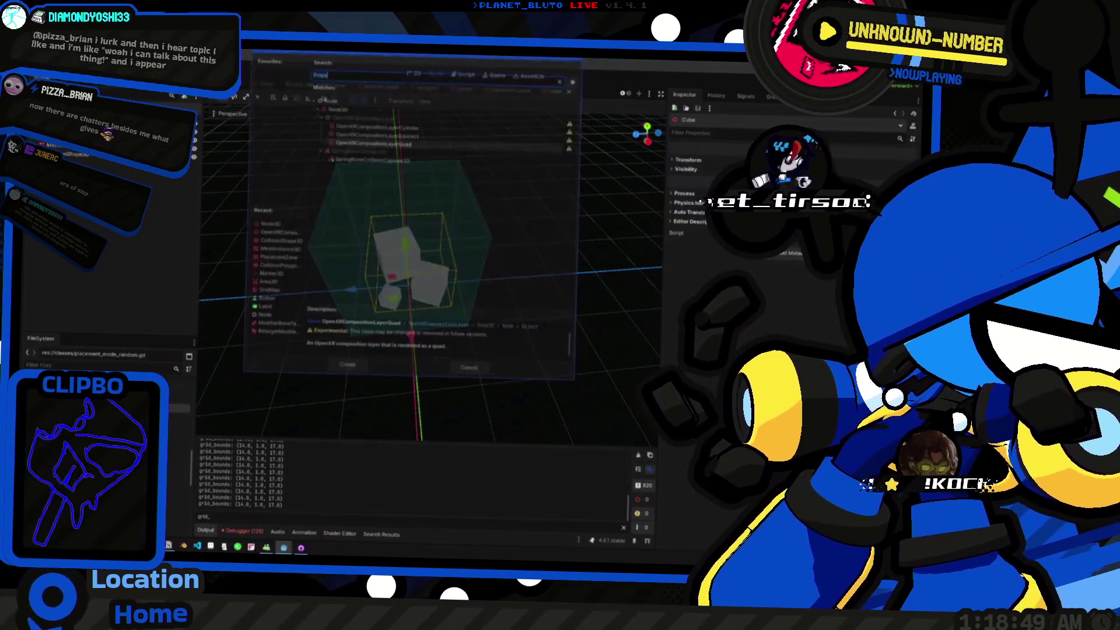
type("multi")
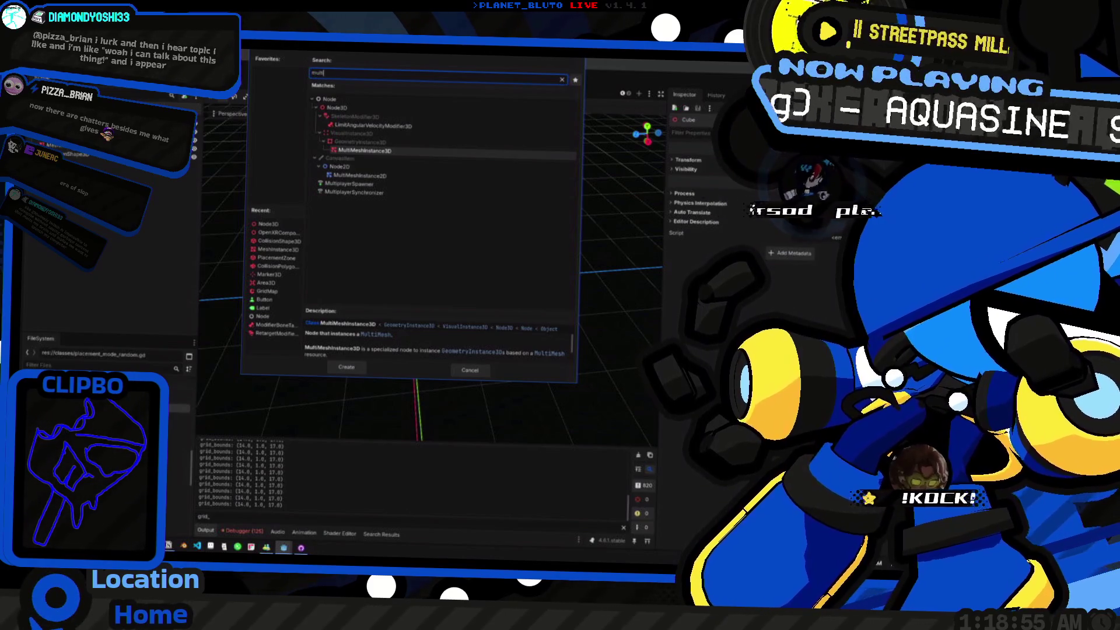
key("Return")
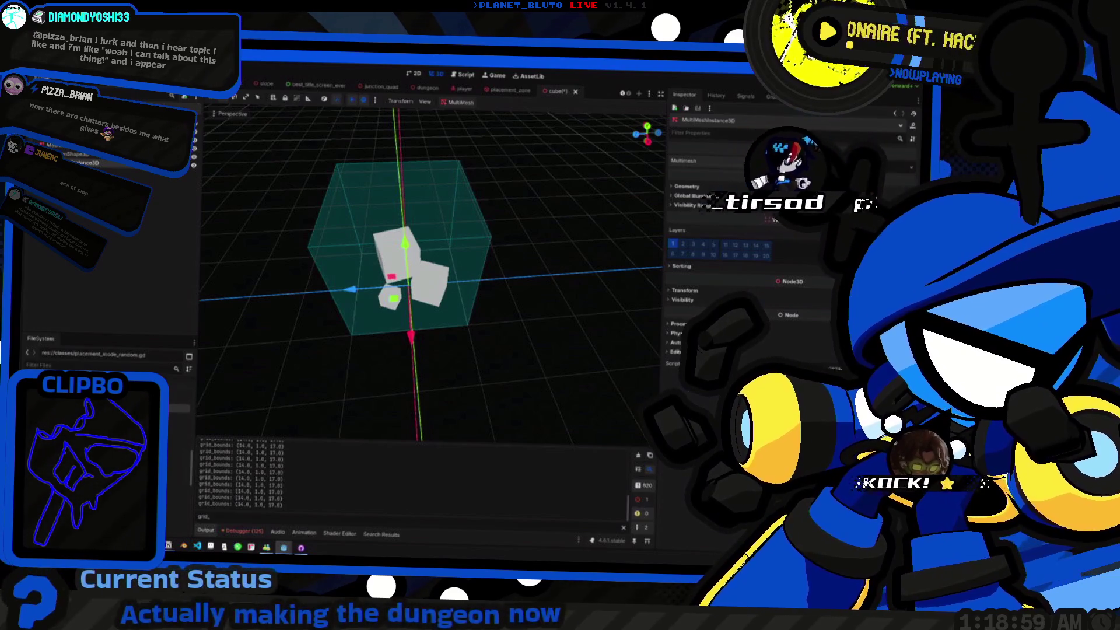
left_click(683, 161)
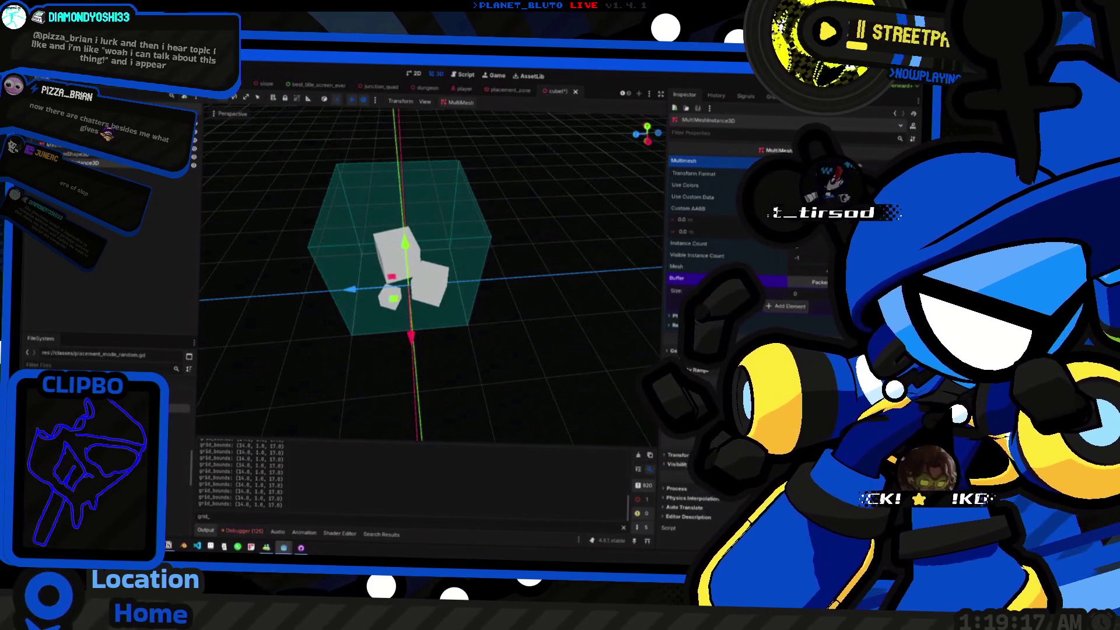
left_click(787, 306)
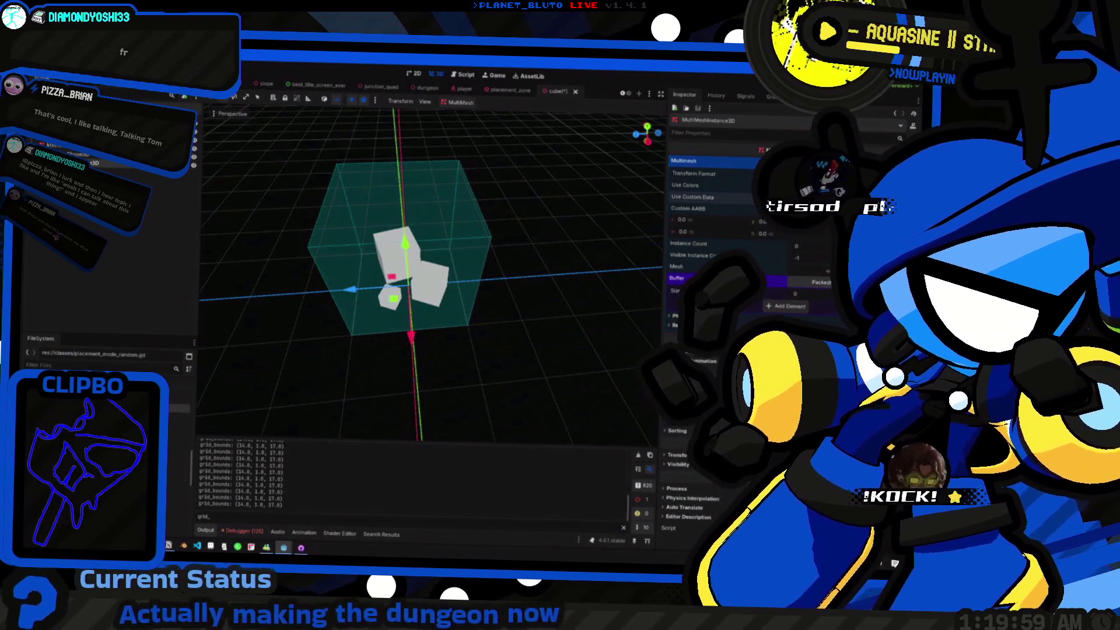
Delete the MultiMeshInstance3D node and select one of the cube mesh instances
key("alt+Tab")
key("alt+Tab")
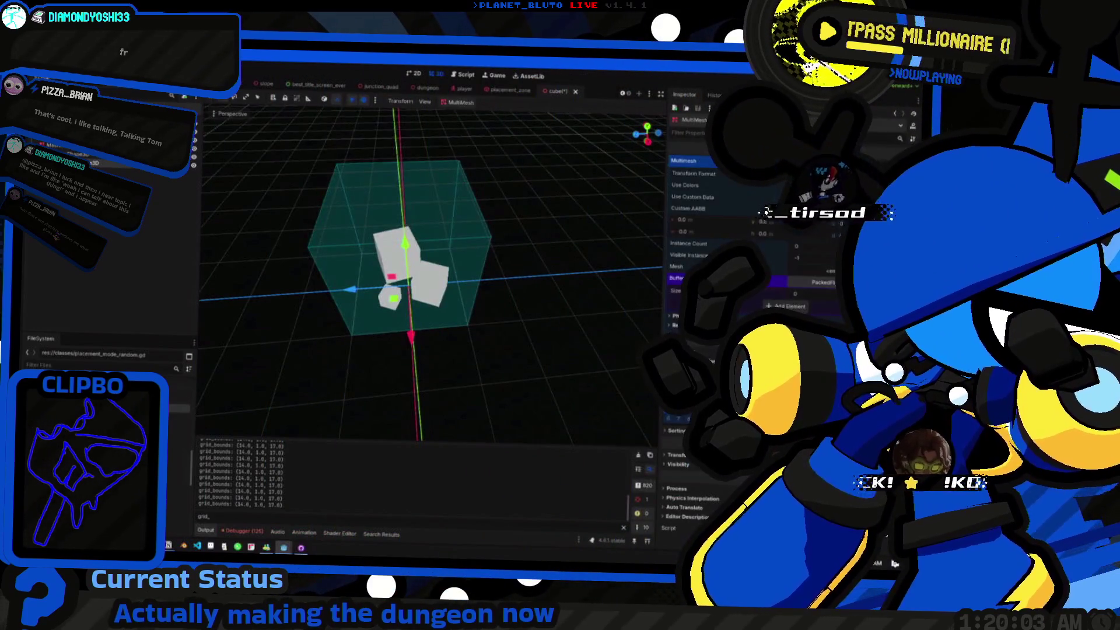
key("Return")
left_click(396, 251)
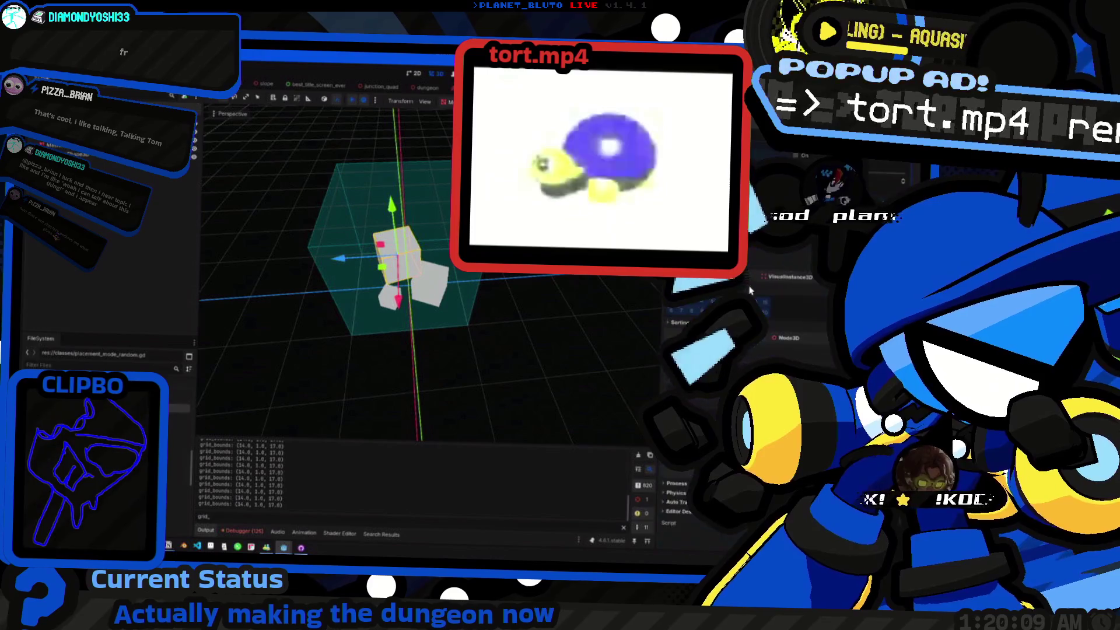
Scroll through the cube's BoxMesh and material properties in the Inspector
scroll(700, 327, "down", 3)
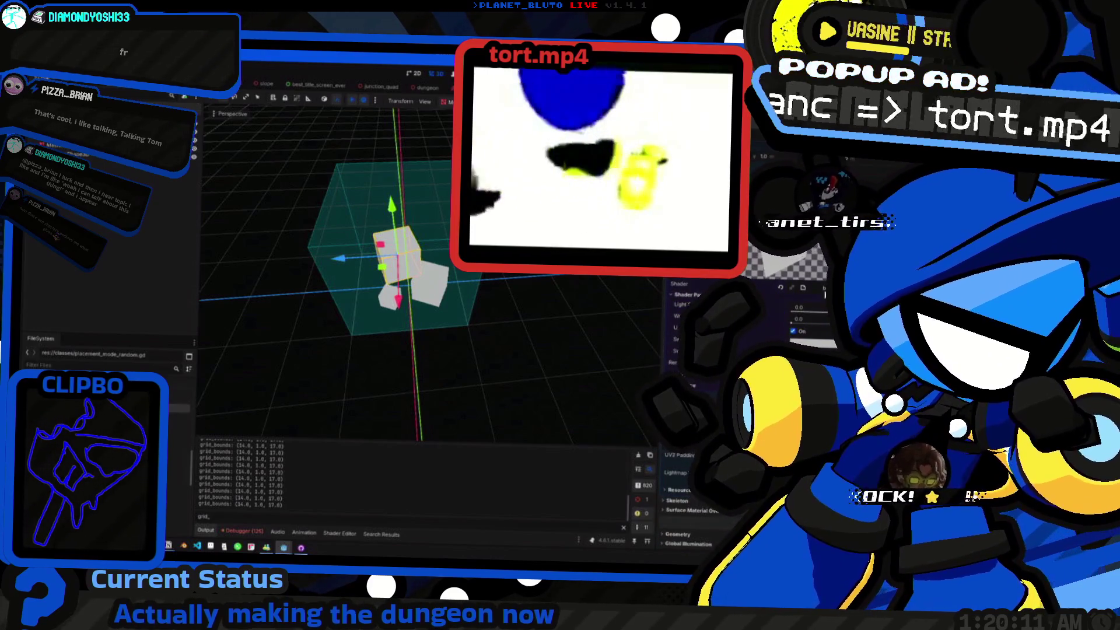
scroll(700, 409, "down", 5)
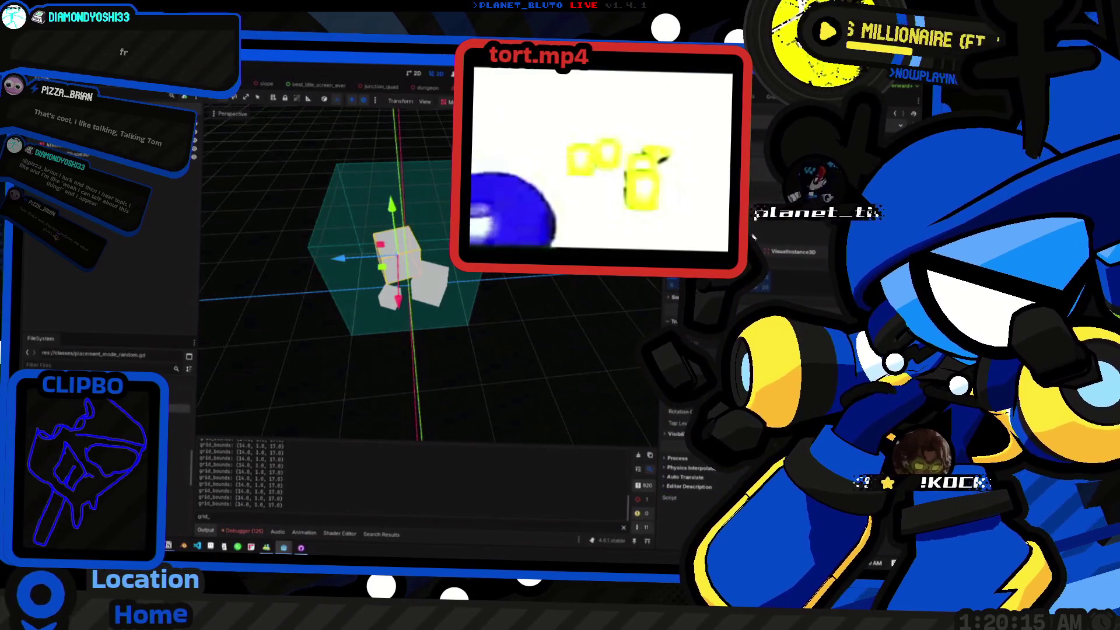
scroll(676, 408, "up", 5)
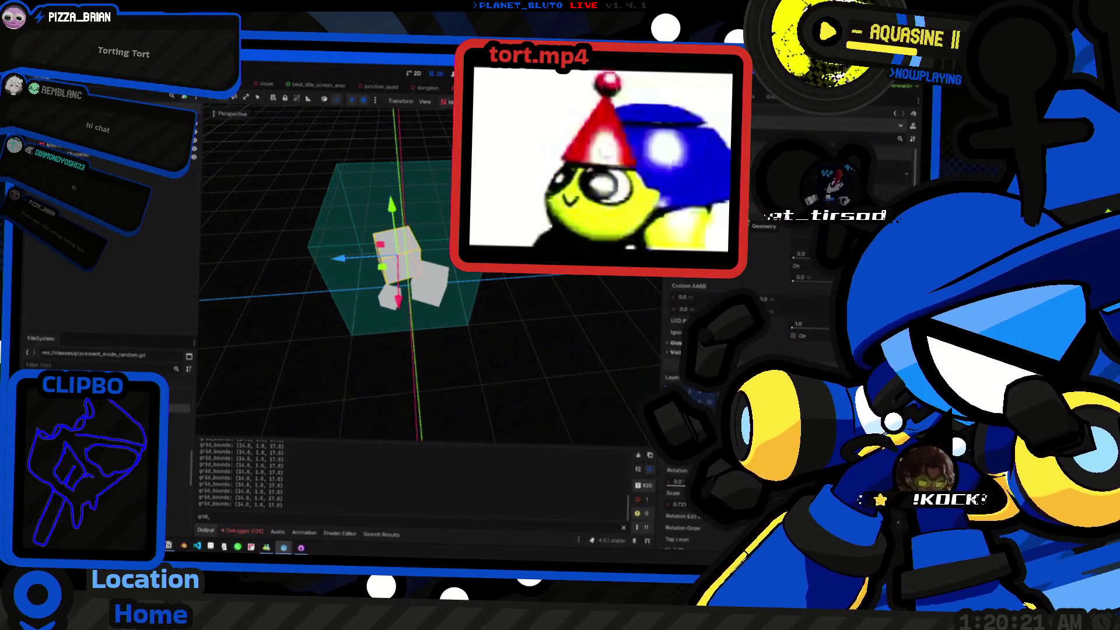
scroll(699, 409, "up", 5)
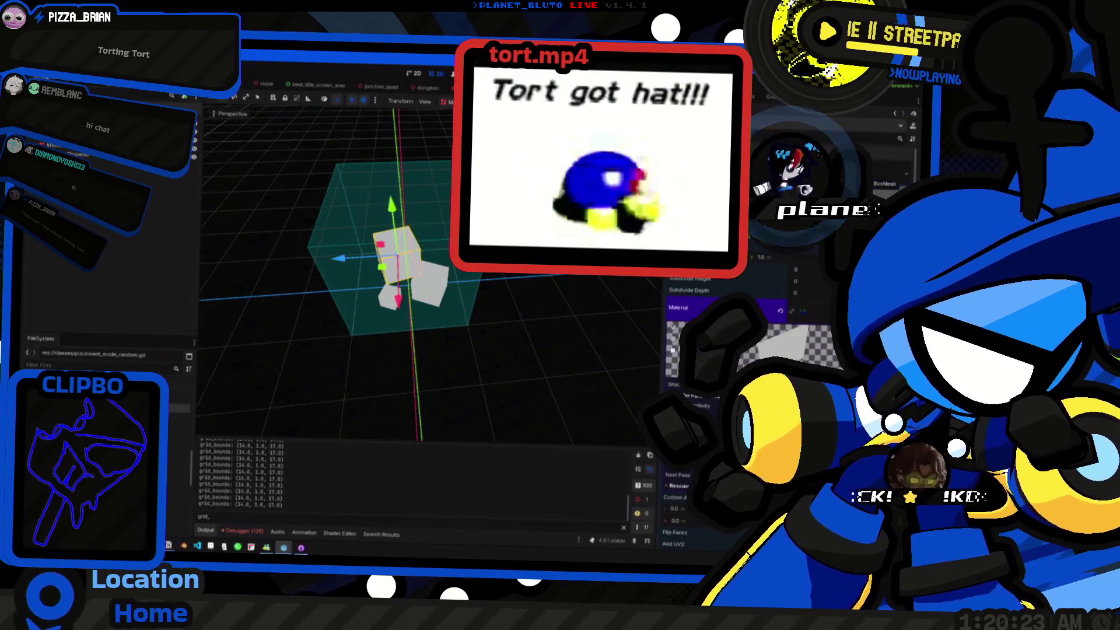
scroll(823, 293, "down", 5)
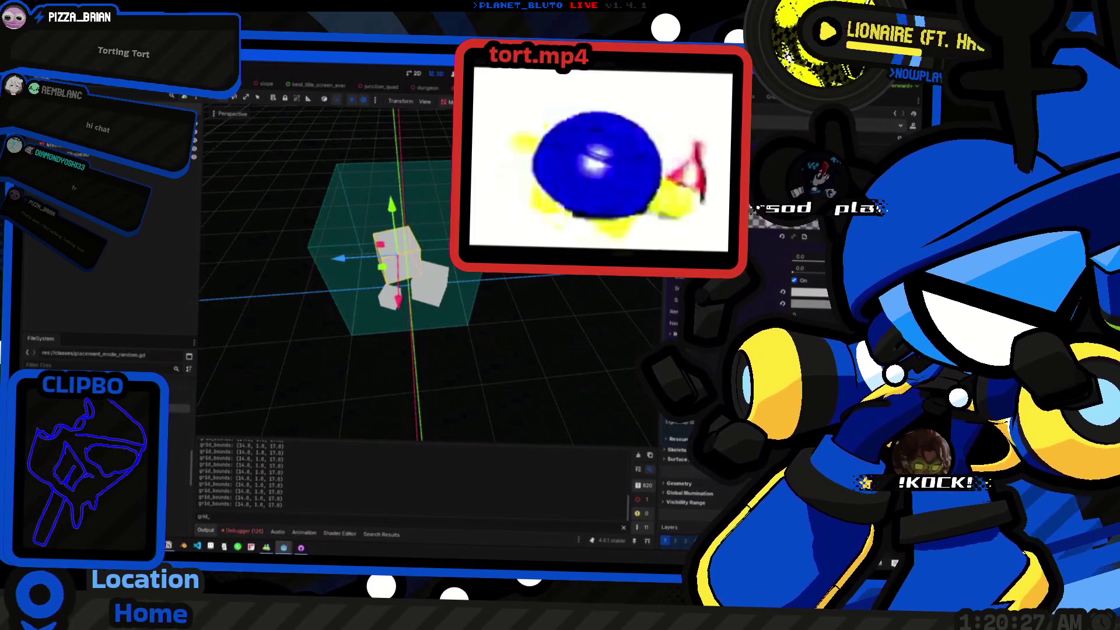
left_click(715, 356)
scroll(714, 355, "down", 10)
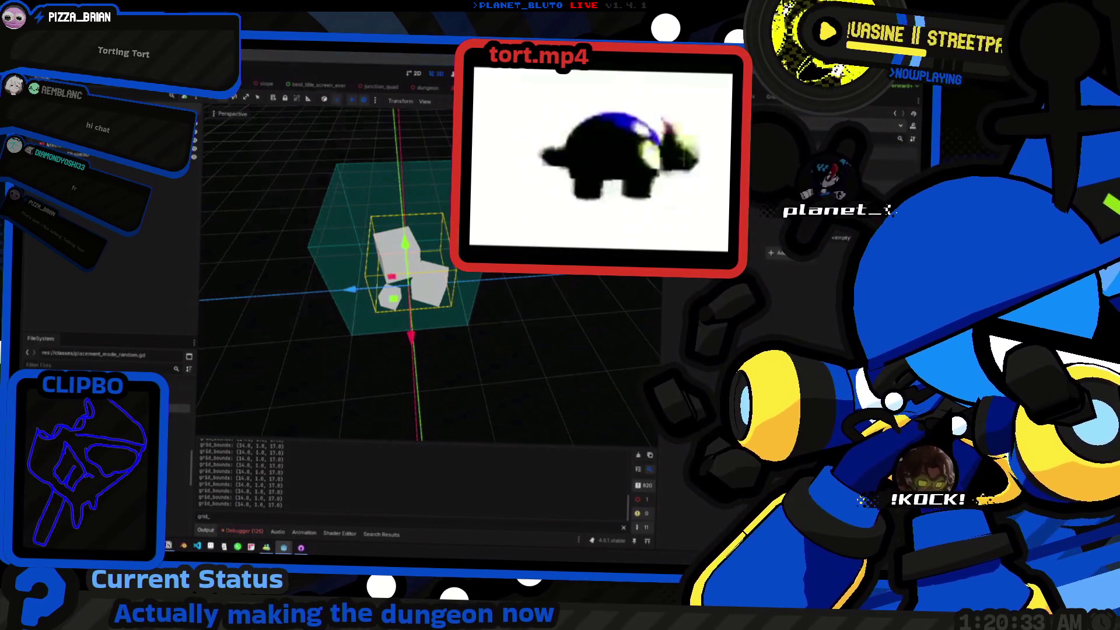
key("ctrl+a")
key("BackSpace")
key("BackSpace")
key("BackSpace")
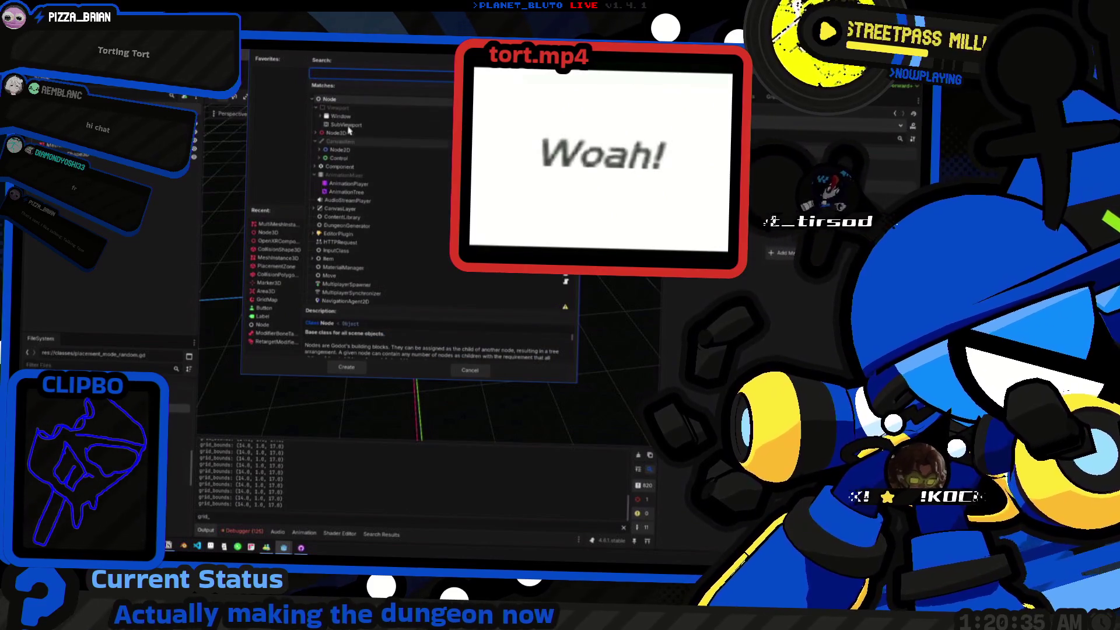
left_click(316, 134)
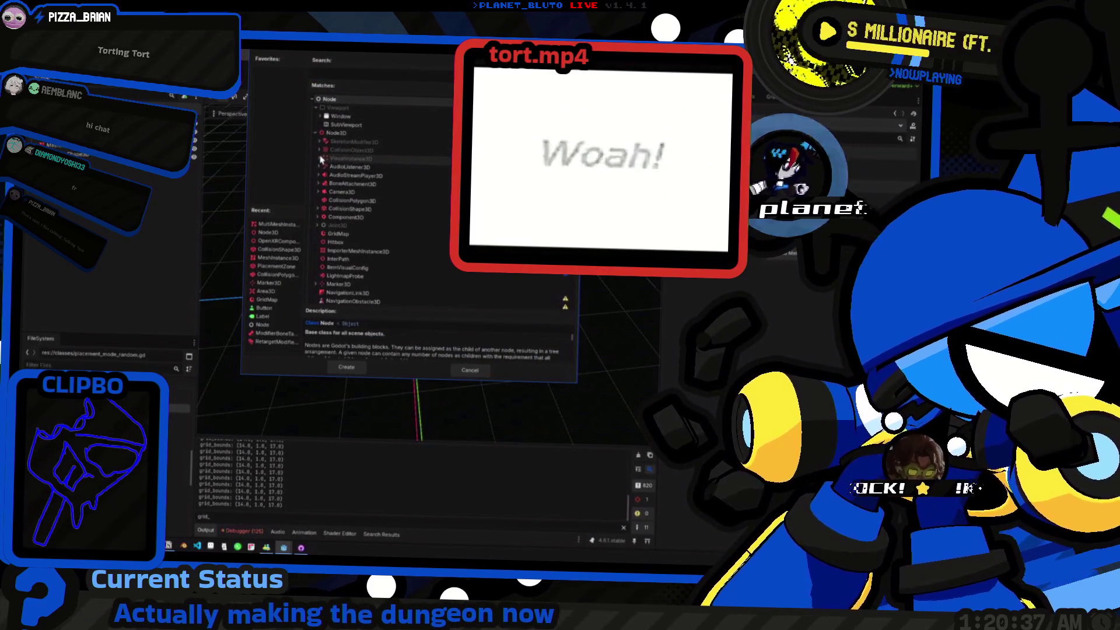
left_click(320, 158)
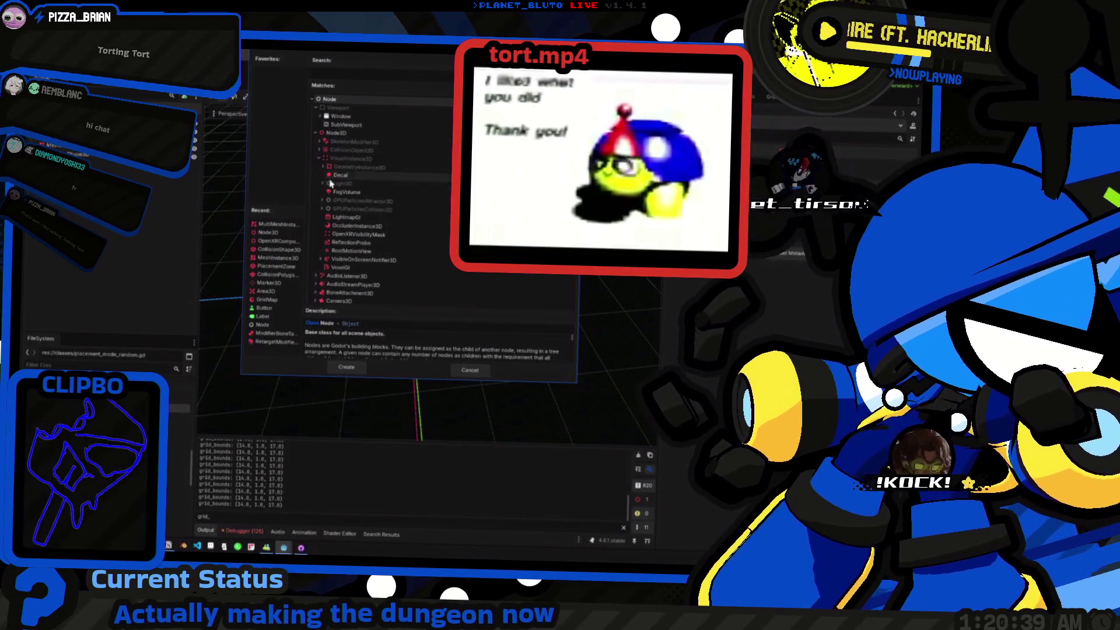
left_click(324, 167)
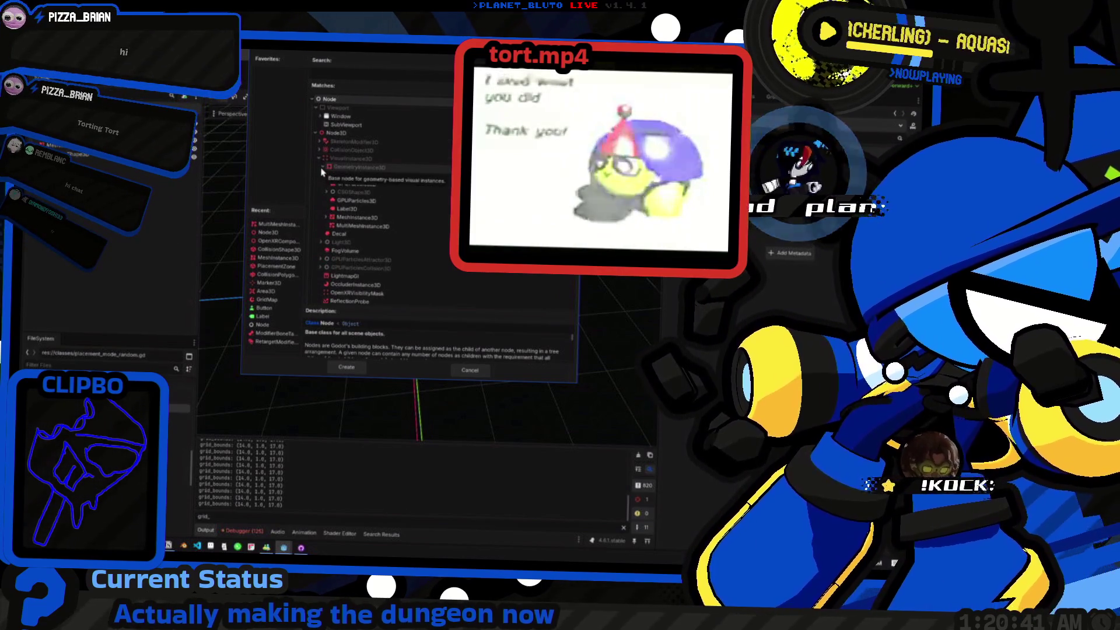
left_click(361, 226)
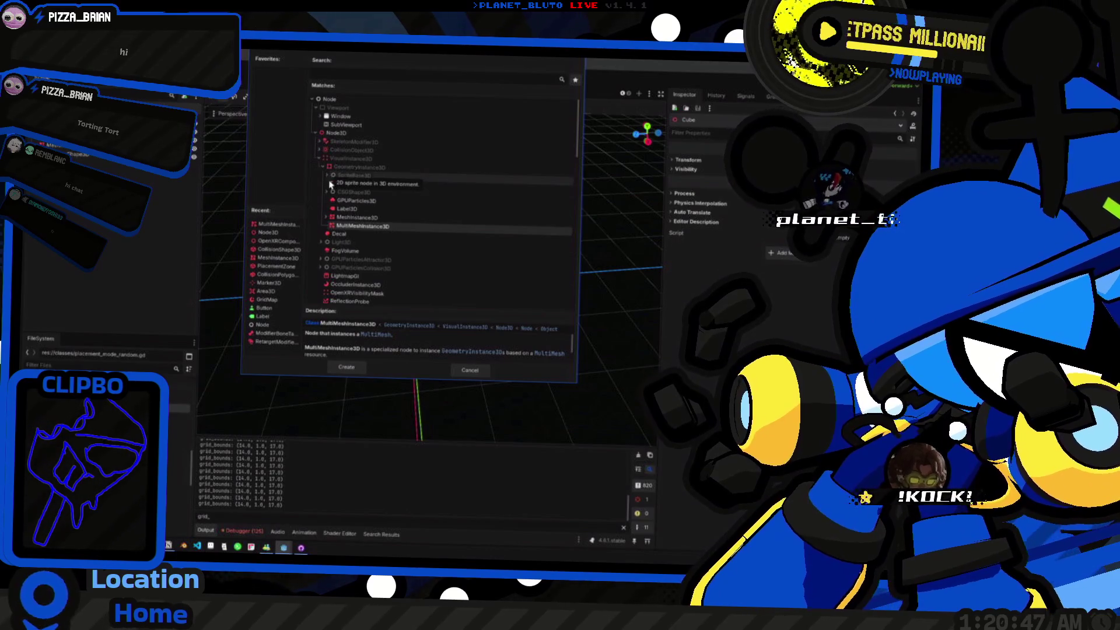
scroll(330, 187, "down", 2)
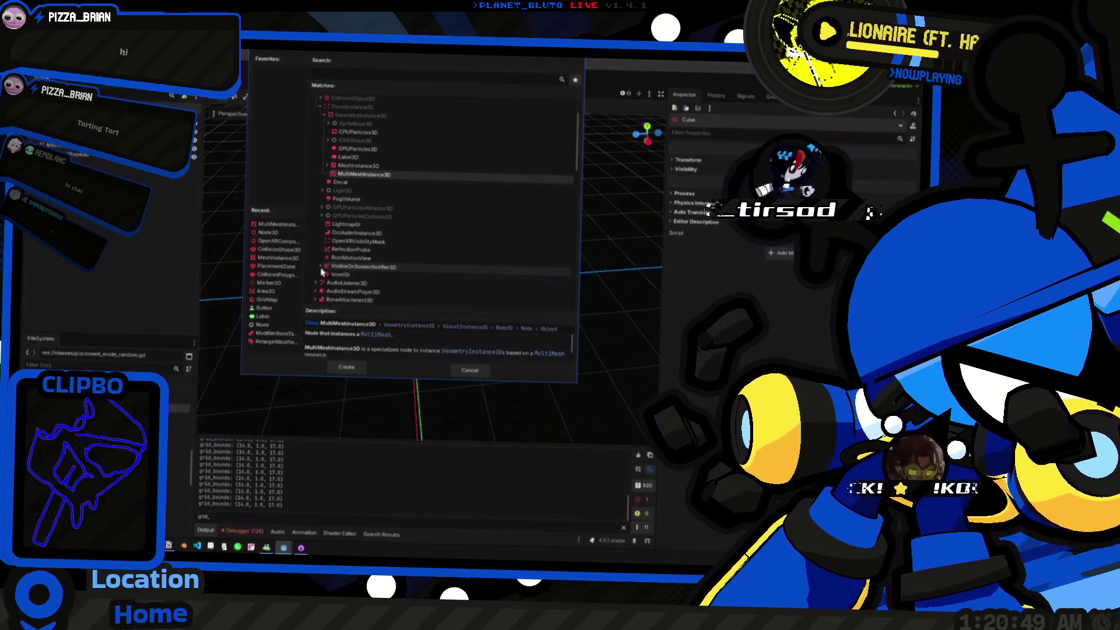
scroll(322, 270, "up", 1)
scroll(322, 270, "up", 1)
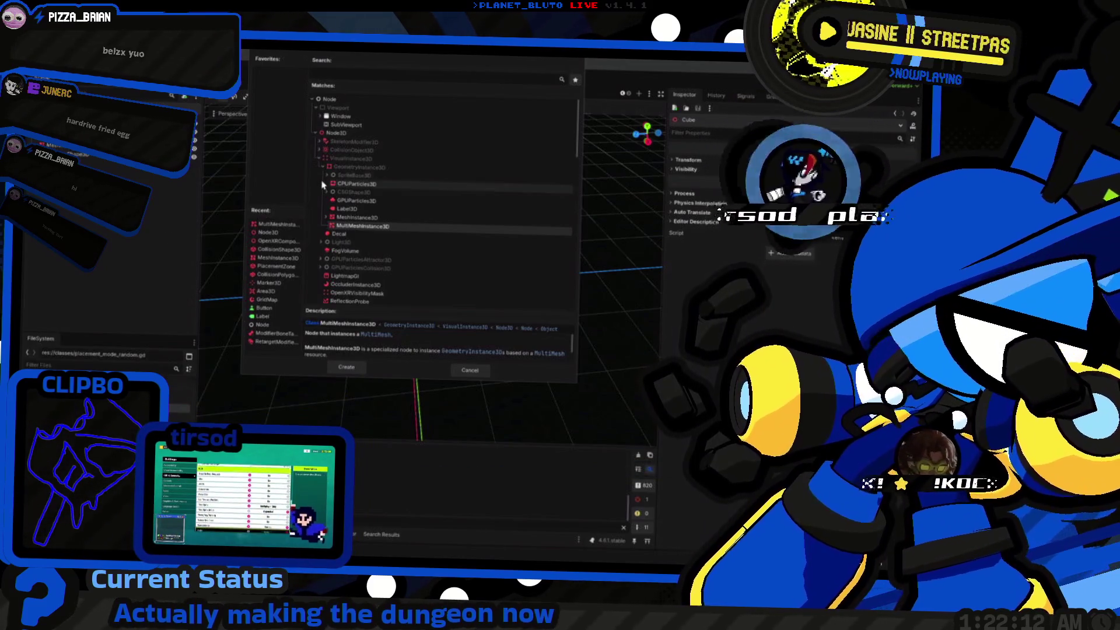
scroll(482, 204, "down", 10)
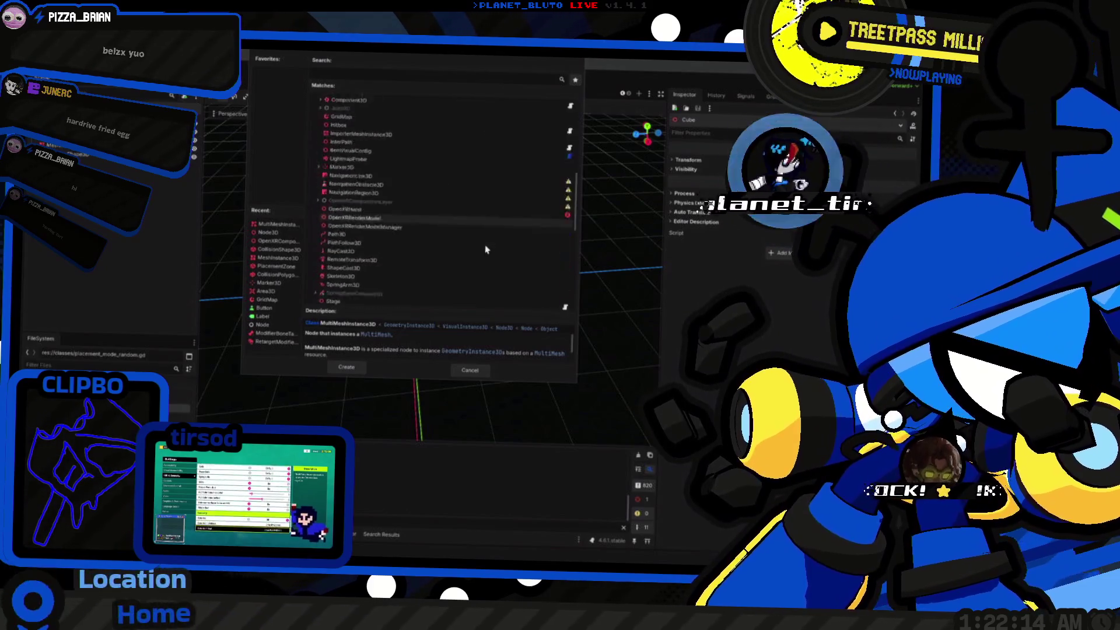
scroll(452, 245, "up", 10)
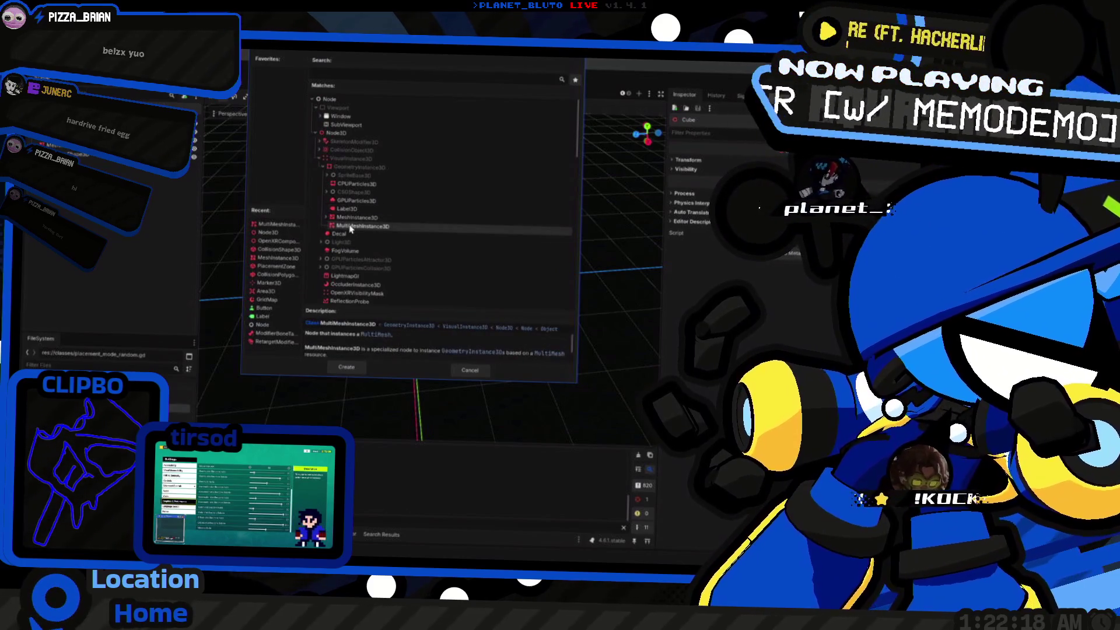
double_click(350, 227)
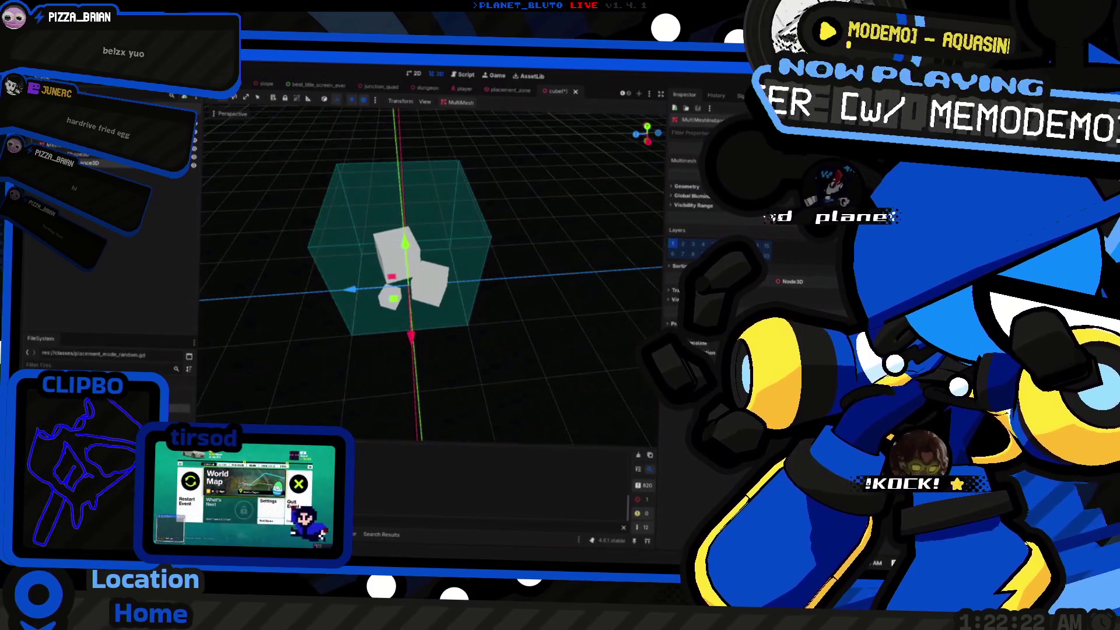
key("Delete")
key("Return")
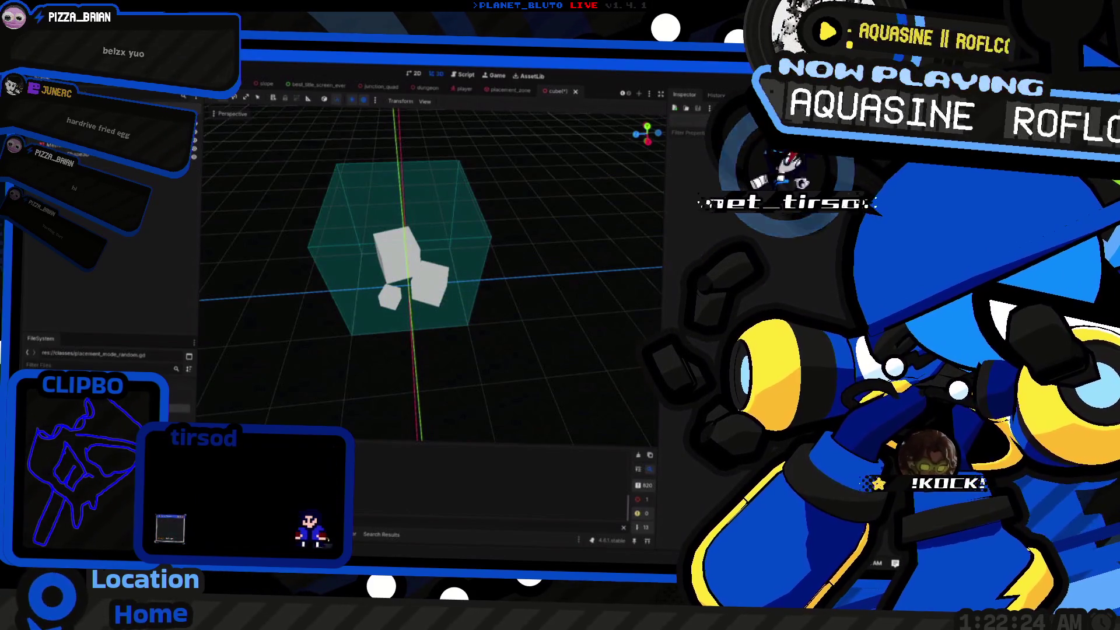
key("alt+Tab")
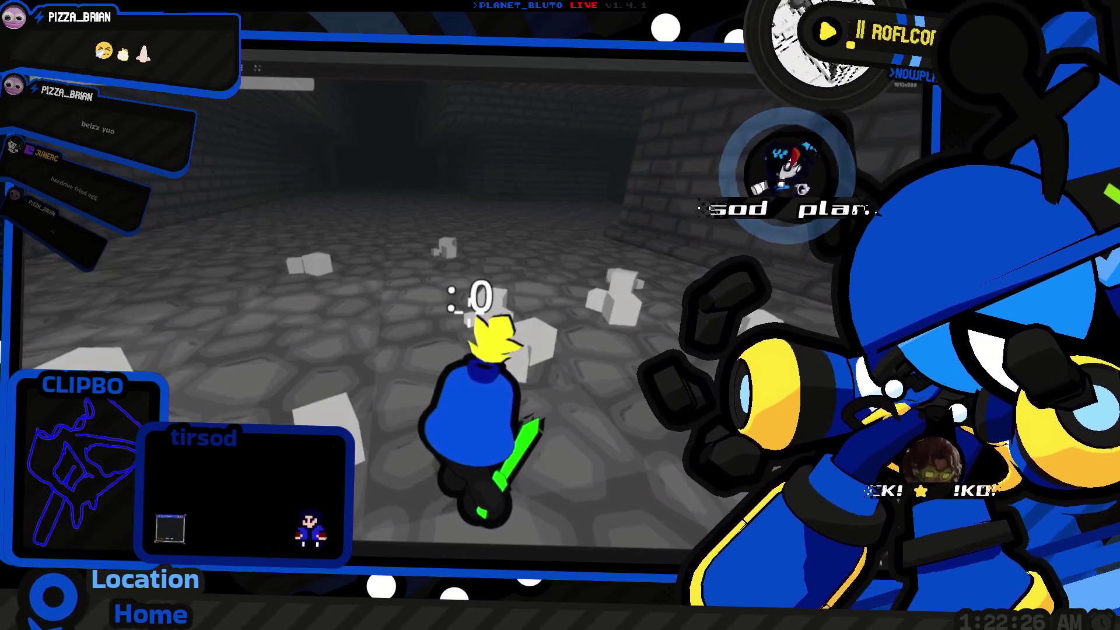
Walk the character down the dungeon corridor, then back in the editor start the Visual Profiler
key("w")
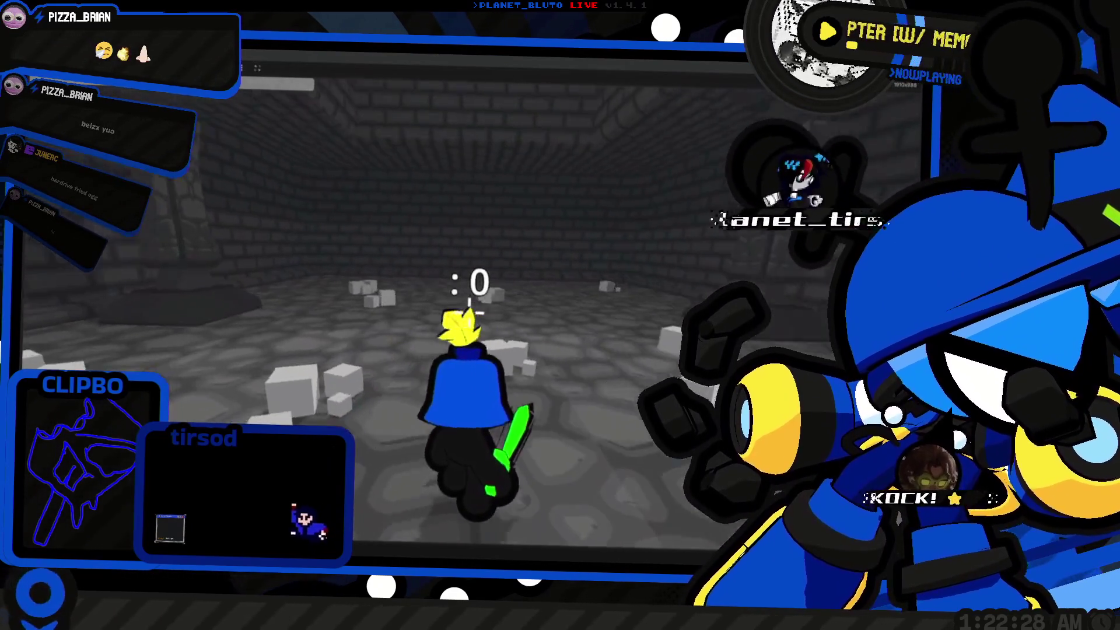
key("w")
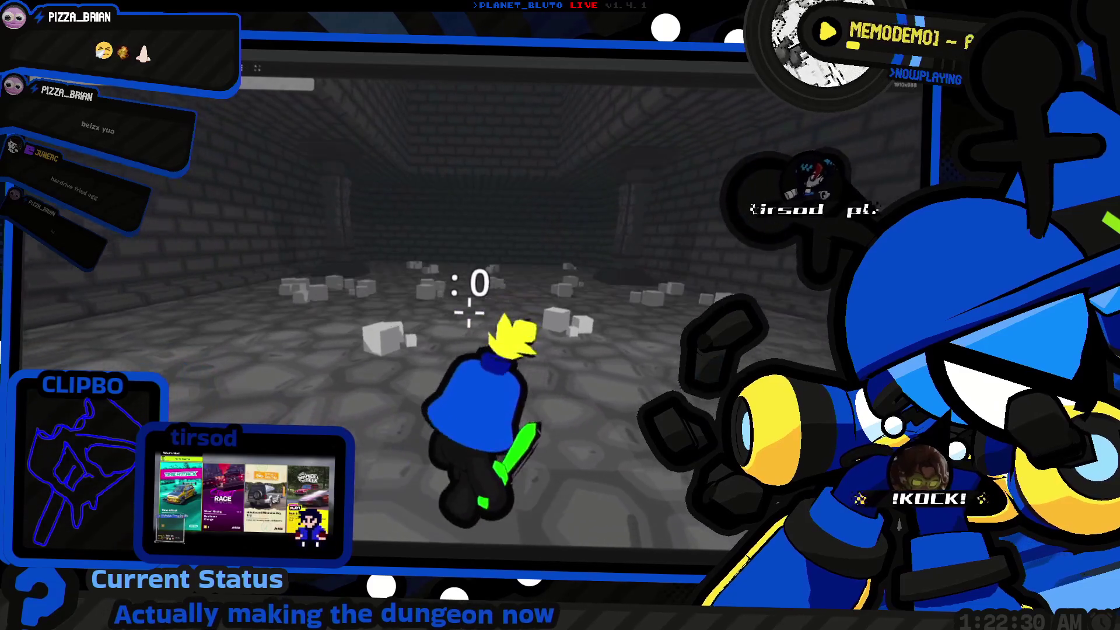
key("alt+Tab")
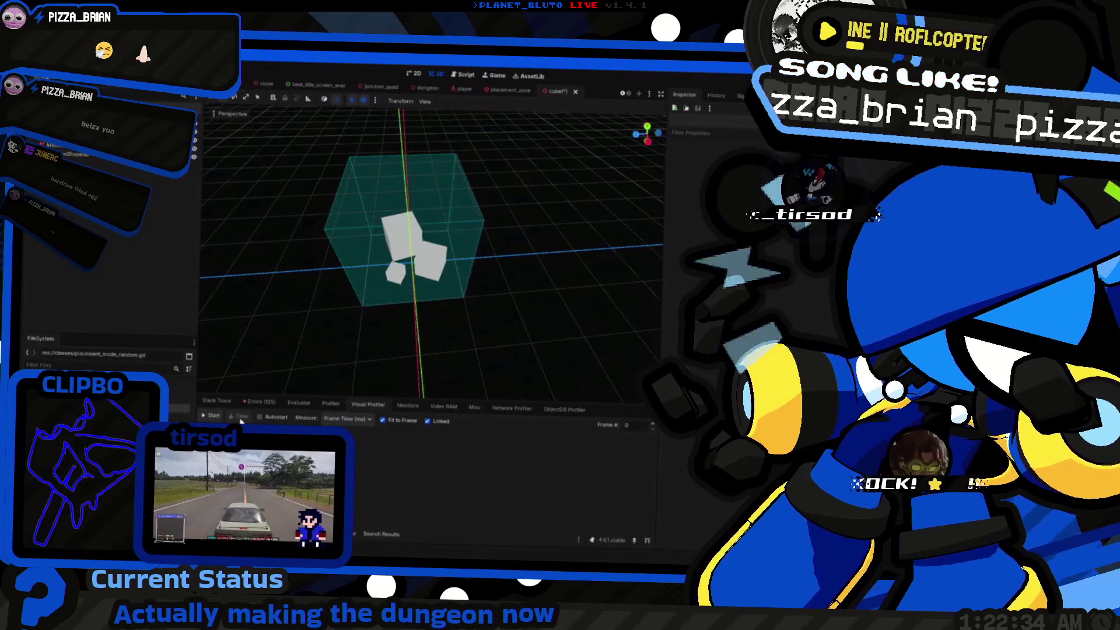
left_click(210, 416)
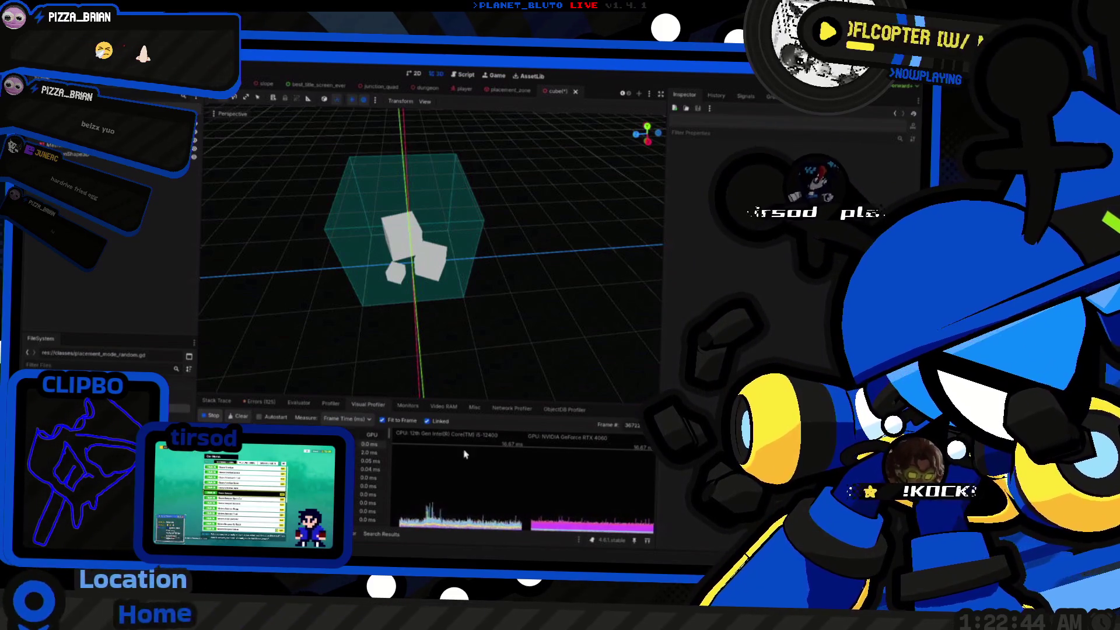
Bring up the window switcher and restore the game into a smaller window
key("alt+Tab")
key("alt+Tab")
key("alt+Tab")
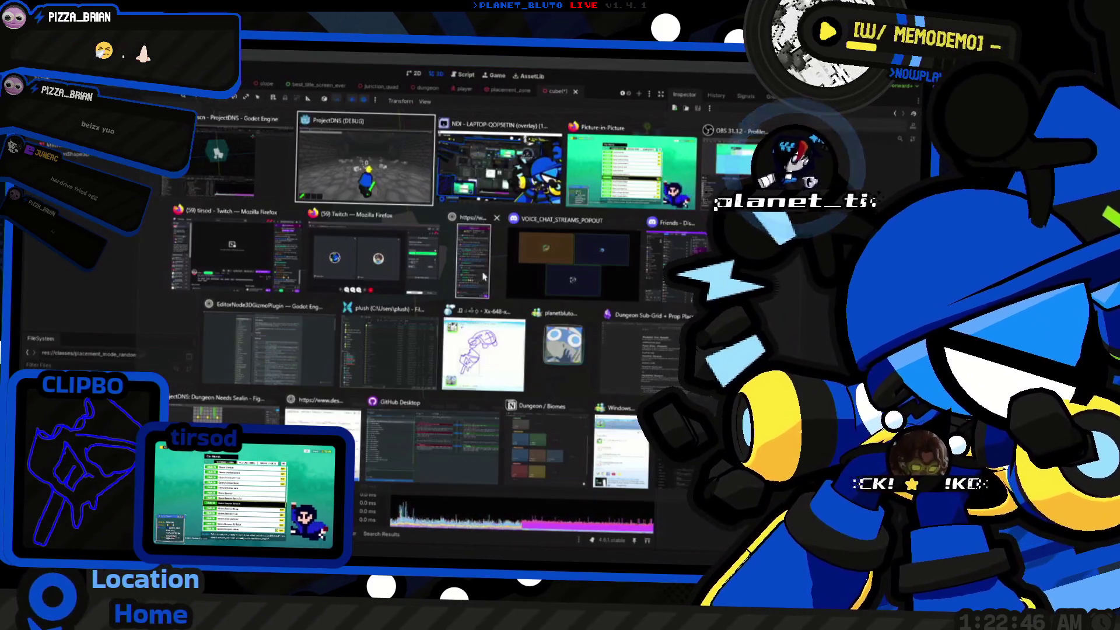
mouse_move(547, 58)
left_mouse_down()
mouse_move(547, 232)
mouse_move(470, 122)
left_mouse_up()
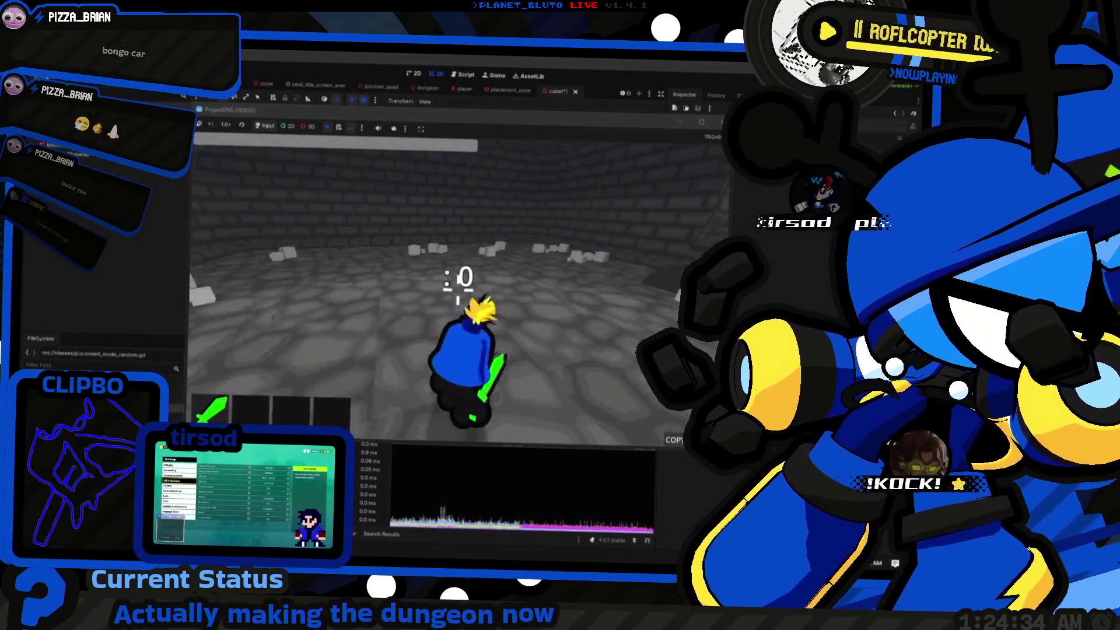
Close the running dungeon game with F8
key("F8")
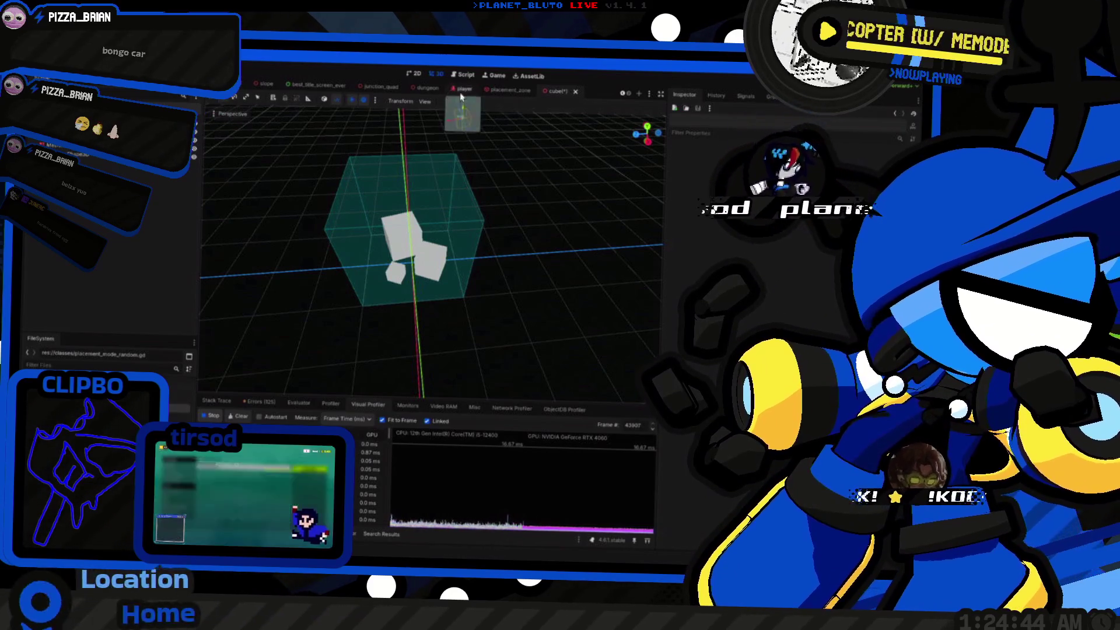
Look through the placement_zone and cube scenes, return to the dungeon room, and stop the profiler
left_click(496, 90)
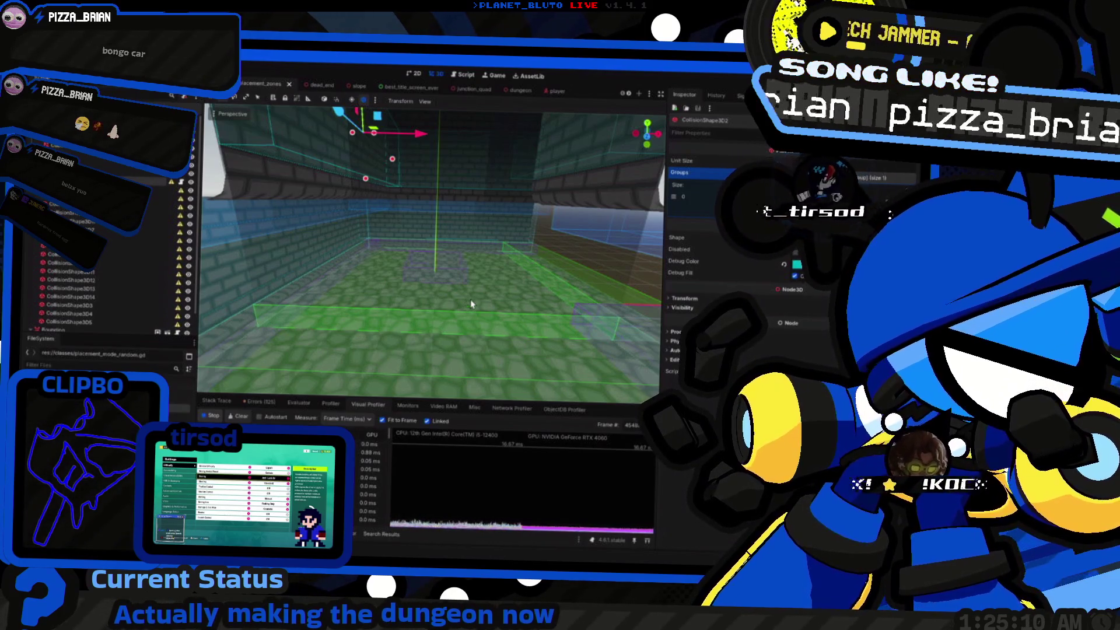
scroll(334, 90, "down", 2)
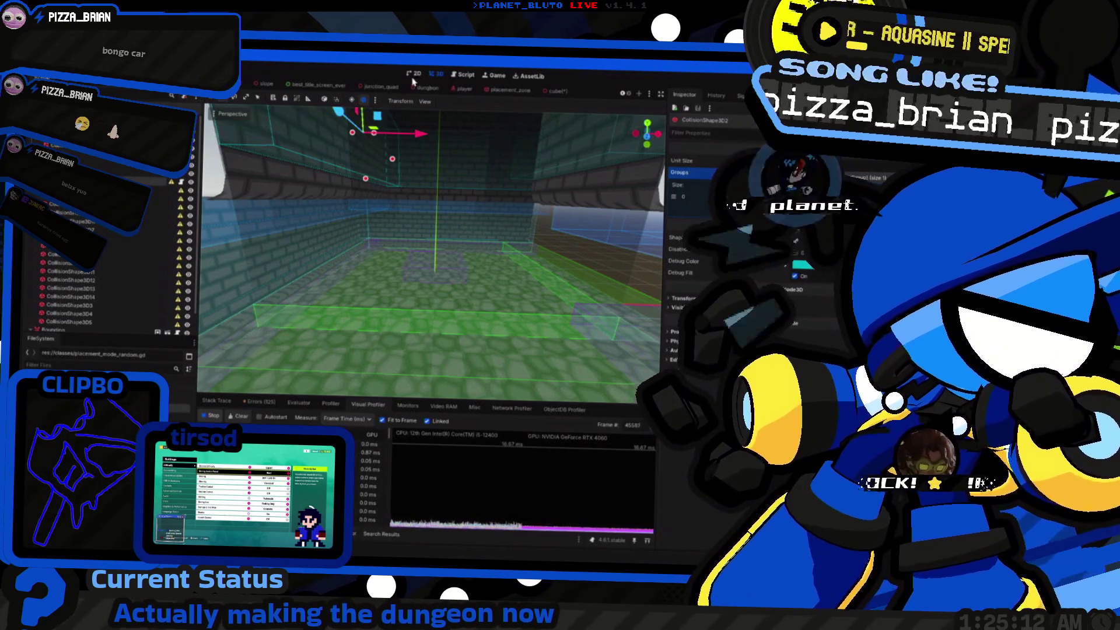
left_click(549, 94)
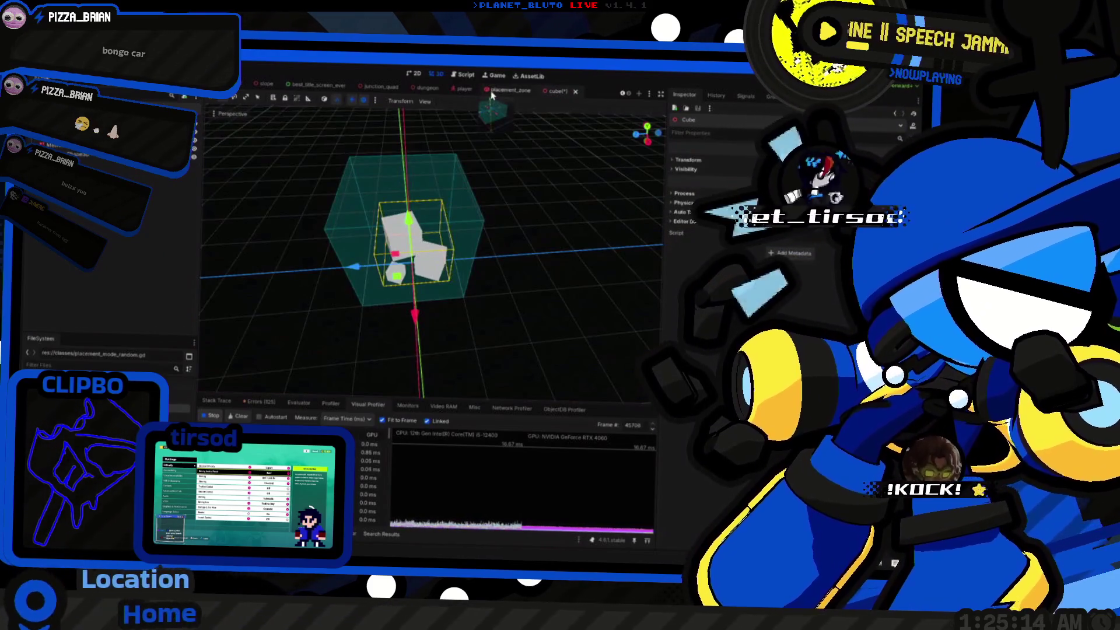
left_click(508, 90)
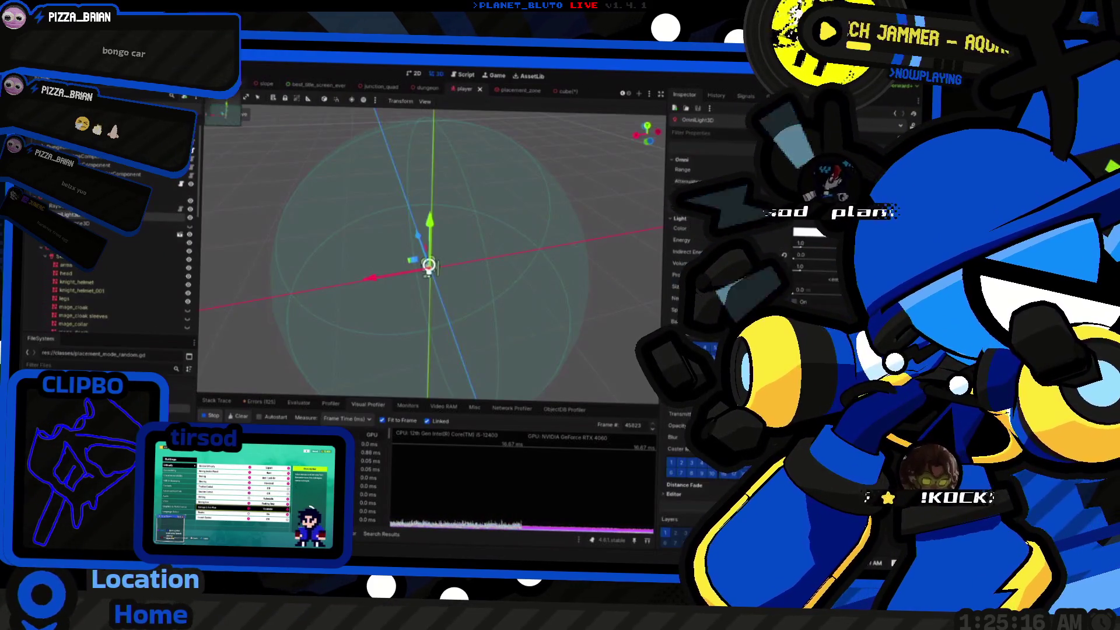
left_click(298, 86)
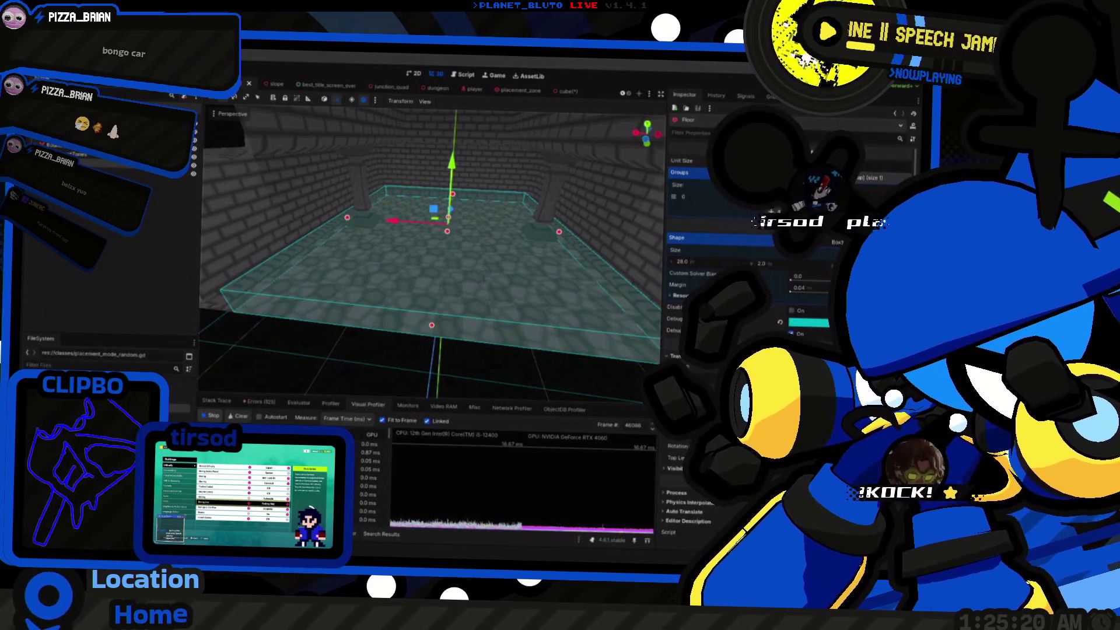
left_click(238, 418)
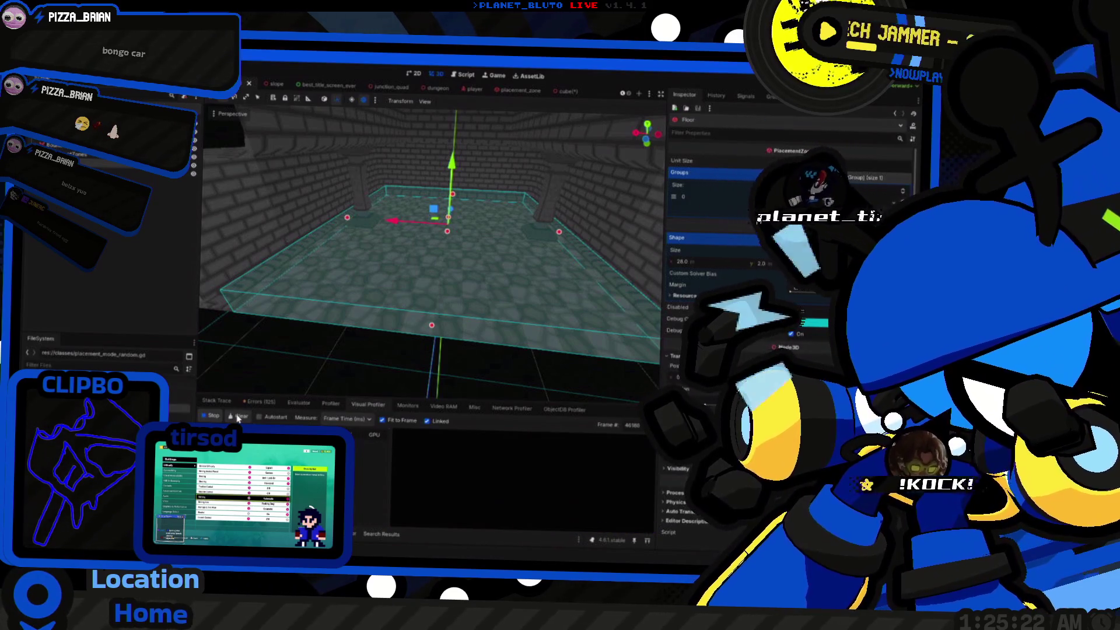
left_click(211, 415)
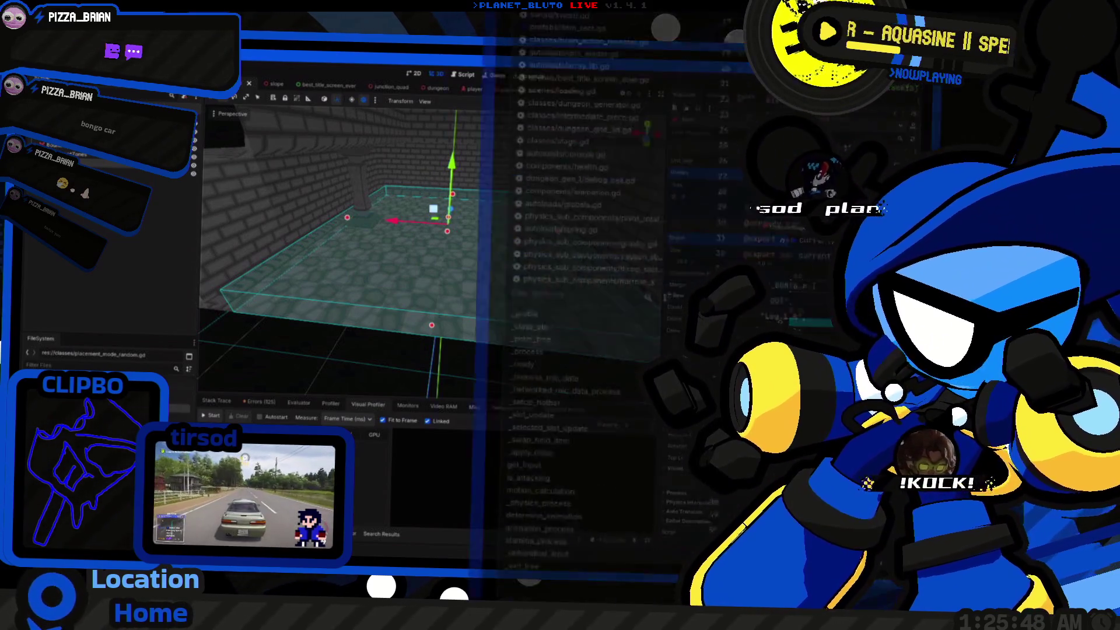
key("ctrl+F3")
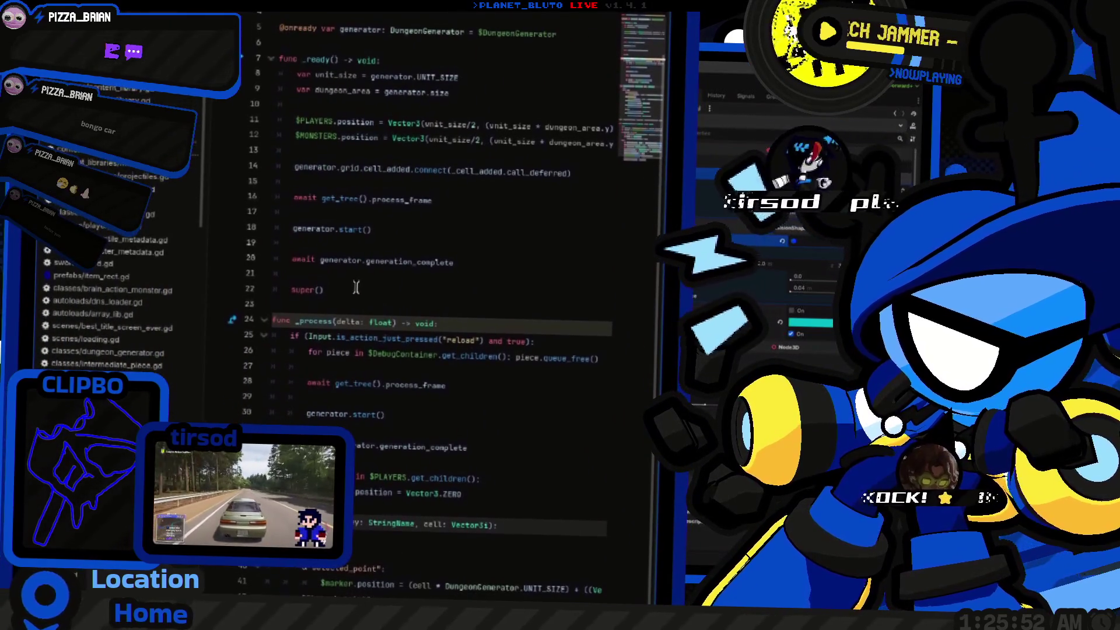
scroll(116, 309, "down", 5)
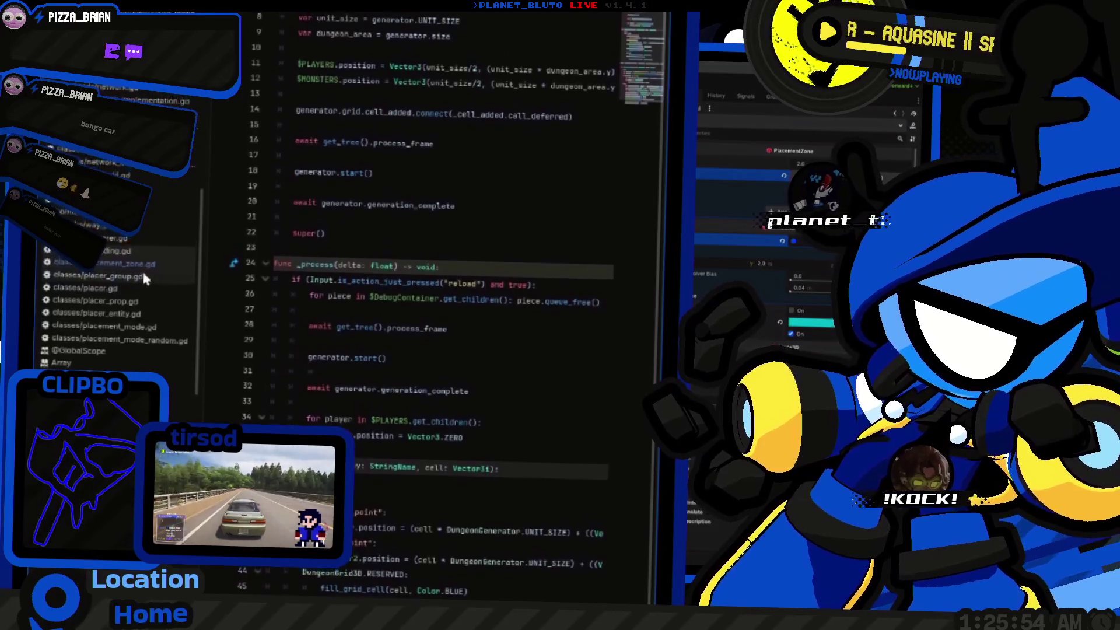
left_click(143, 273)
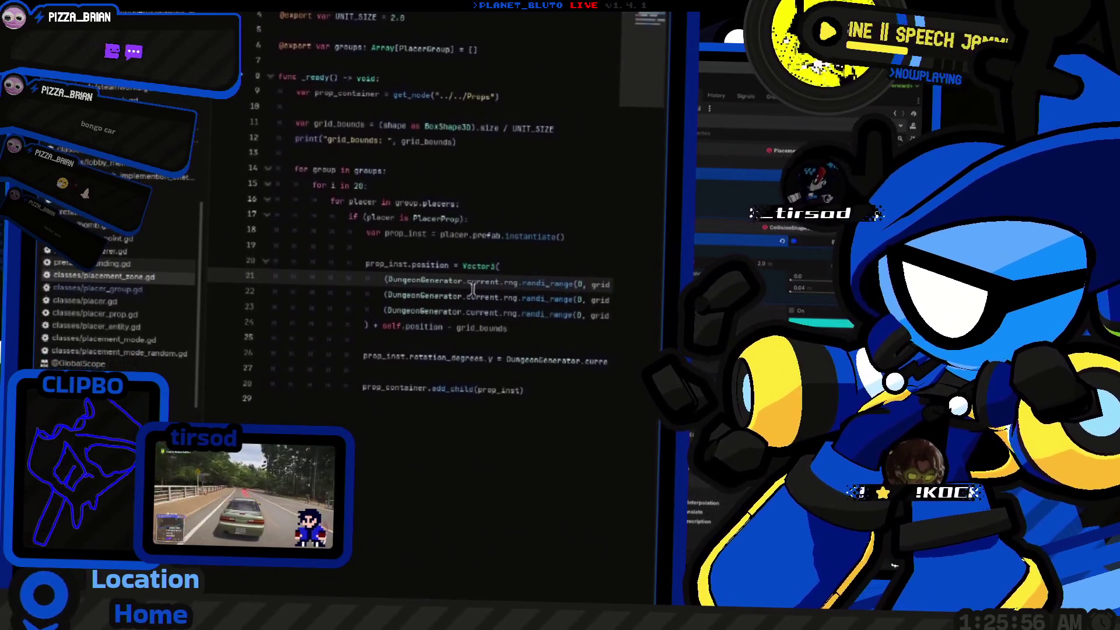
left_click(472, 283)
key("End")
key("Down")
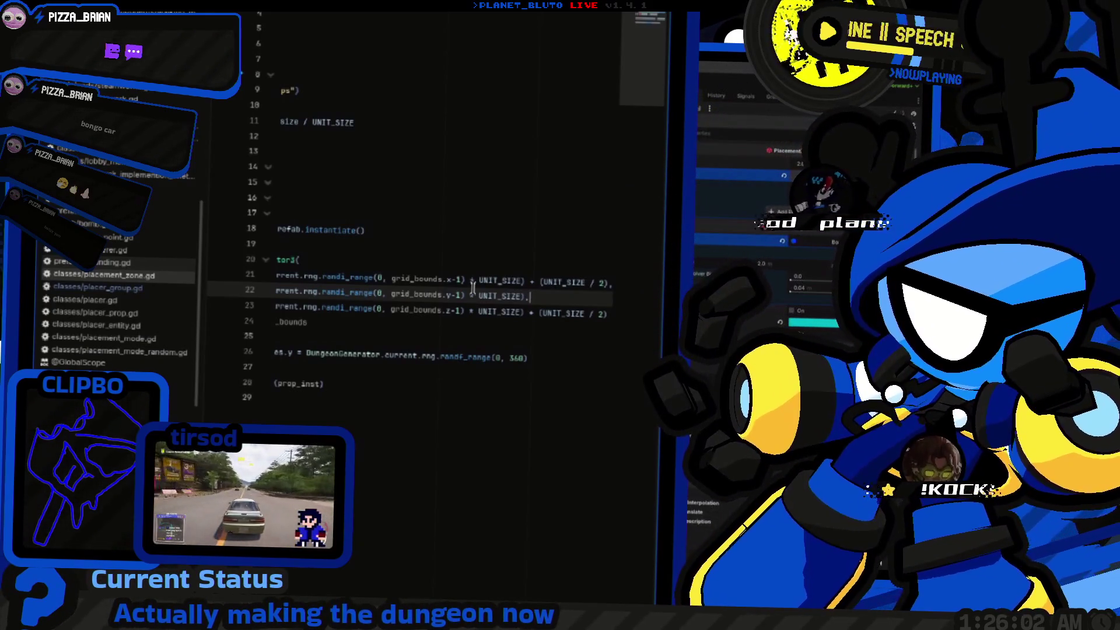
key("Home")
key("End")
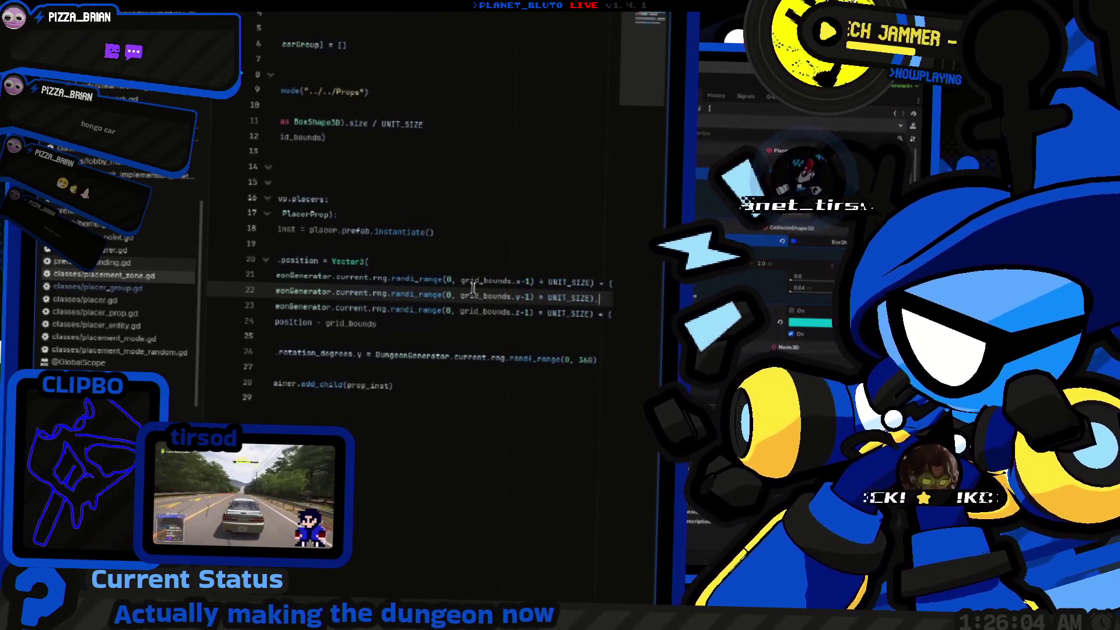
key("Up")
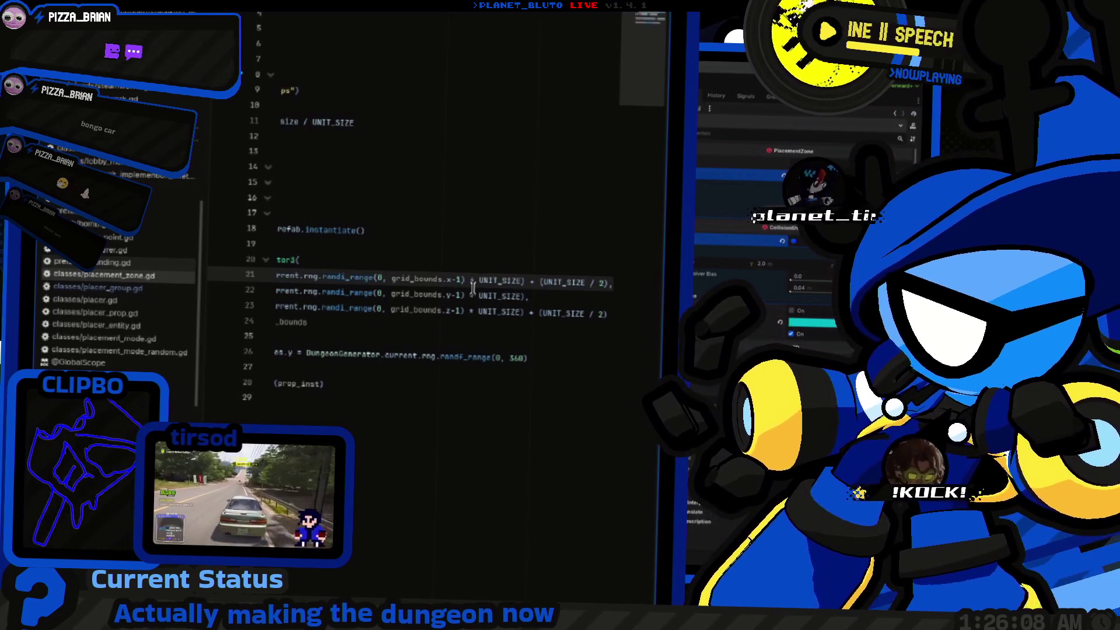
key("ctrl+F2")
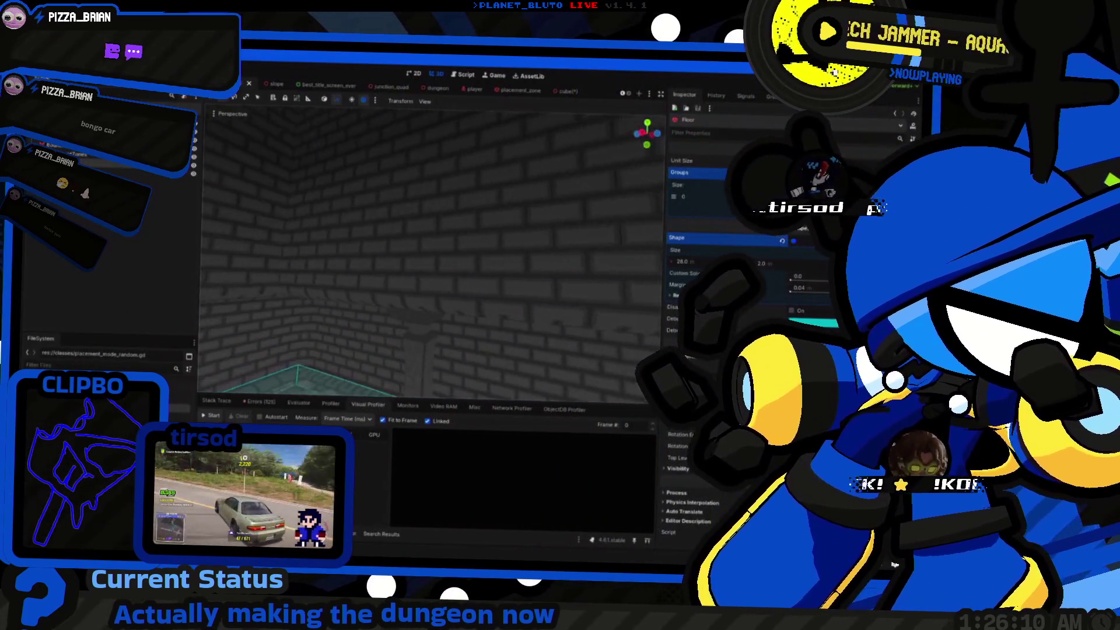
Frame the viewport on the Floor and open placement_zone.gd in a floating script editor
key("f")
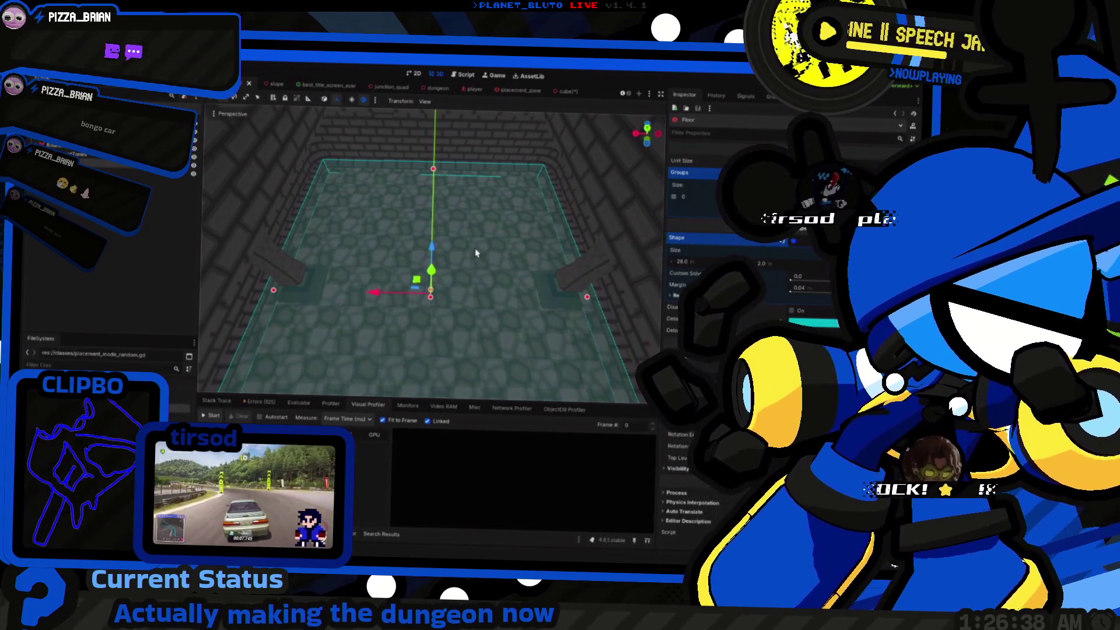
key("ctrl+F3")
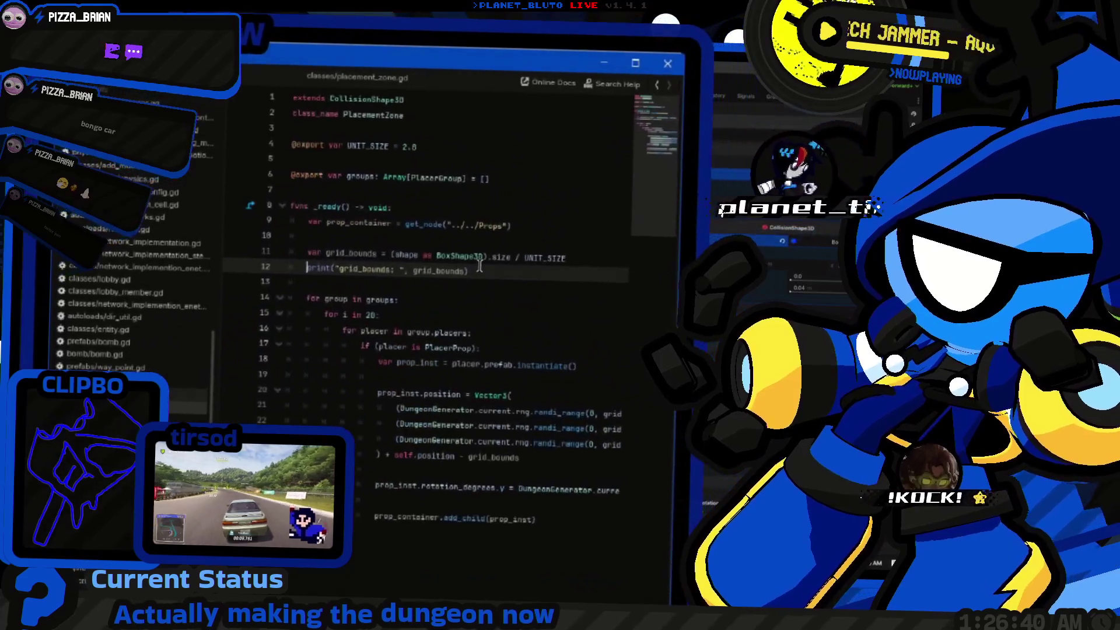
key("Up")
key("Up")
key("Up")
key("End")
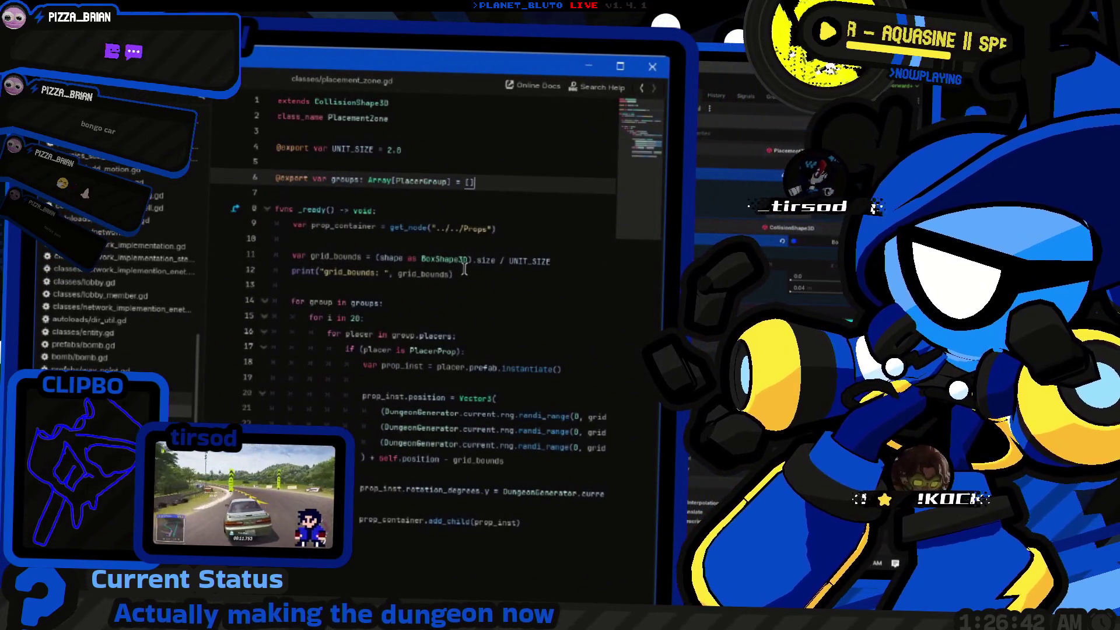
key("Return")
type("@export var")
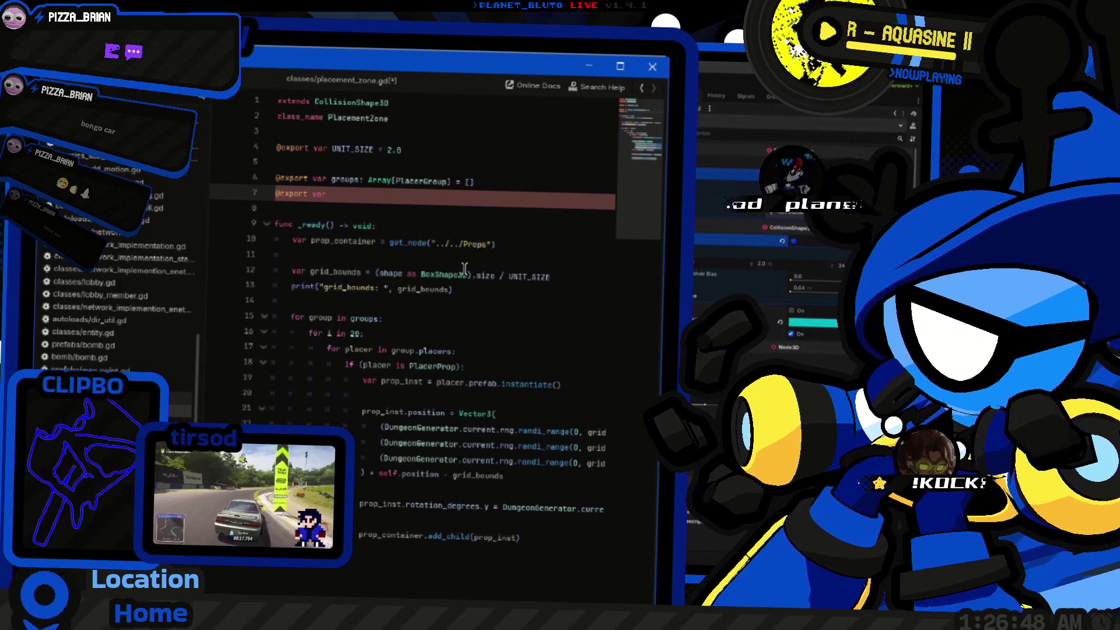
type("place_along")
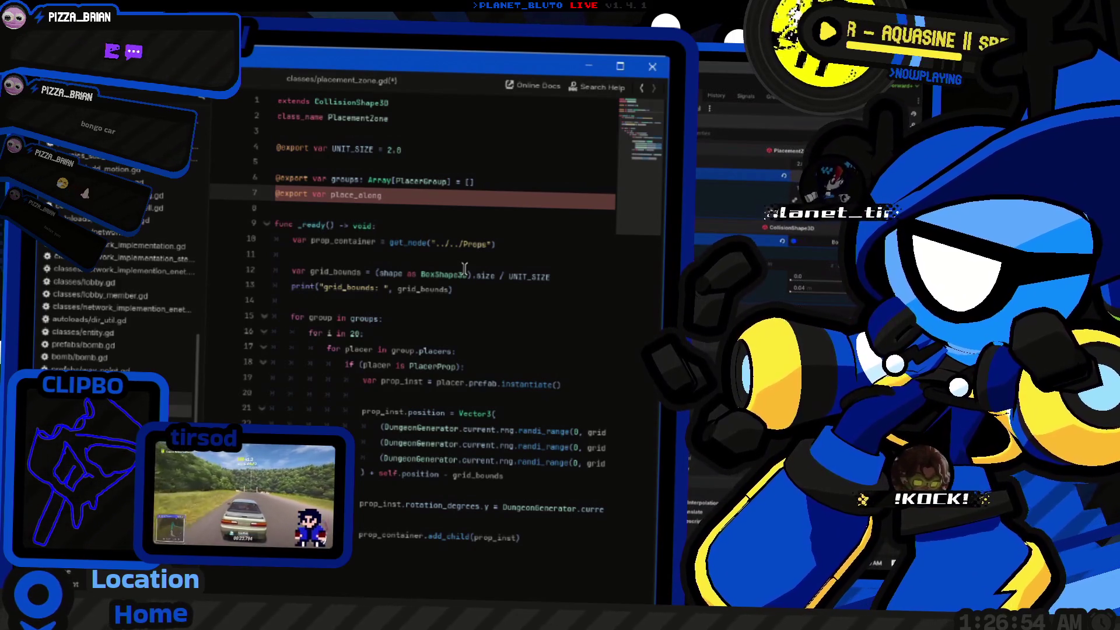
key("ctrl+BackSpace")
type("placement")
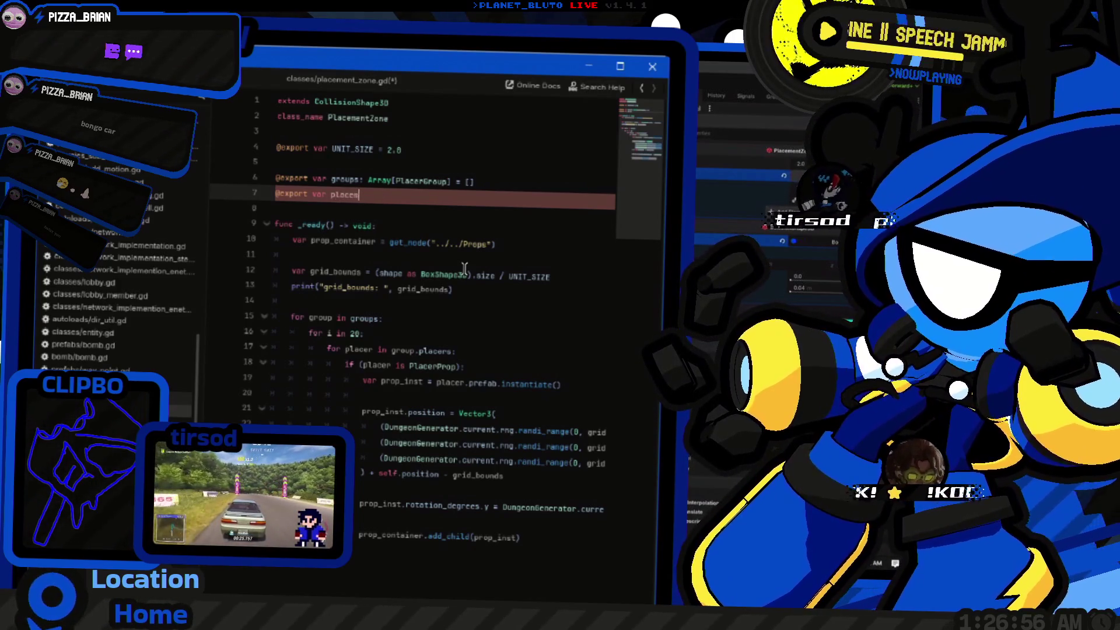
type("_axi")
type("xis")
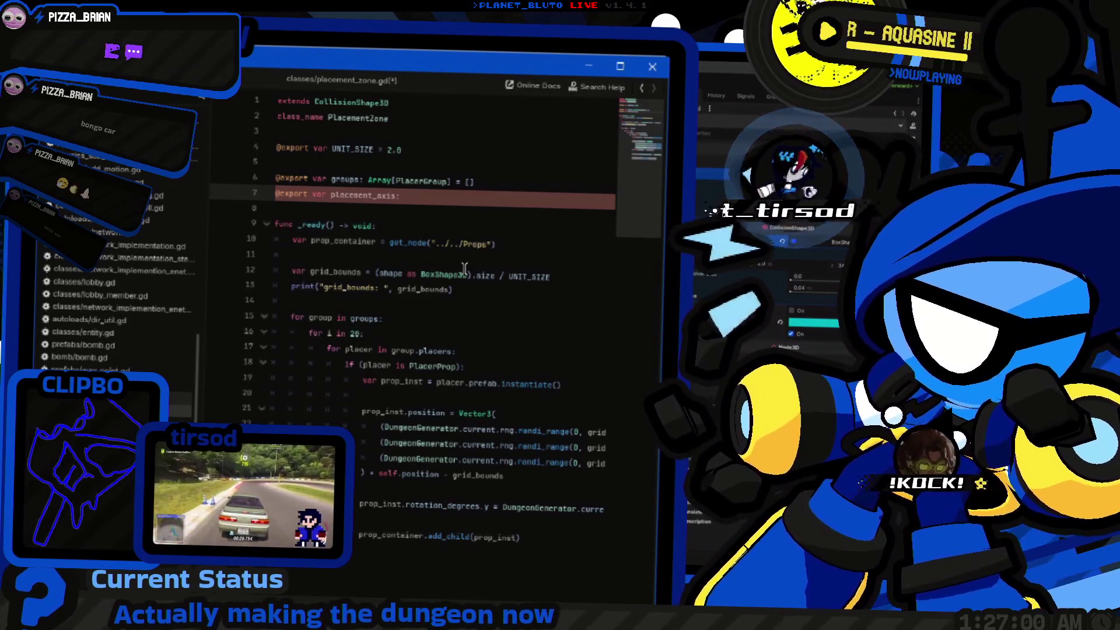
key("Escape")
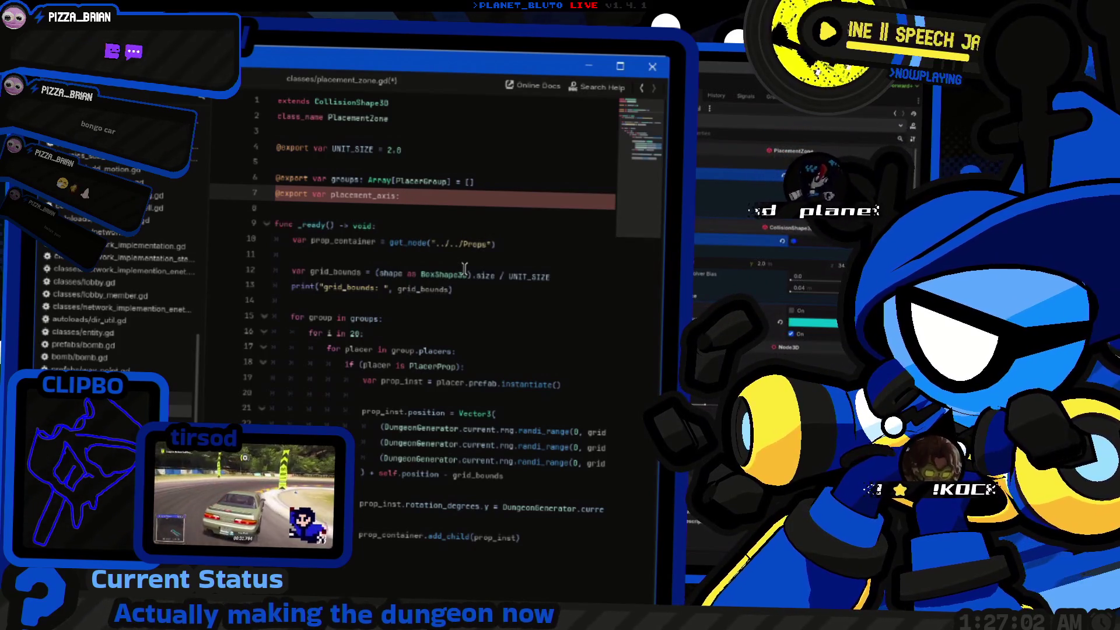
Insert an 'enum PLACEMENT_AXIS {' block above it with entries UP, DOWN and LEFT
key("ctrl+shift+Return")
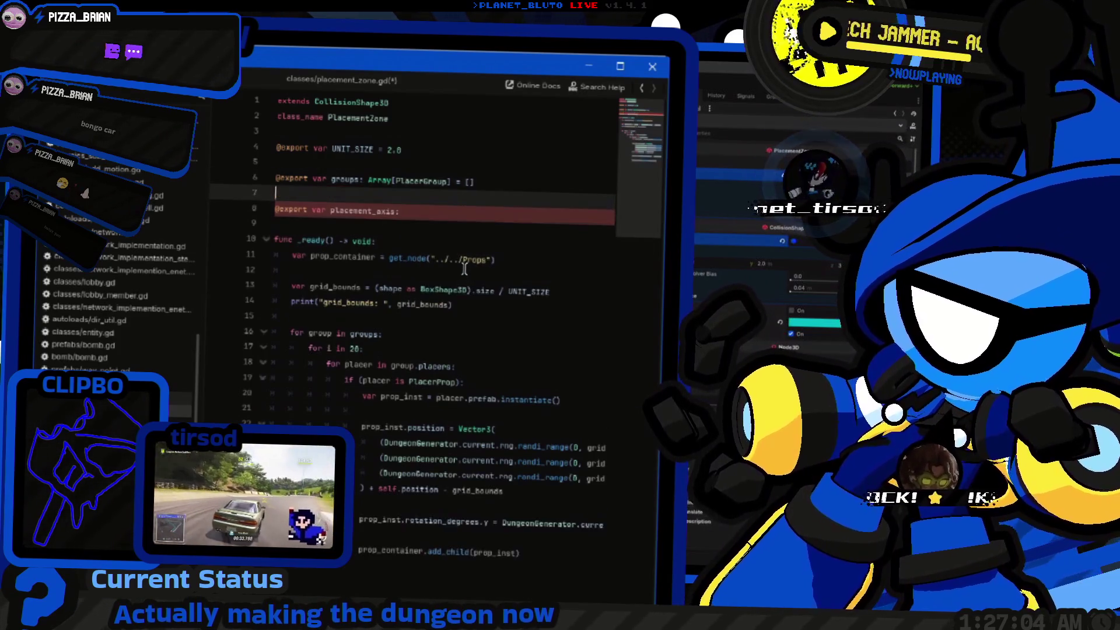
key("Return")
type("enum PLACEMENT_AXIS = {")
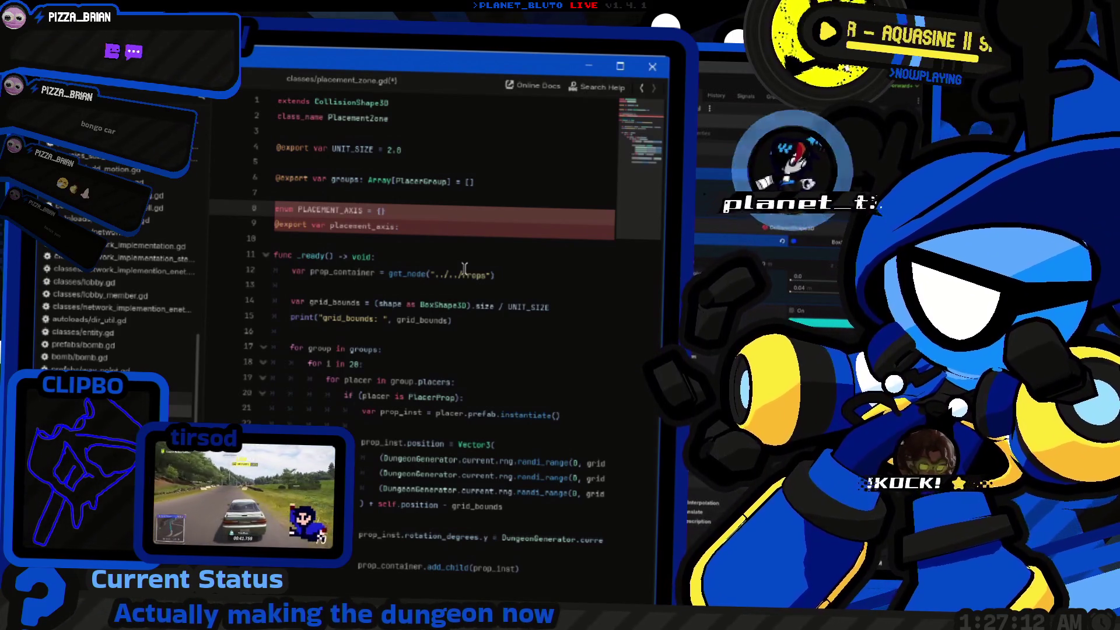
type("{")
key("Return")
type("UP,")
key("Return")
type("DOWN,")
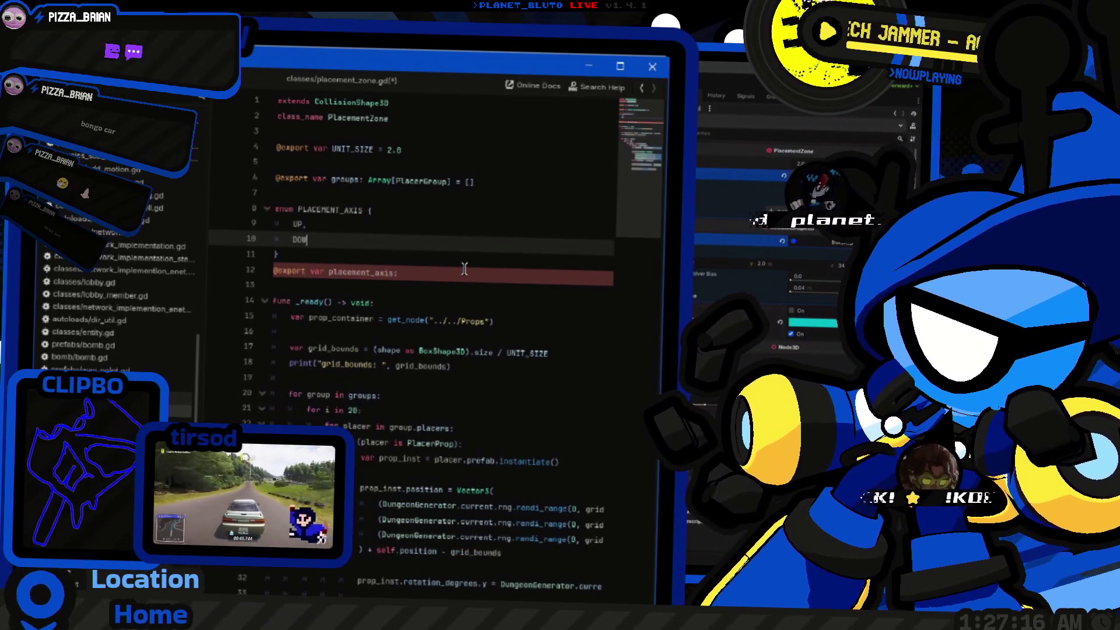
key("Return")
type("LEFT,")
key("Return")
type("RIGHT")
key("BackSpace")
key("BackSpace")
key("BackSpace")
Rename the enum entries to POS_Y, NEG_Y and POS_X, duplicating the POS_X line
key("Up")
key("Up")
key("Up")
key("Delete")
key("Delete")
type("+,")
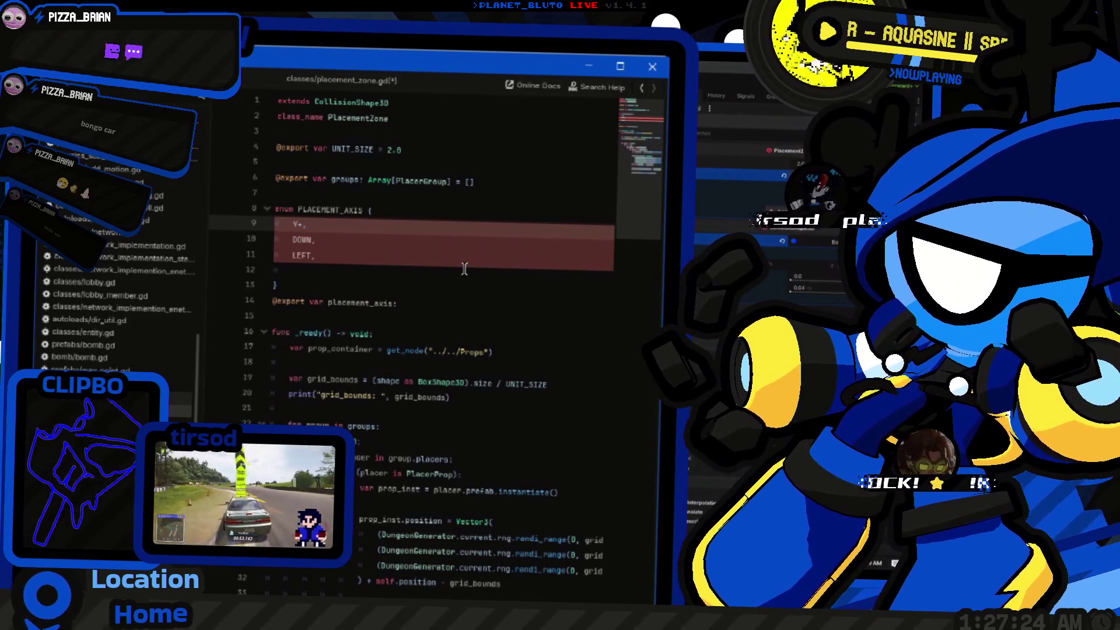
key("BackSpace")
type("POS_")
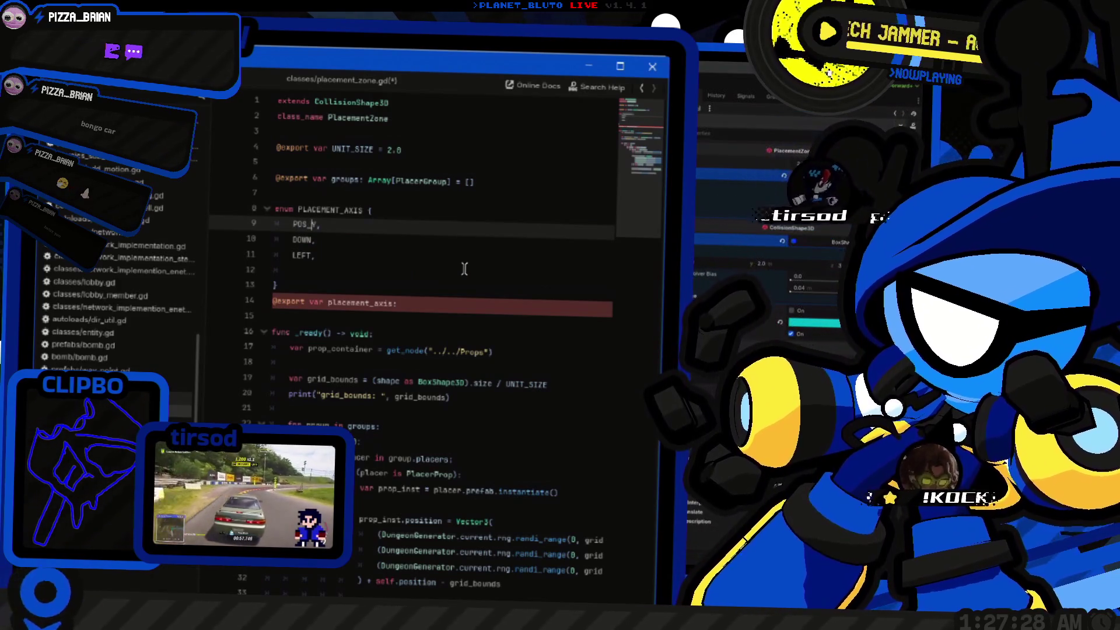
key("Down")
key("ctrl+shift+Left")
type("NE")
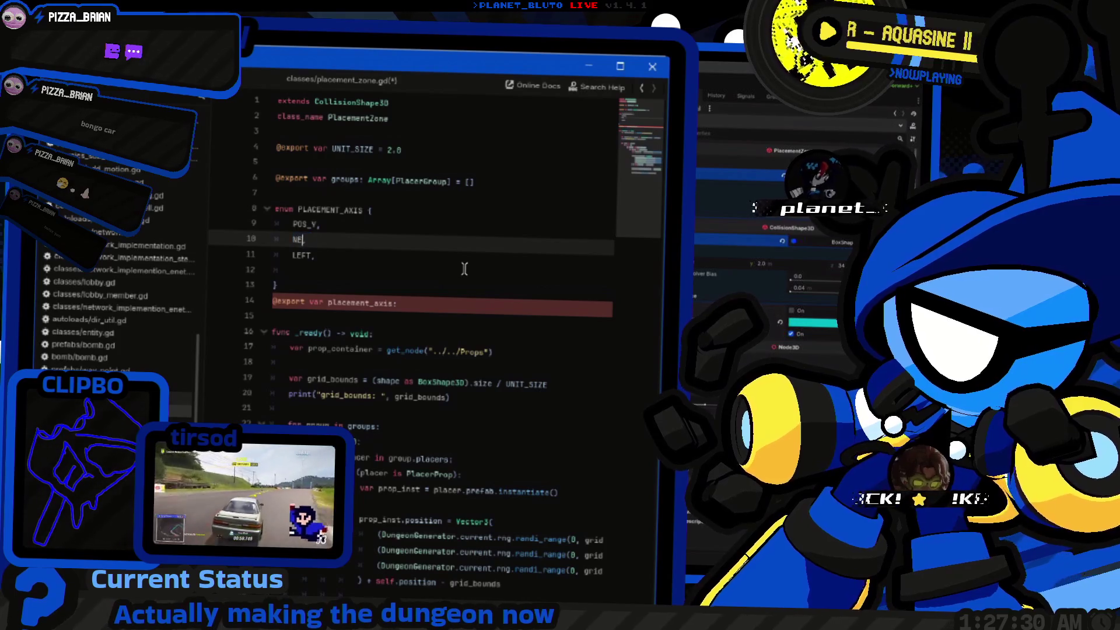
type("G_Y,")
key("Down")
key("ctrl+shift+Left")
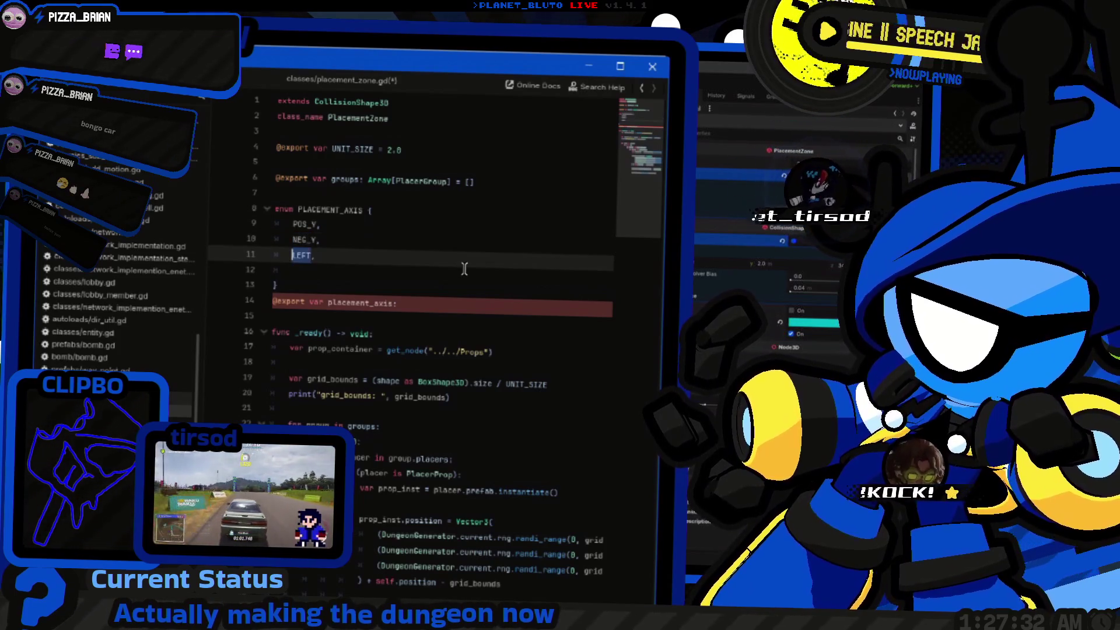
type("POS_X,")
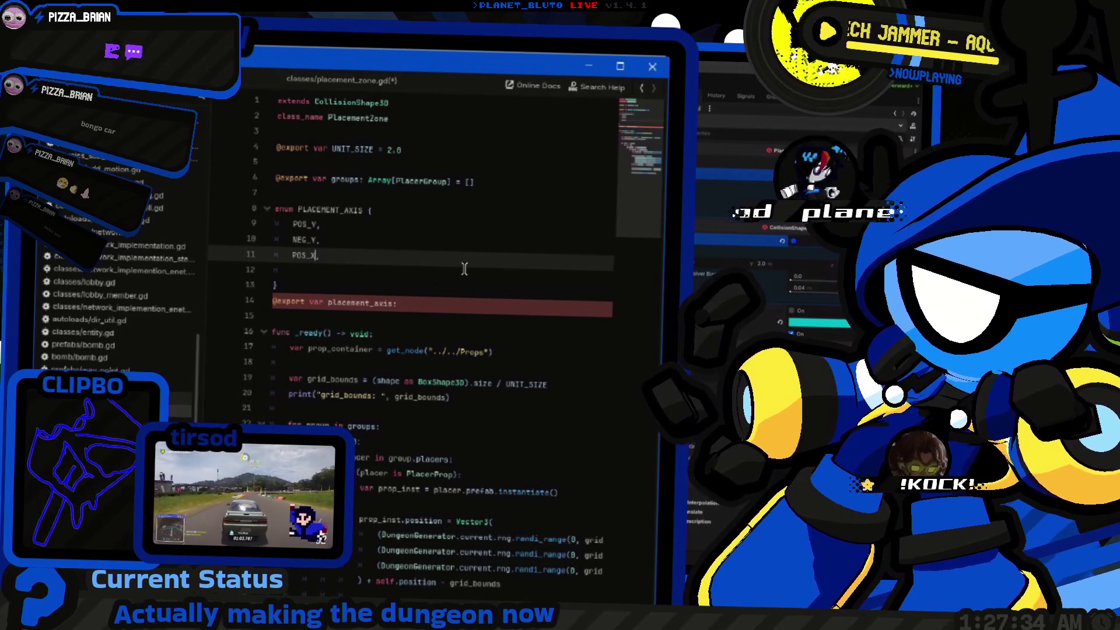
key("ctrl+shift+d")
key("Delete")
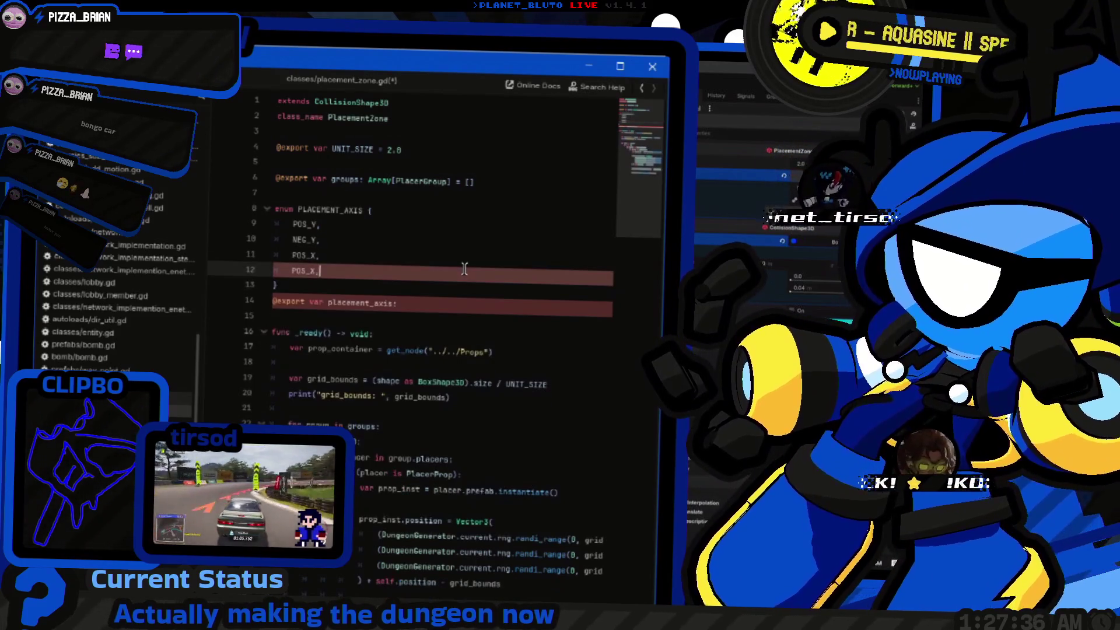